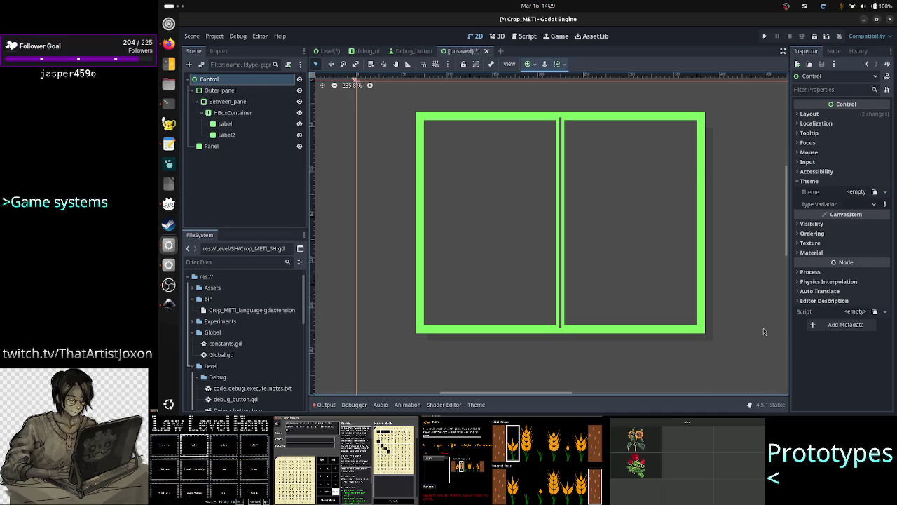
Change the Panel node's type to PanelContainer through the Change Type dialog
scroll(763, 328, "up", 5)
scroll(763, 328, "down", 3)
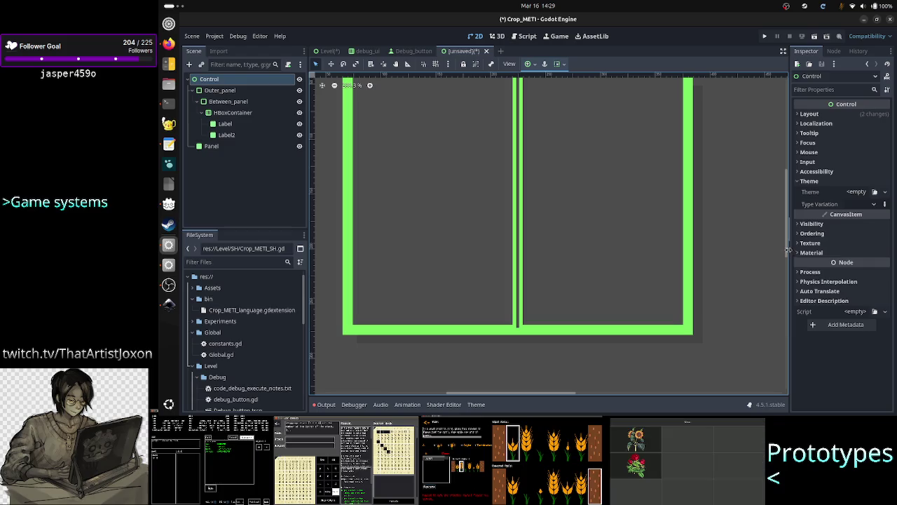
left_click_drag(787, 258, 786, 256)
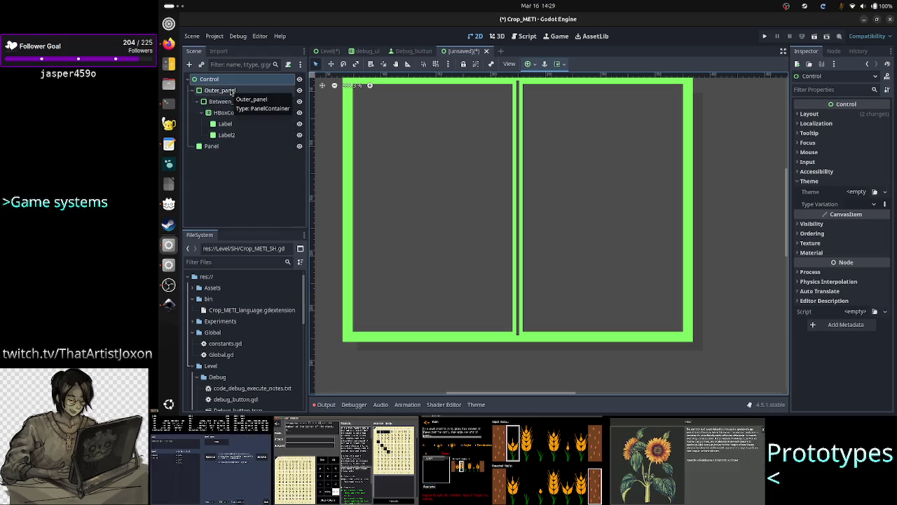
left_click(211, 146)
right_click(212, 145)
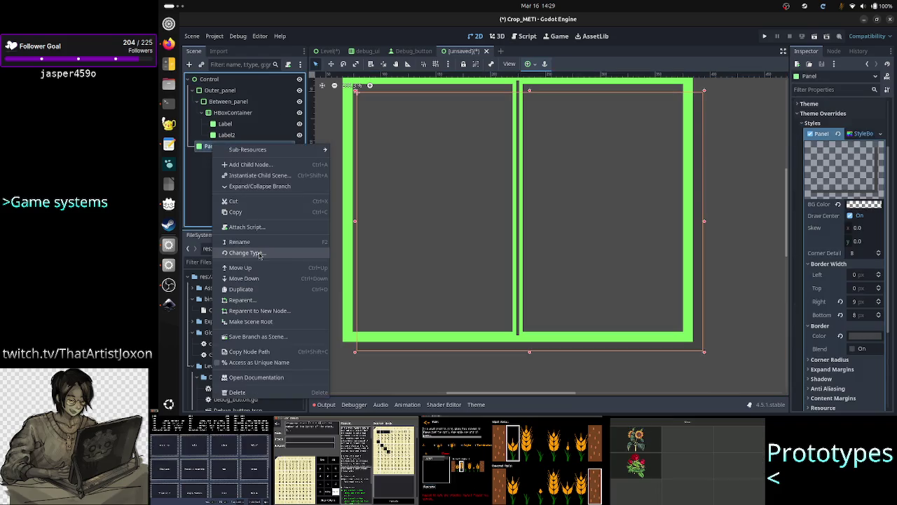
left_click(245, 253)
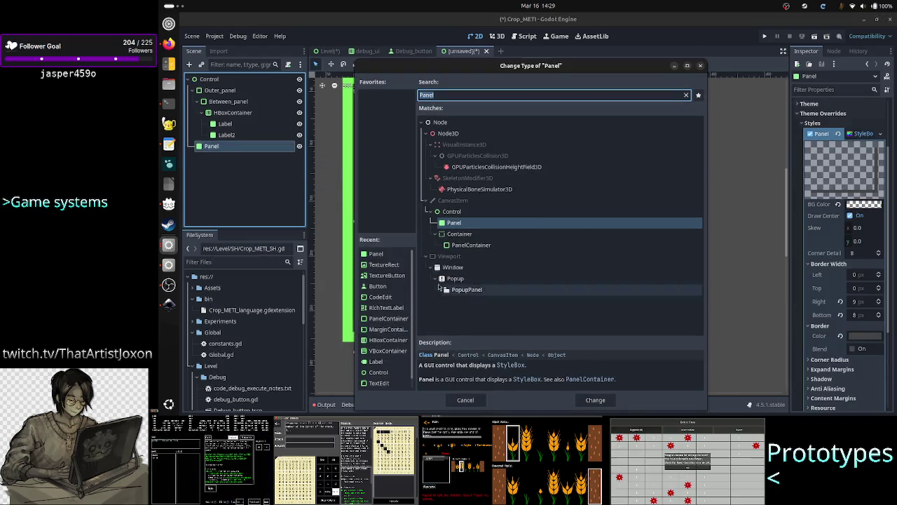
left_click(468, 245)
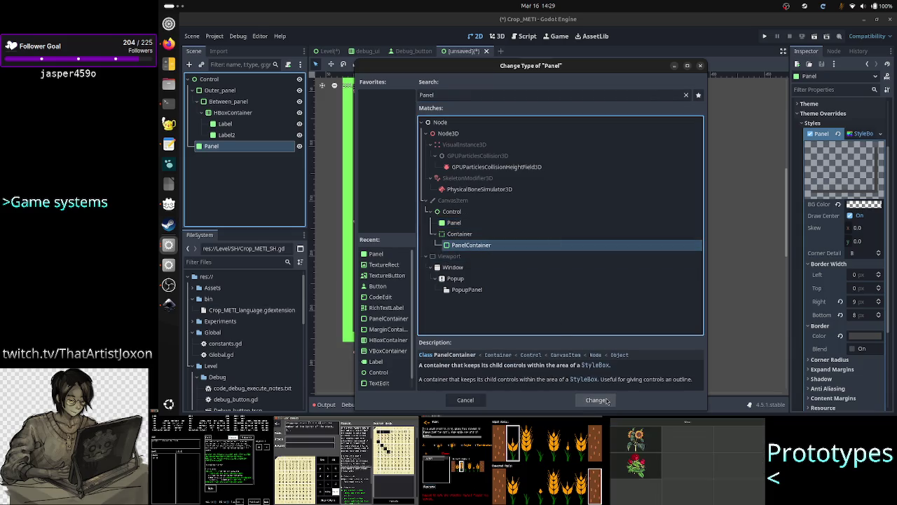
left_click(597, 399)
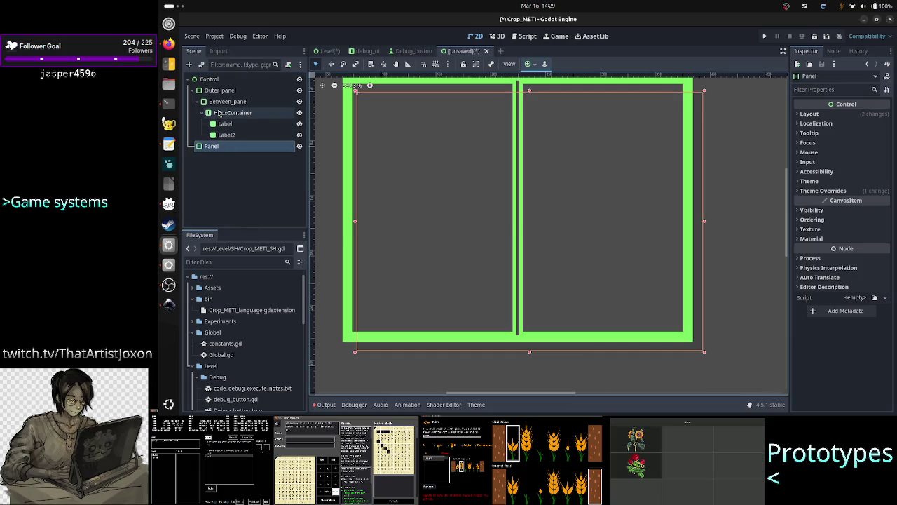
left_click(220, 92)
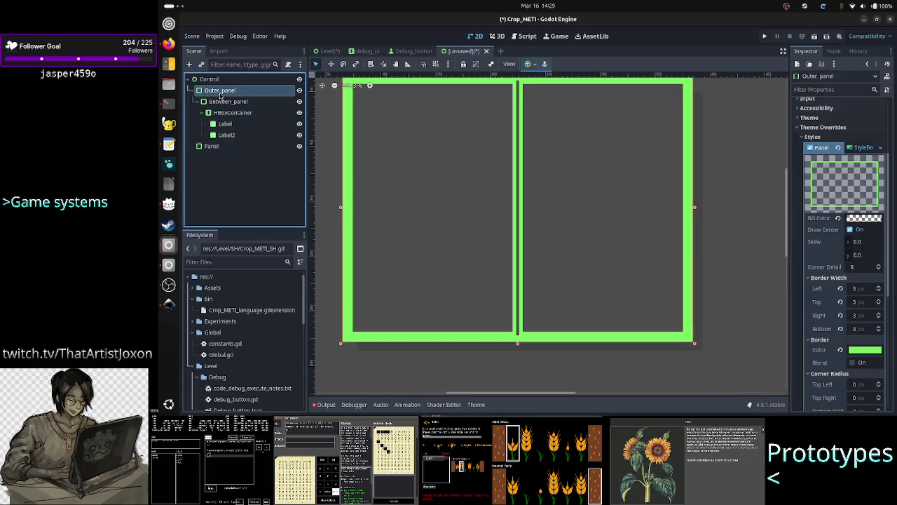
left_click_drag(786, 239, 786, 230)
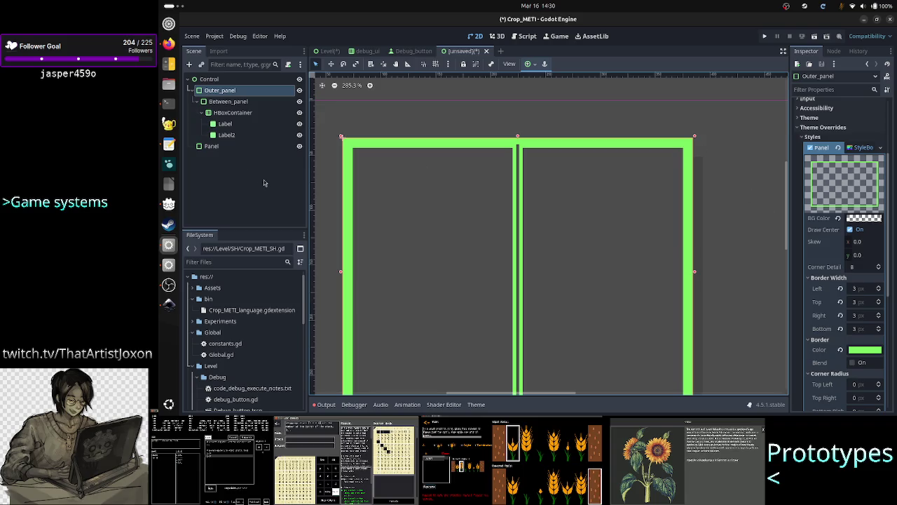
left_click(221, 149)
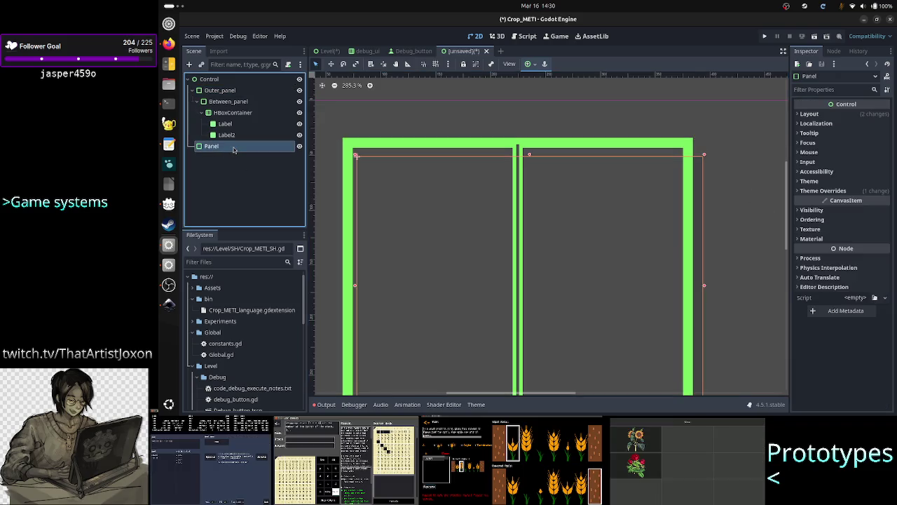
Rename the Panel node to 'Outer_Outer_panel', then select the root Control node
left_click(222, 170)
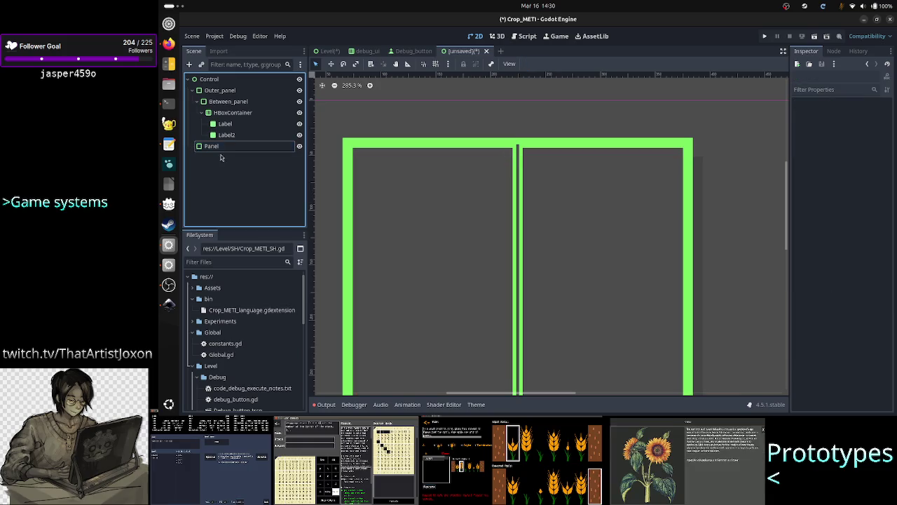
double_click(226, 147)
type("Outer")
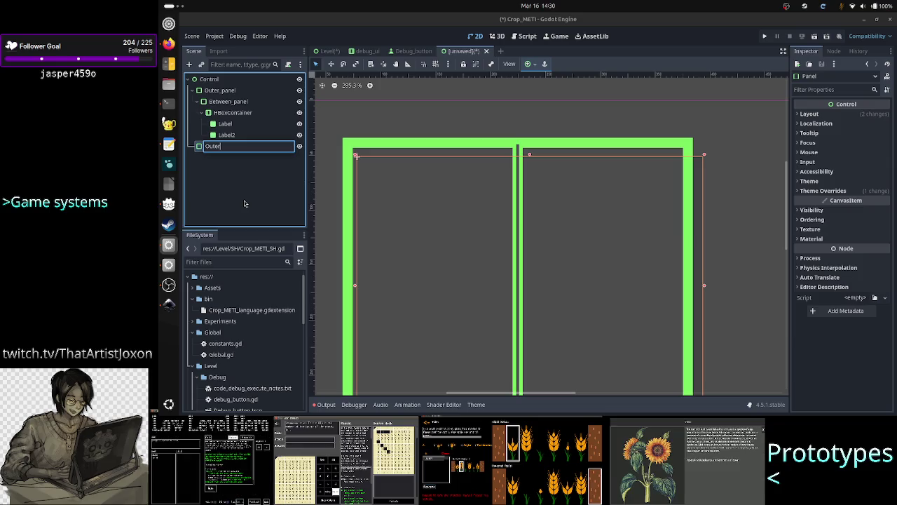
type("_O")
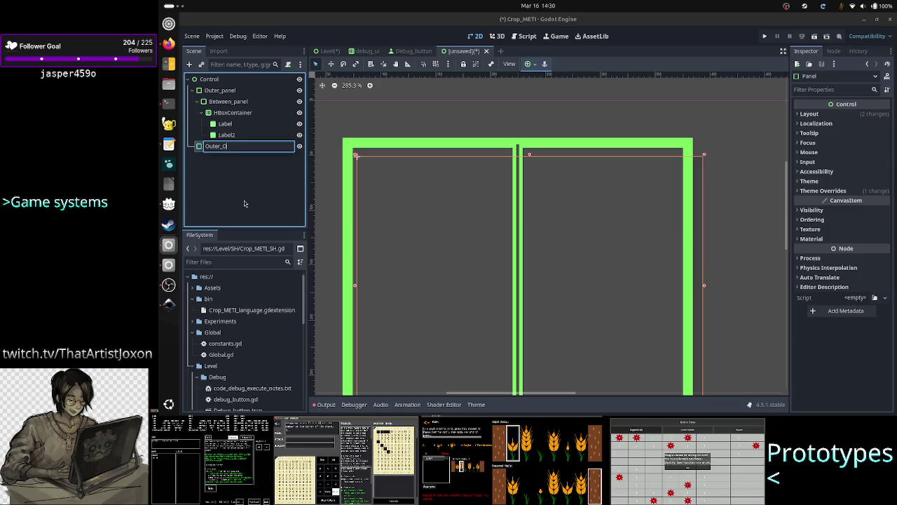
type("uter")
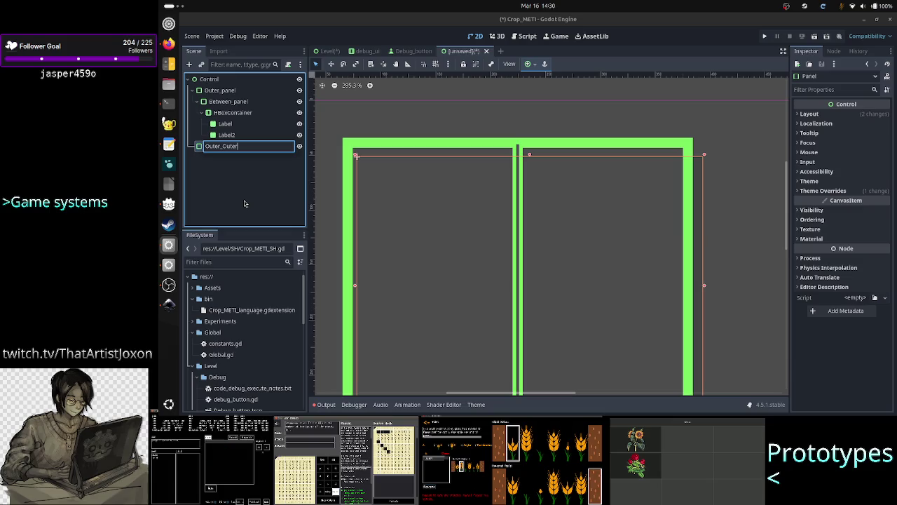
type("_panel")
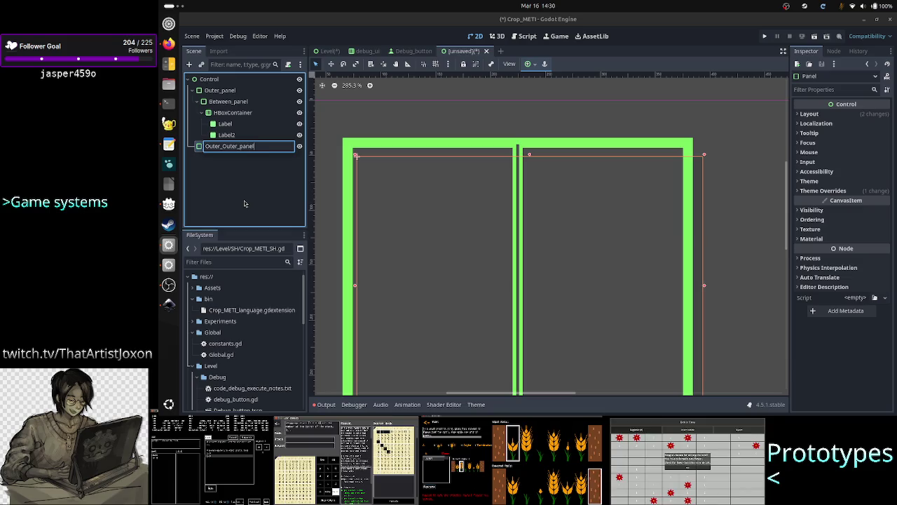
key("Return")
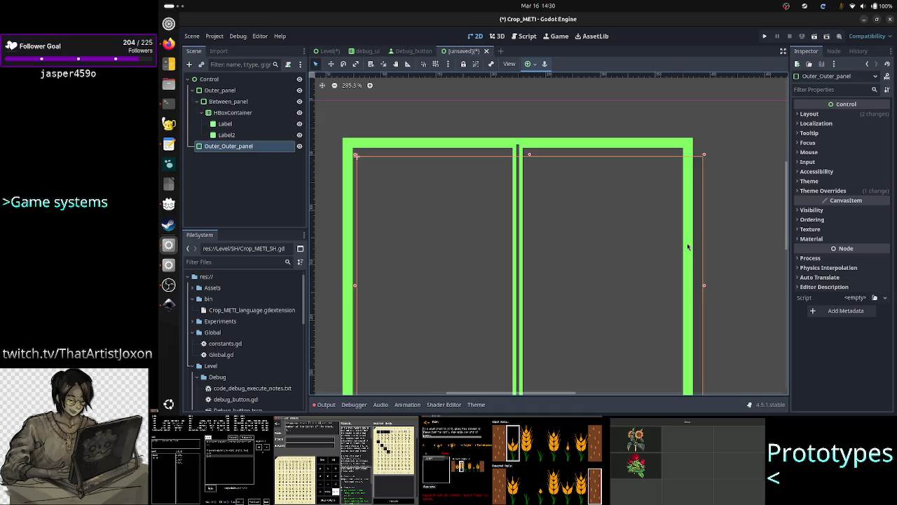
left_click(732, 260)
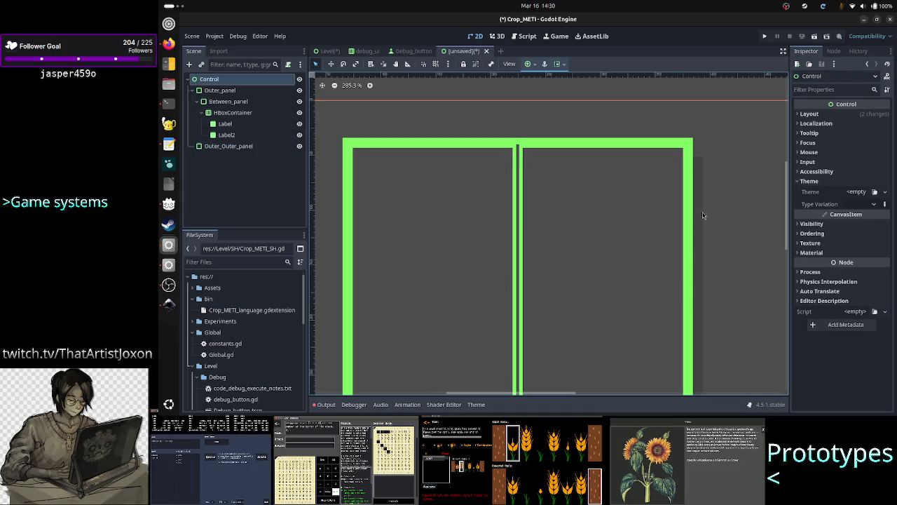
left_click_drag(788, 232, 787, 247)
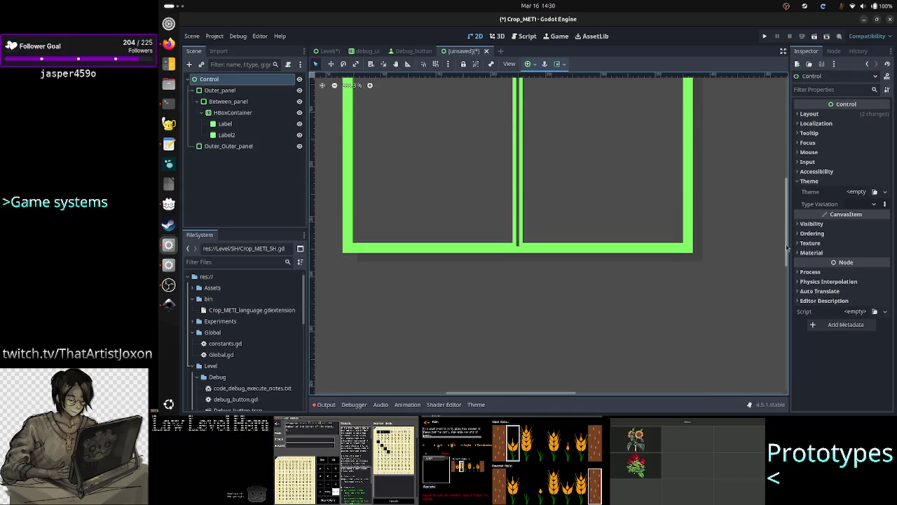
scroll(701, 244, "down", 2)
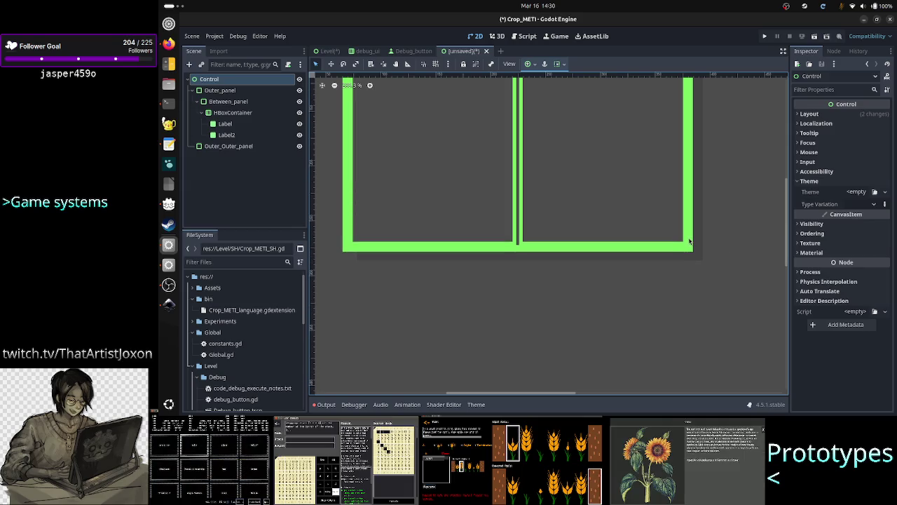
scroll(693, 191, "down", 3)
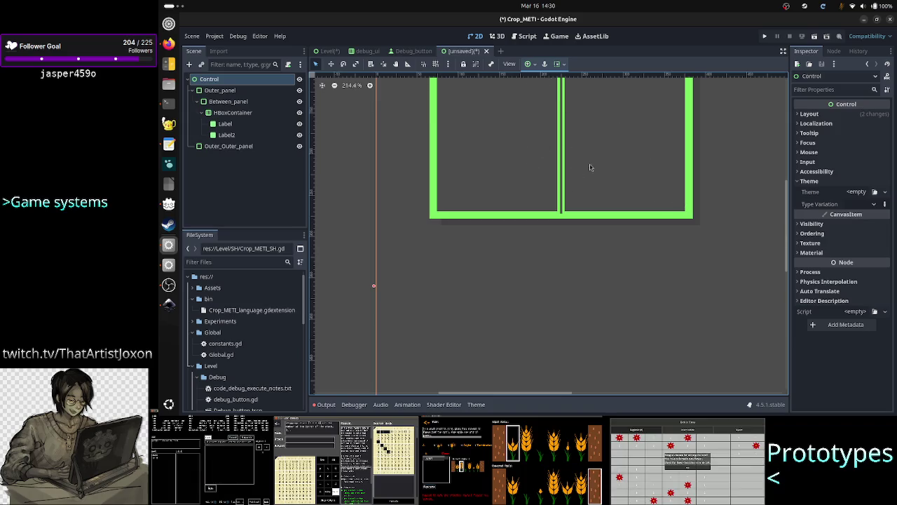
left_click(322, 84)
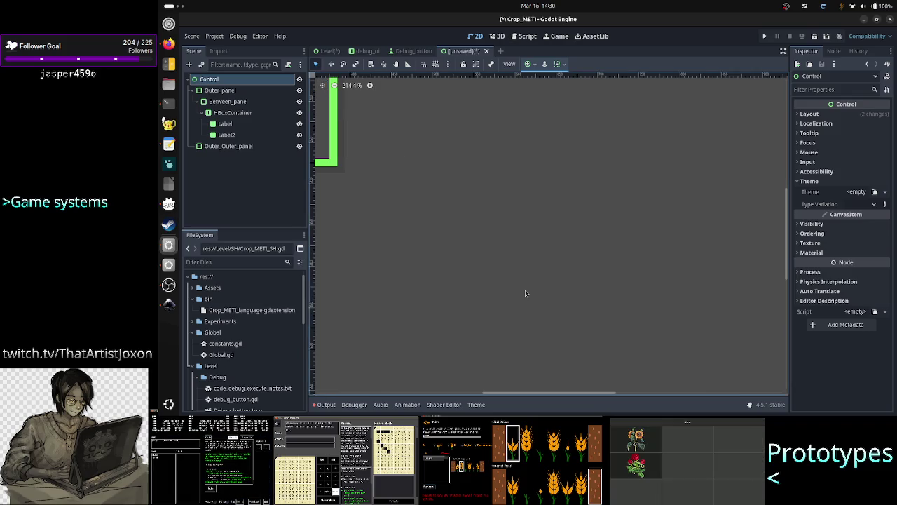
scroll(563, 245, "down", 5)
scroll(563, 245, "up", 1)
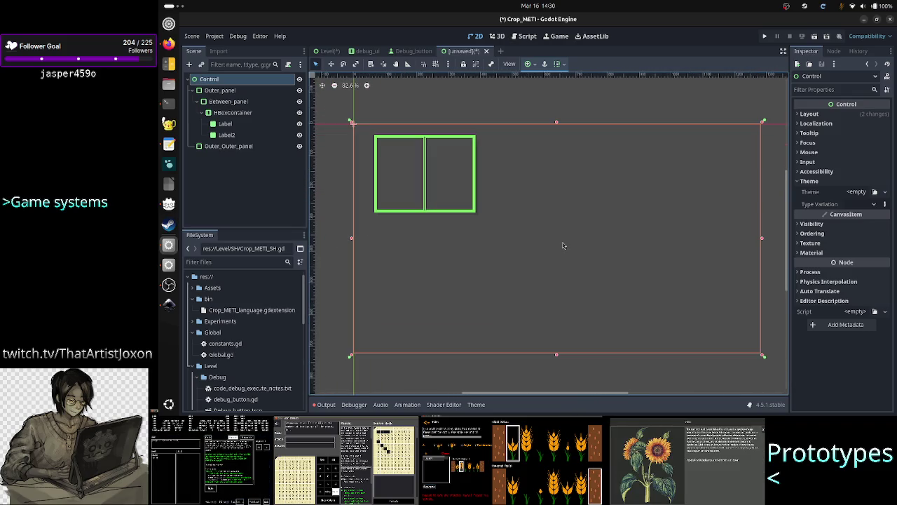
scroll(563, 245, "up", 1)
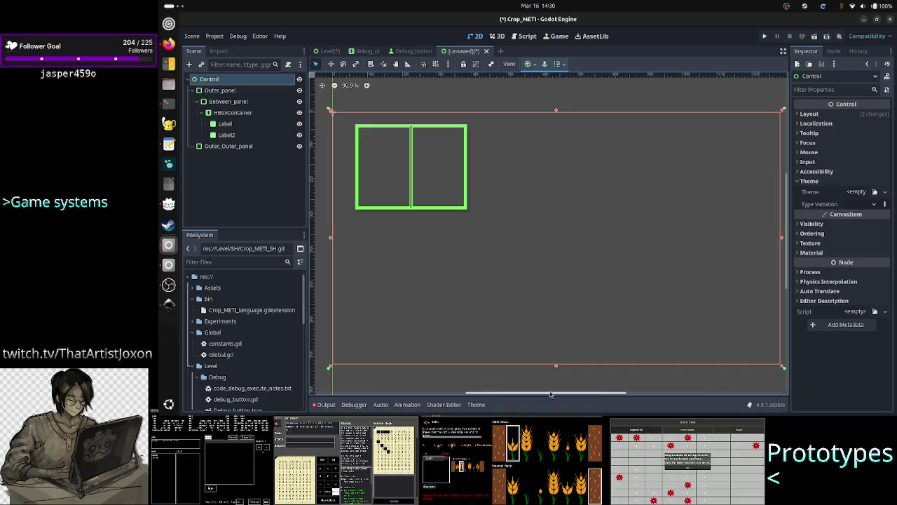
left_click_drag(552, 395, 517, 395)
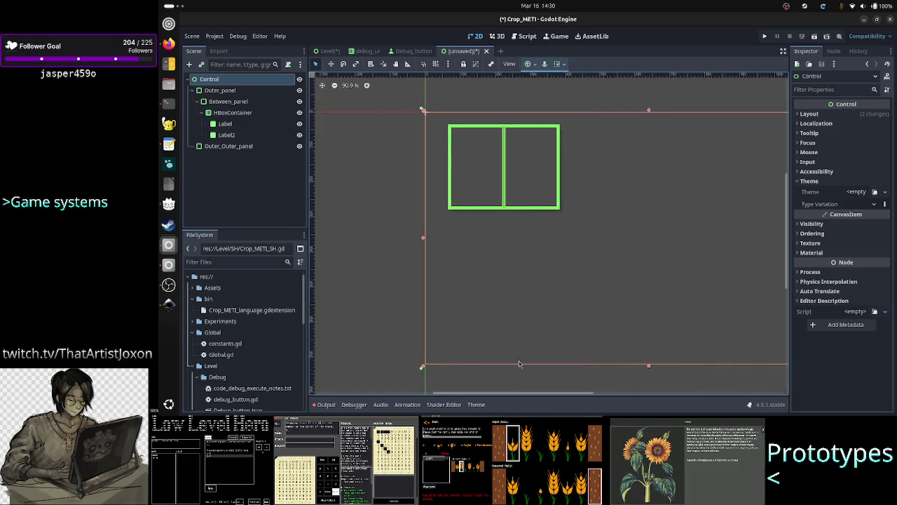
scroll(518, 266, "up", 6)
scroll(518, 266, "up", 3)
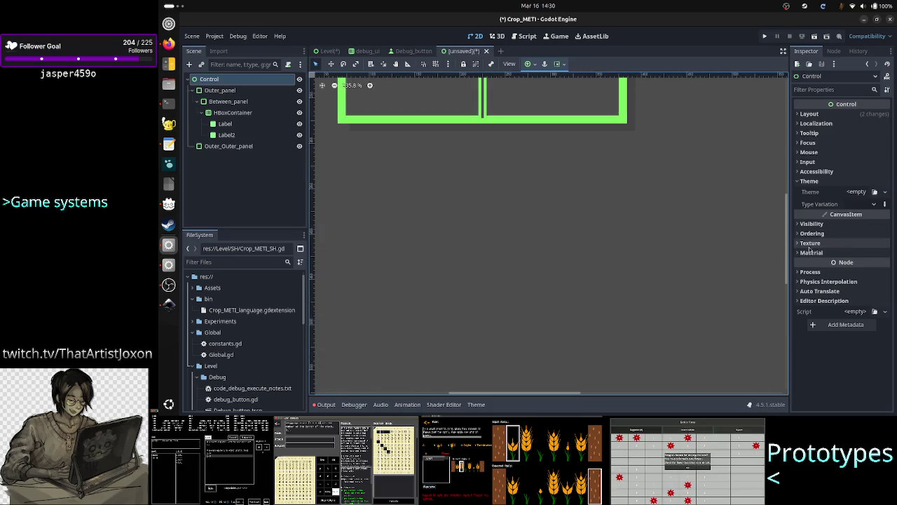
left_click_drag(786, 255, 786, 222)
mouse_move(565, 390)
left_mouse_down()
mouse_move(543, 395)
mouse_move(551, 398)
left_mouse_up()
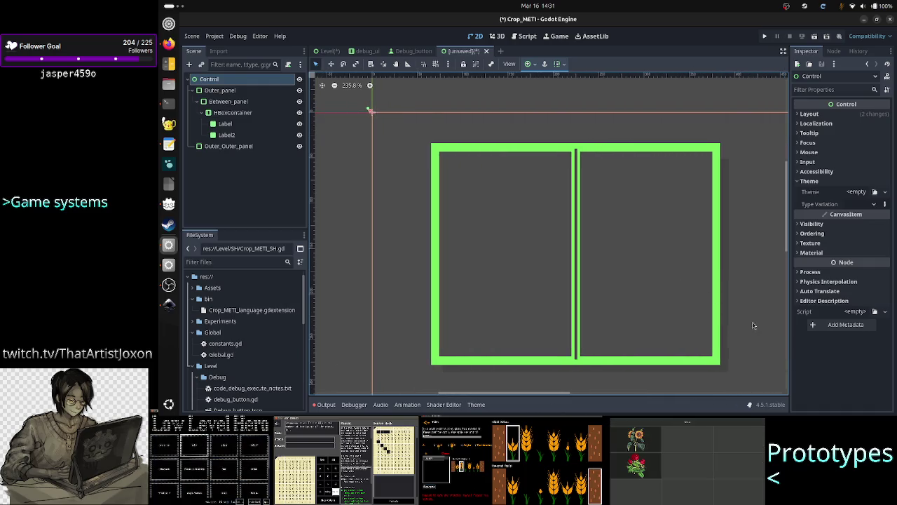
left_click(228, 147)
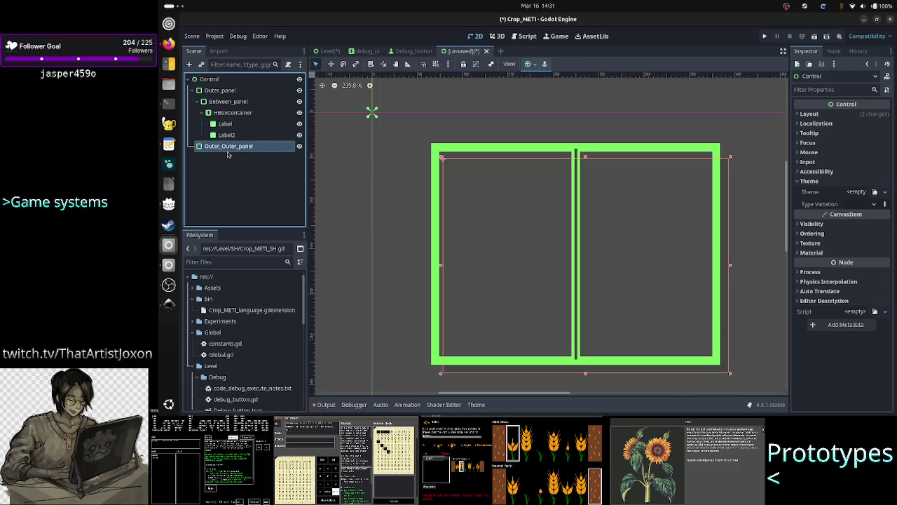
Set Between_panel's Self Modulate to fully transparent ffffff00, then select Control and begin saving
left_click(233, 160)
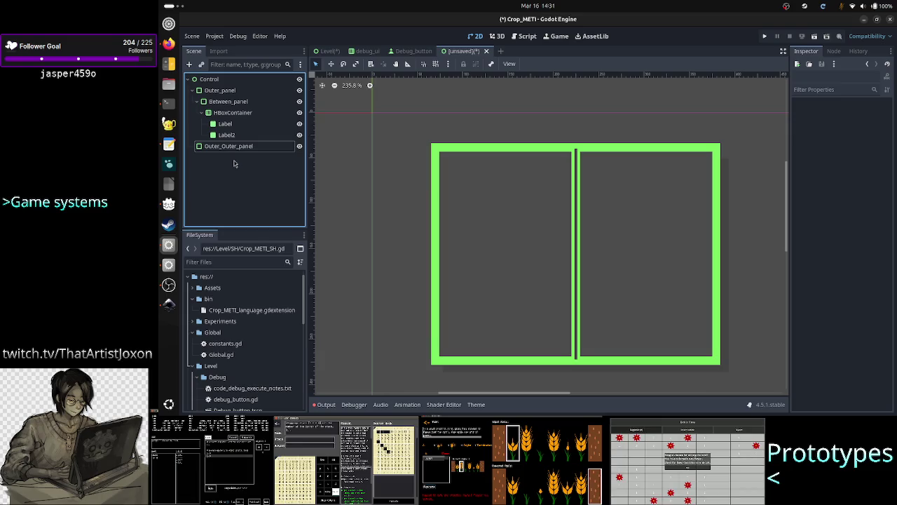
left_click(244, 103)
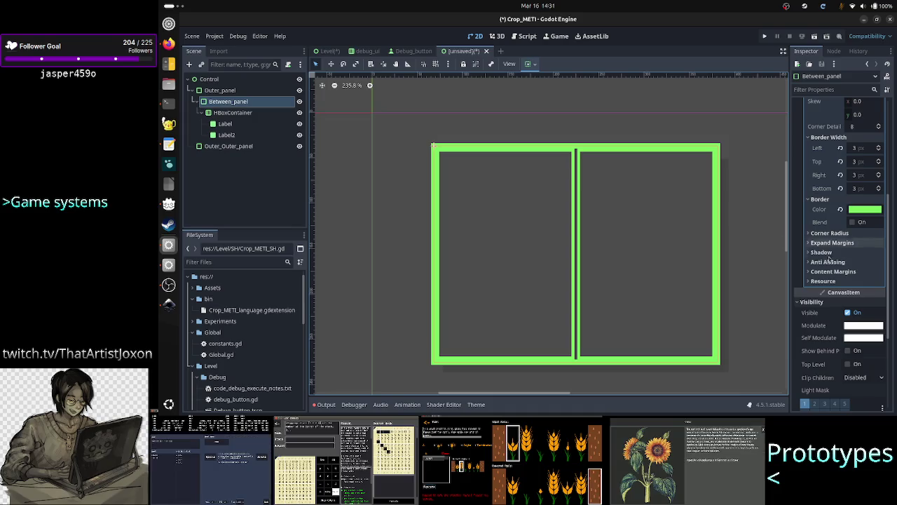
left_click(855, 339)
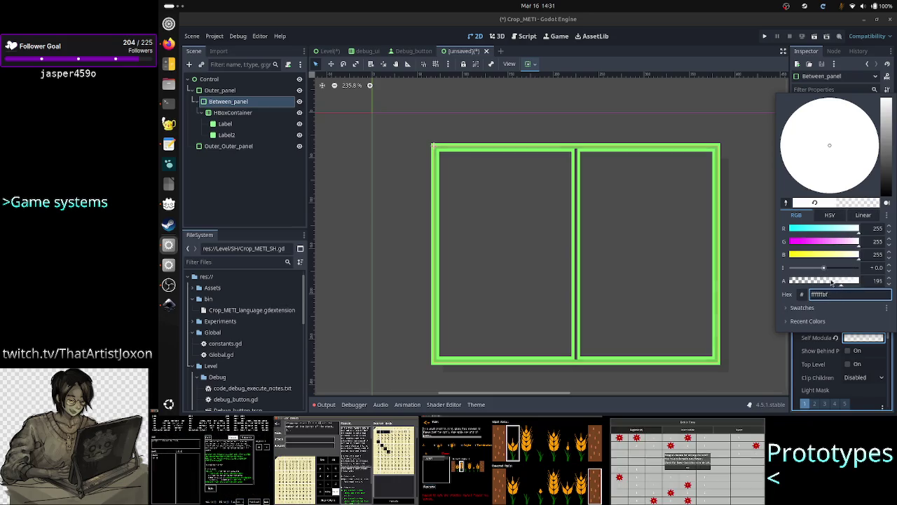
left_click_drag(847, 282, 774, 283)
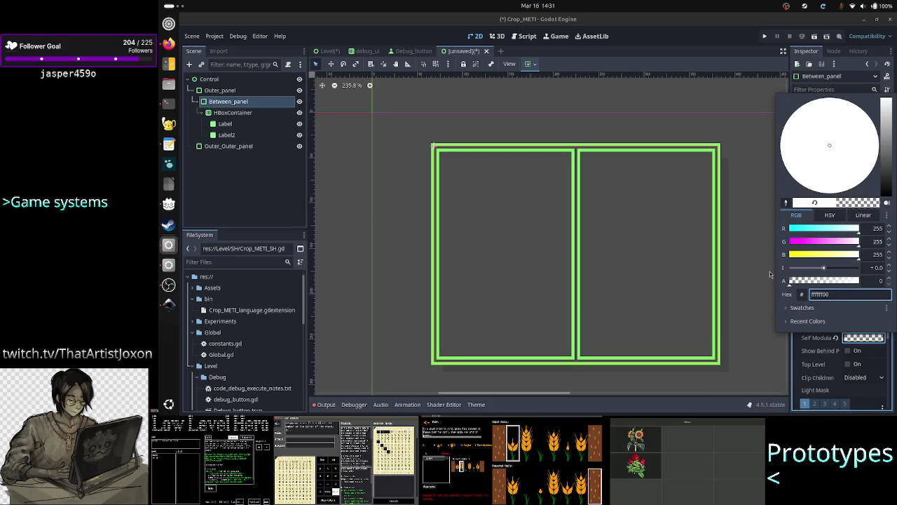
left_click(769, 271)
left_click(763, 272)
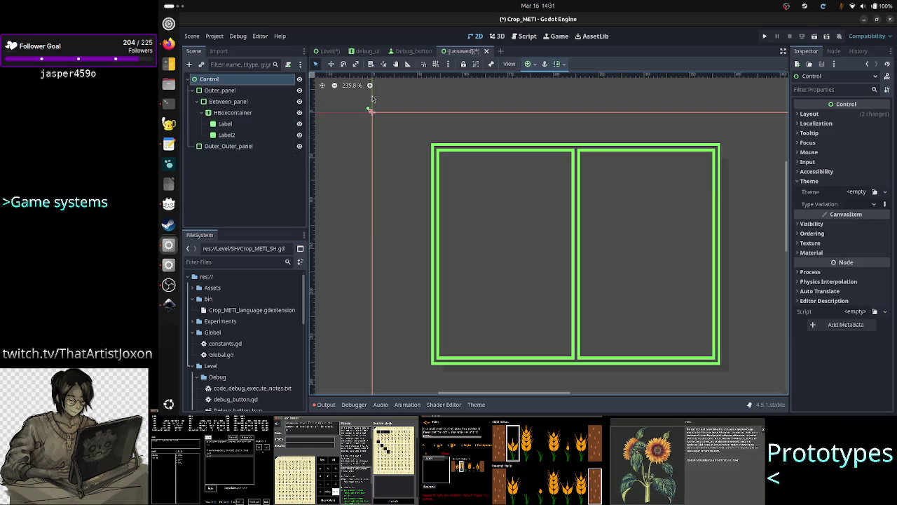
key("ctrl+s")
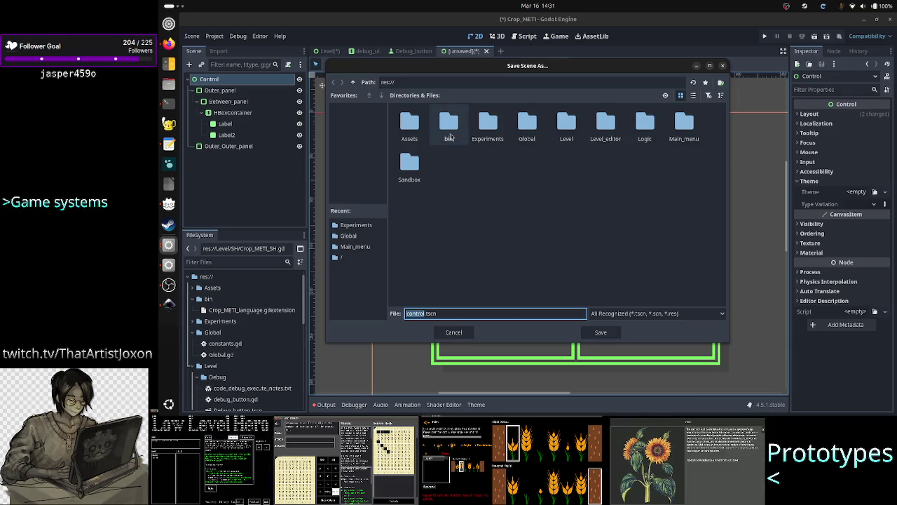
Save the scene as border_decoration.tscn in the res://Experiments folder
left_click(487, 125)
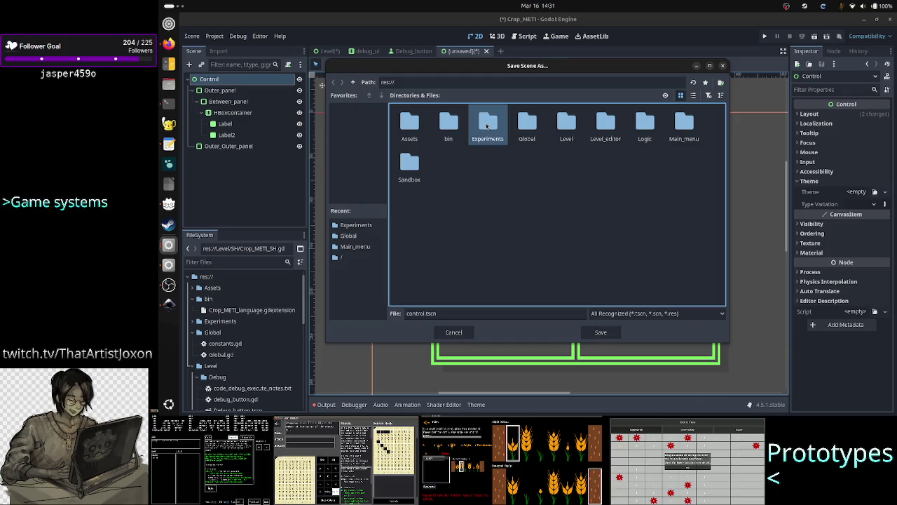
double_click(486, 125)
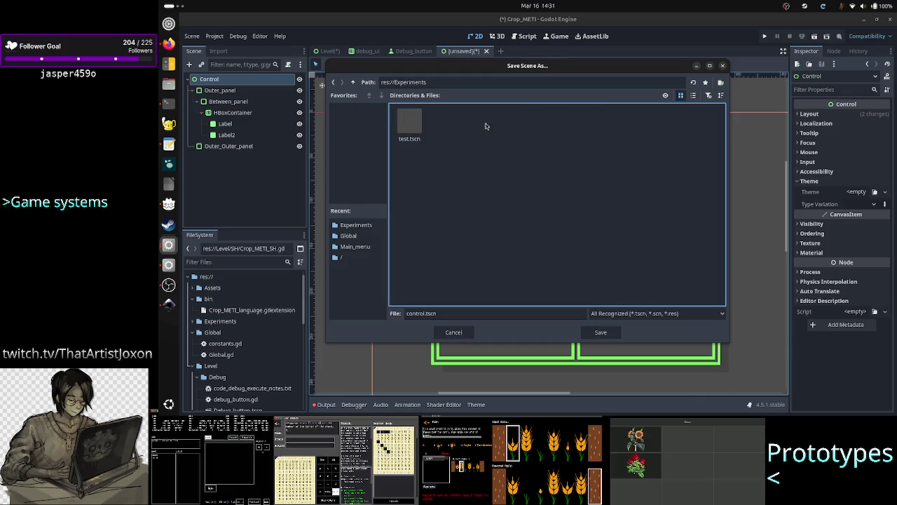
left_click(457, 82)
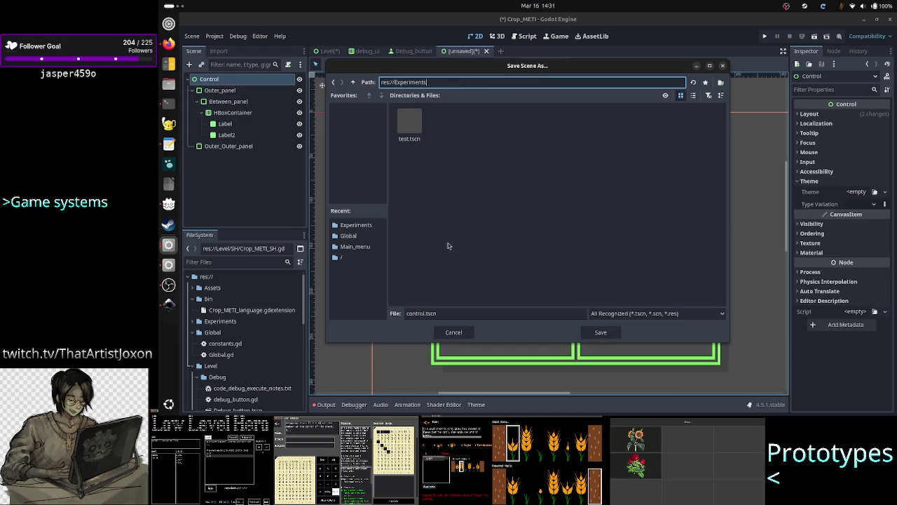
left_click(450, 312)
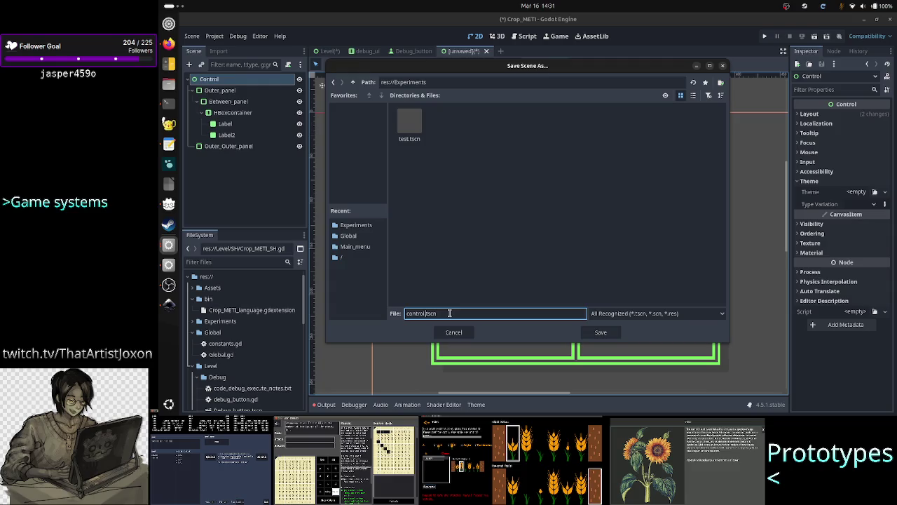
key("BackSpace")
key("BackSpace")
key("BackSpace")
type("te")
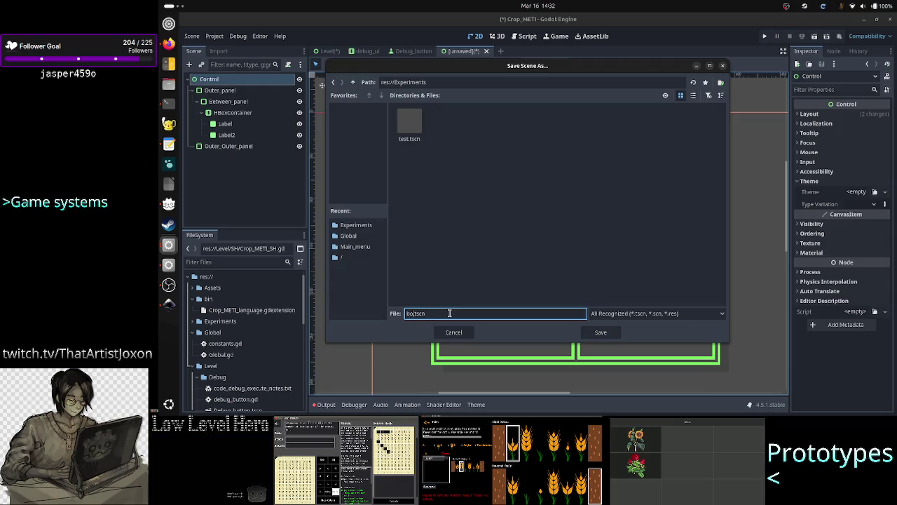
type("rder_decorati")
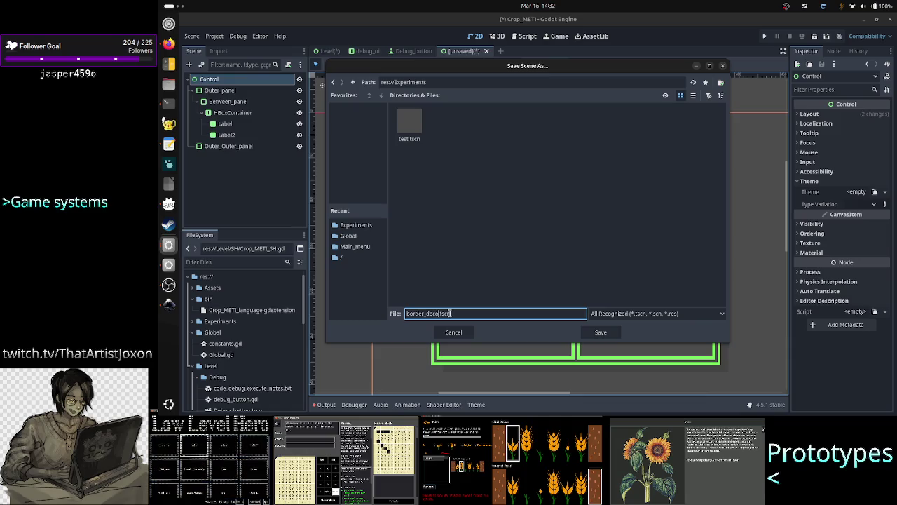
type("on")
key("Return")
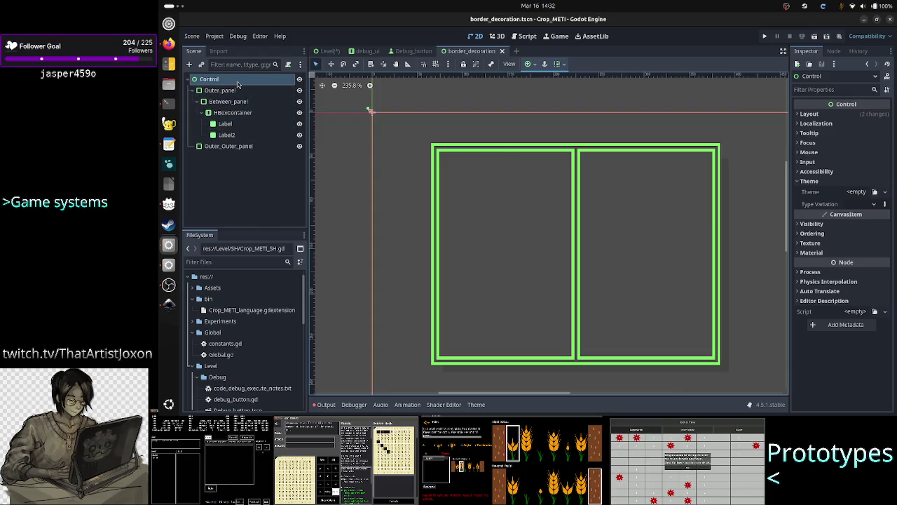
Inspect Outer_panel's and Between_panel's border StyleBoxes, then start renaming Between_panel to Inner_panel
left_click(235, 91)
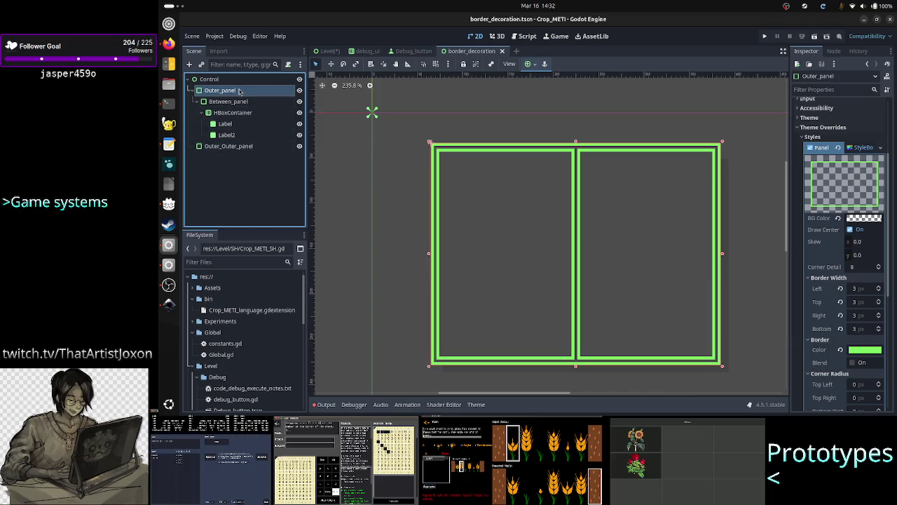
left_click(231, 102)
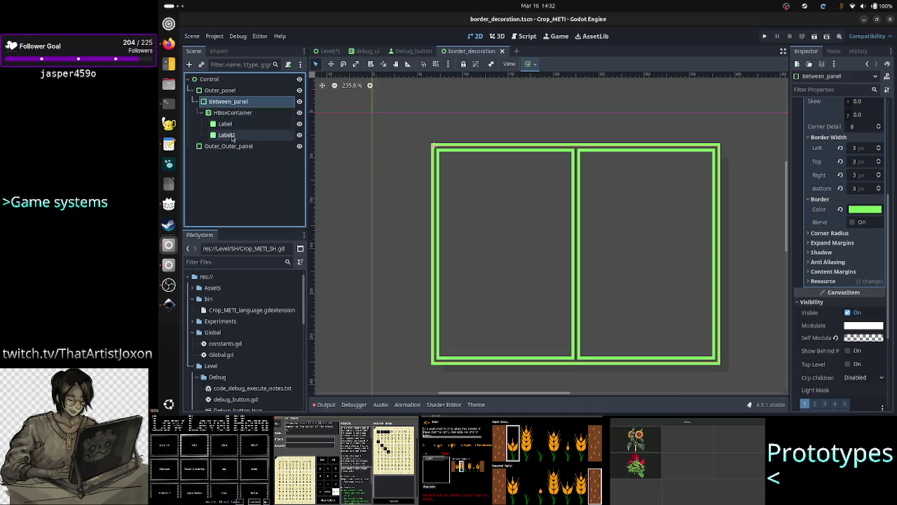
left_click(254, 190)
left_click(252, 104)
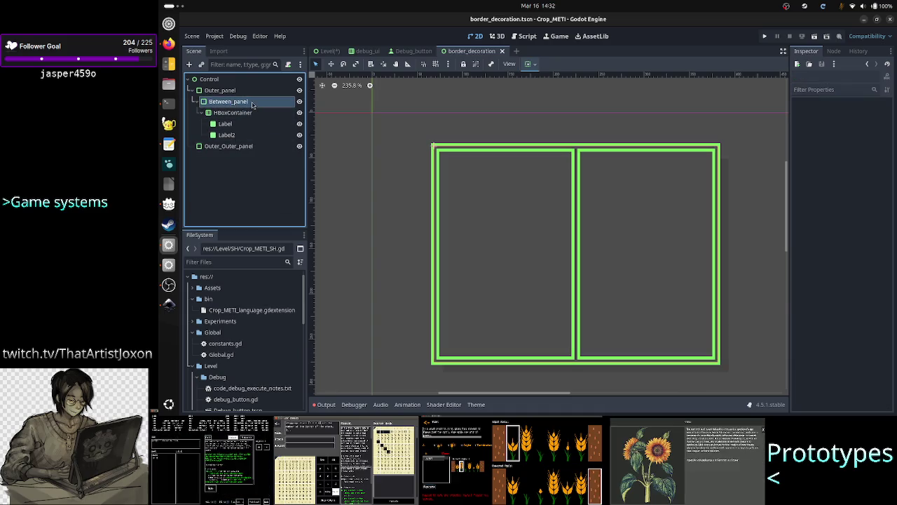
left_click(253, 104)
type("In")
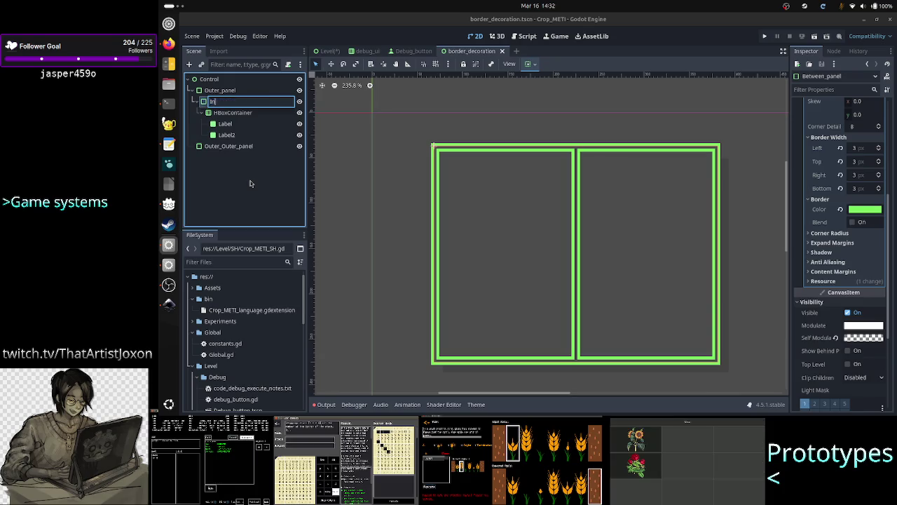
type("ner_panne")
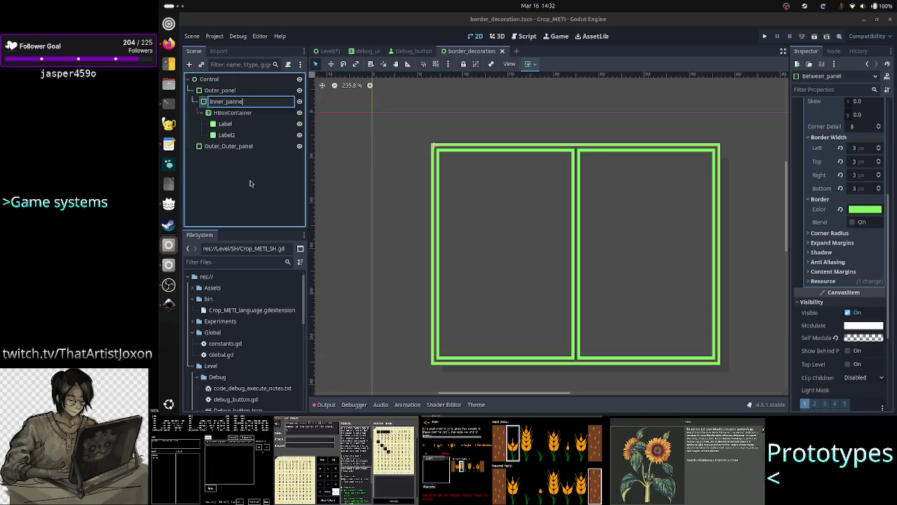
Correct the typo and confirm Between_panel's new name 'Inner_panel'
key("BackSpace")
key("BackSpace")
type("el")
key("Return")
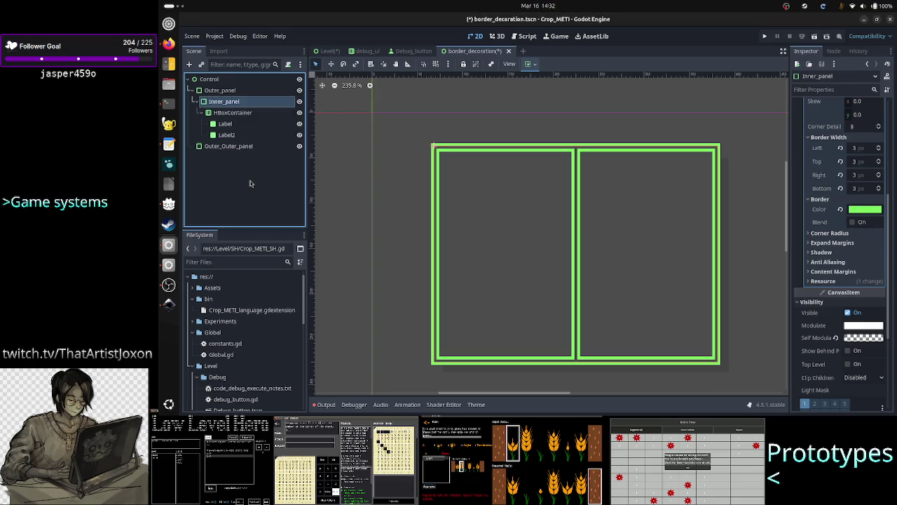
Toggle Label2's visibility to check the divider, save the scene, and glance at the Level tab
left_click(245, 113)
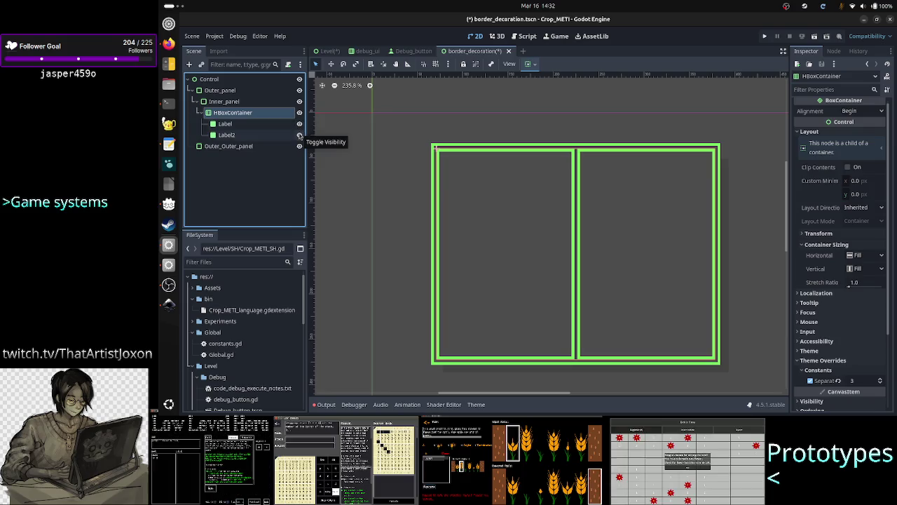
left_click(299, 135)
left_click(300, 134)
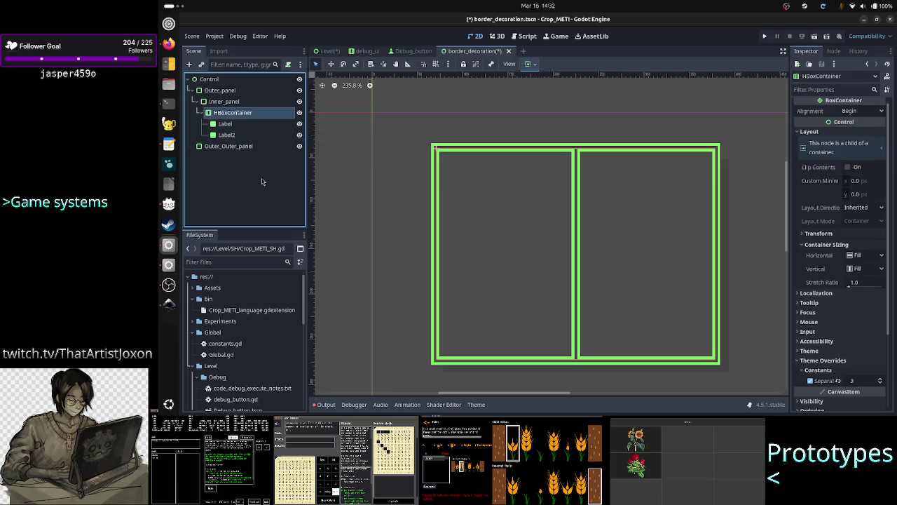
left_click(262, 182)
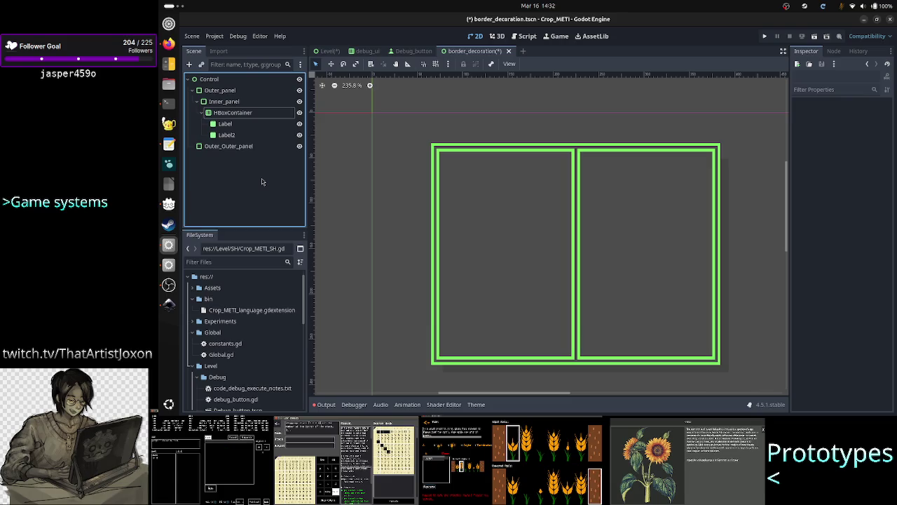
key("ctrl+s")
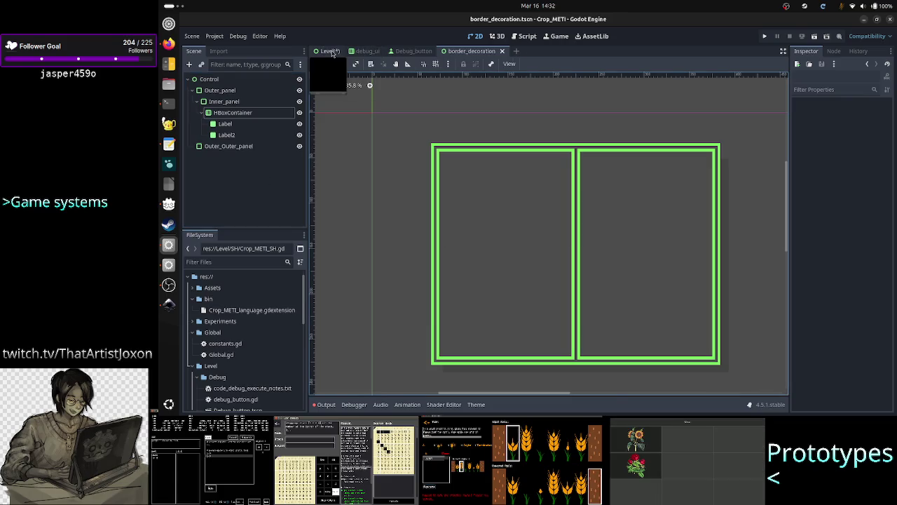
left_click(329, 51)
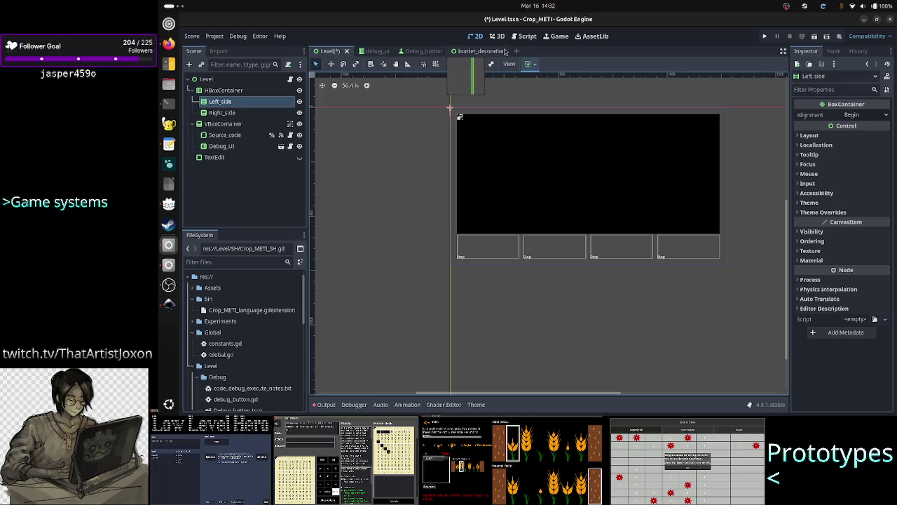
left_click(478, 51)
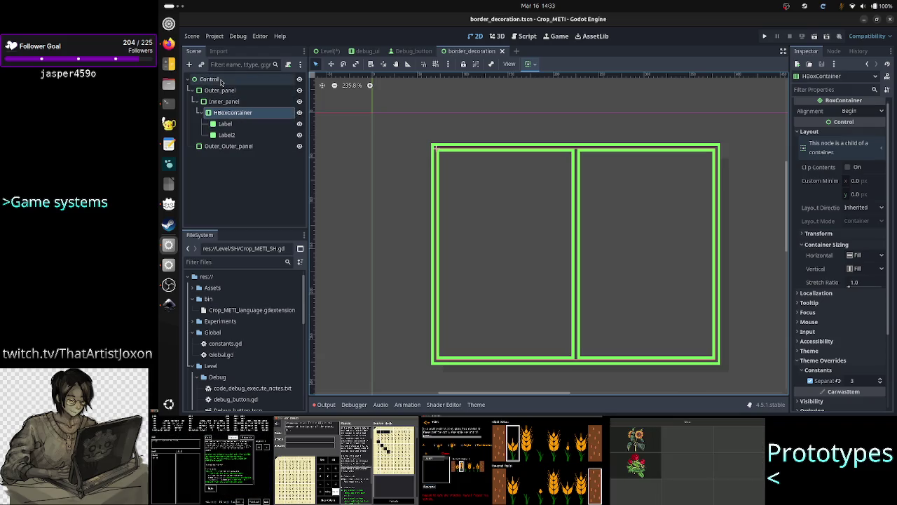
left_click(223, 91)
right_click(226, 89)
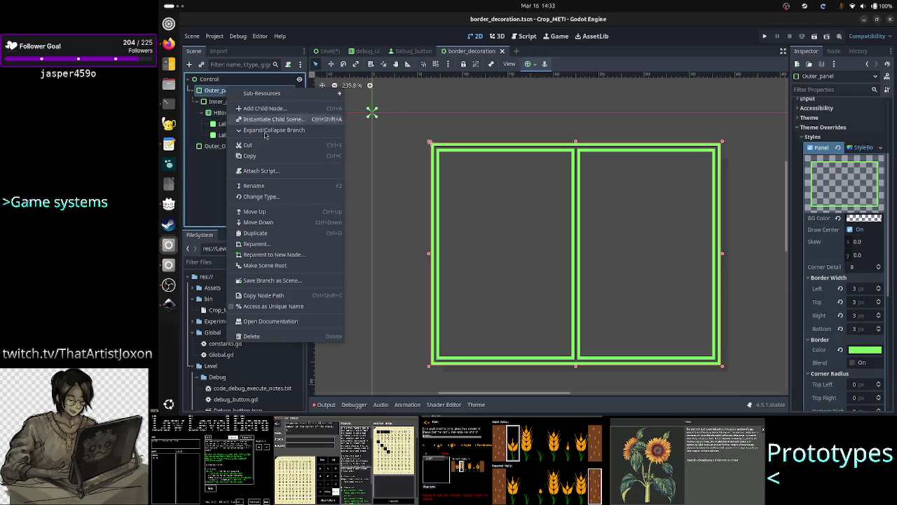
left_click(291, 271)
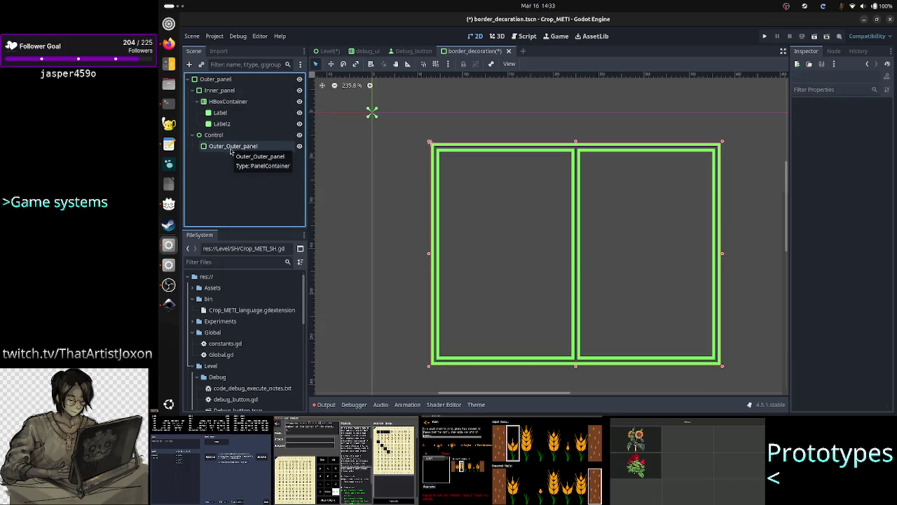
left_click(230, 149)
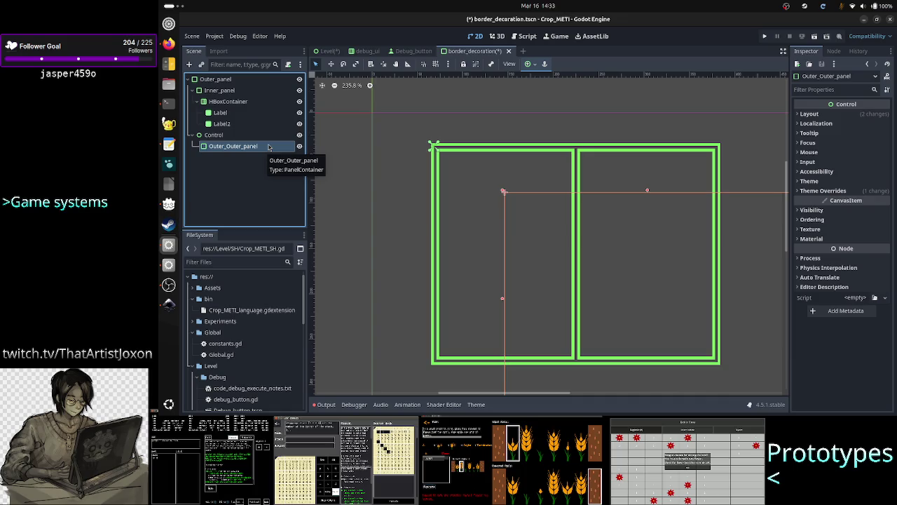
left_click(247, 176)
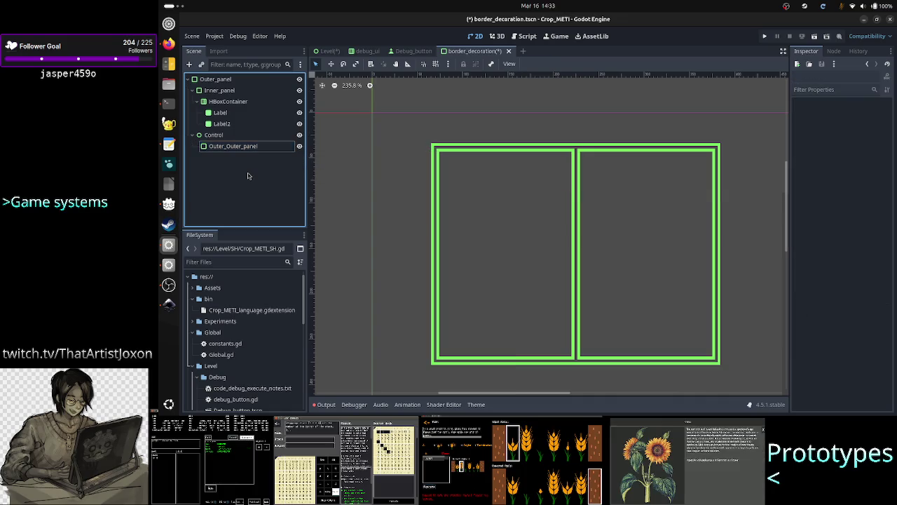
key("ctrl+z")
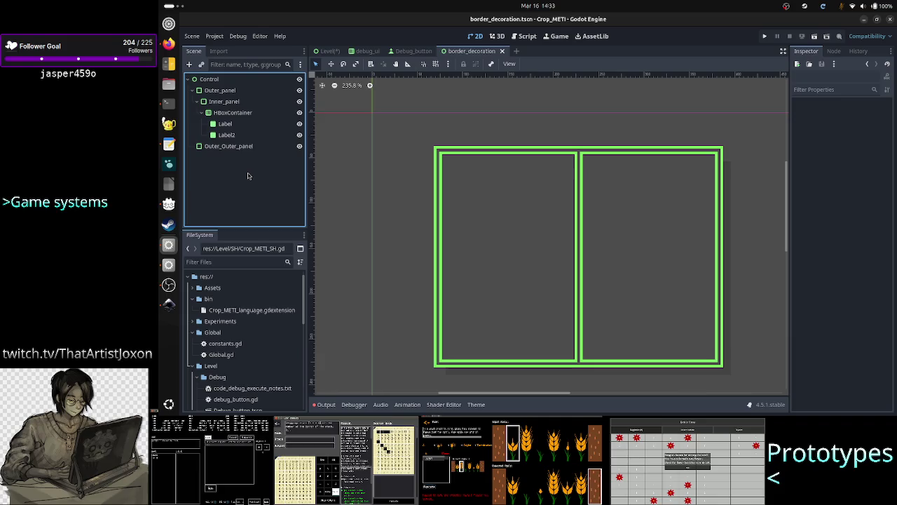
left_click(299, 146)
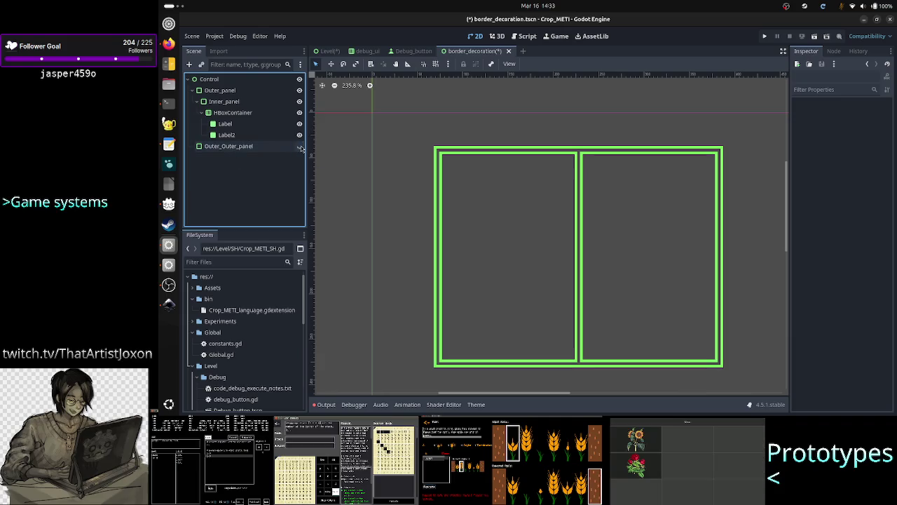
left_click(299, 146)
left_click(300, 146)
left_click(299, 146)
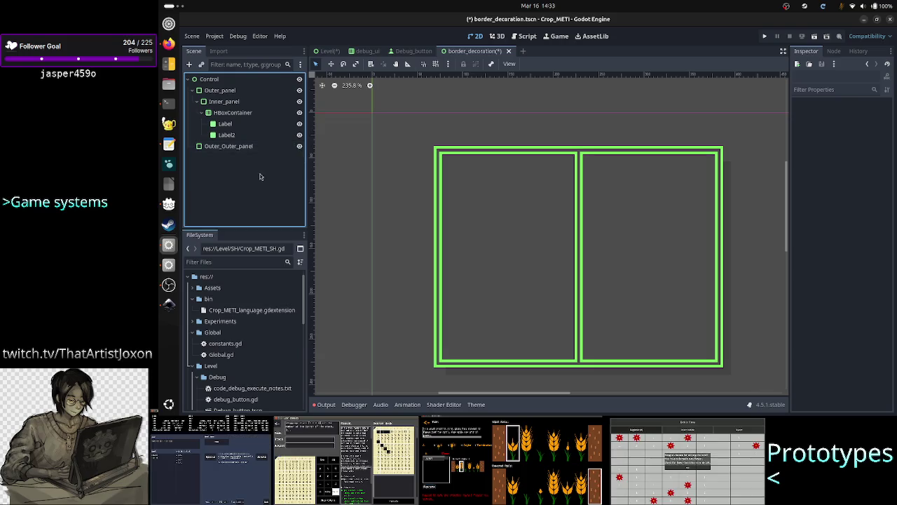
key("ctrl+s")
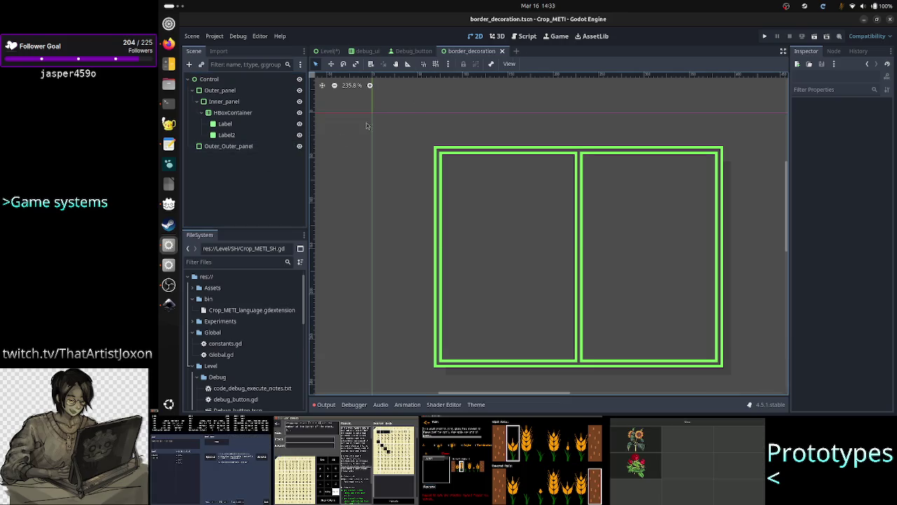
left_click(327, 51)
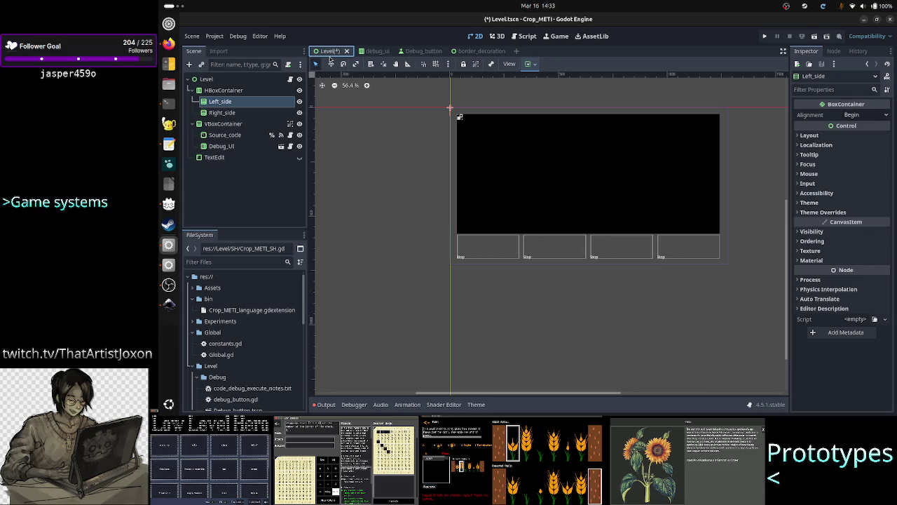
key("alt+Tab")
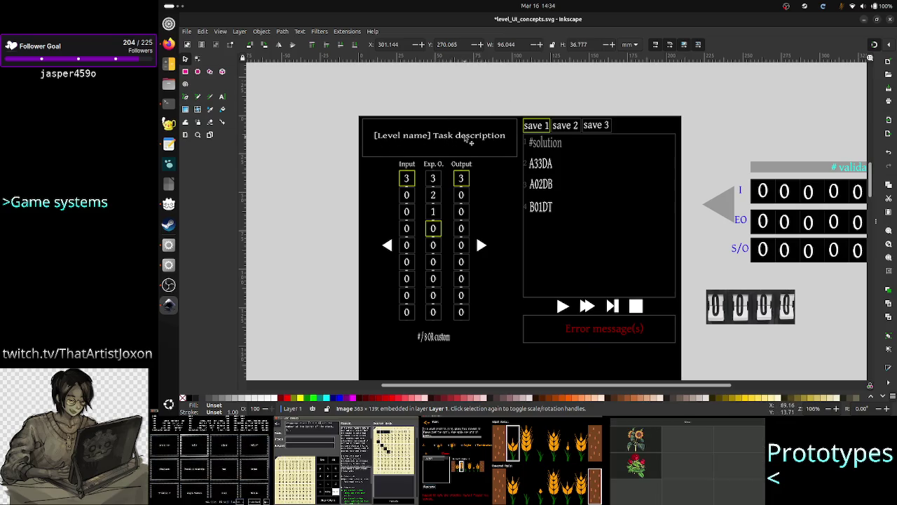
key("alt+Tab")
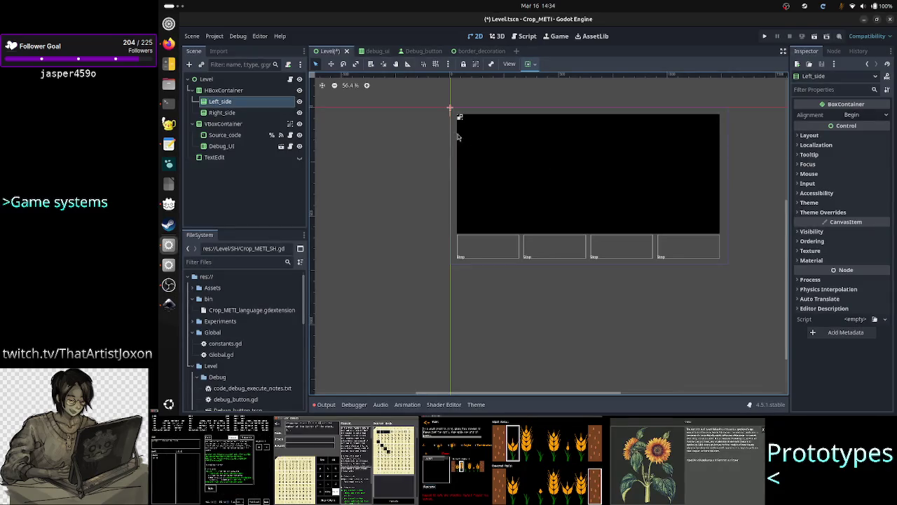
left_click(479, 51)
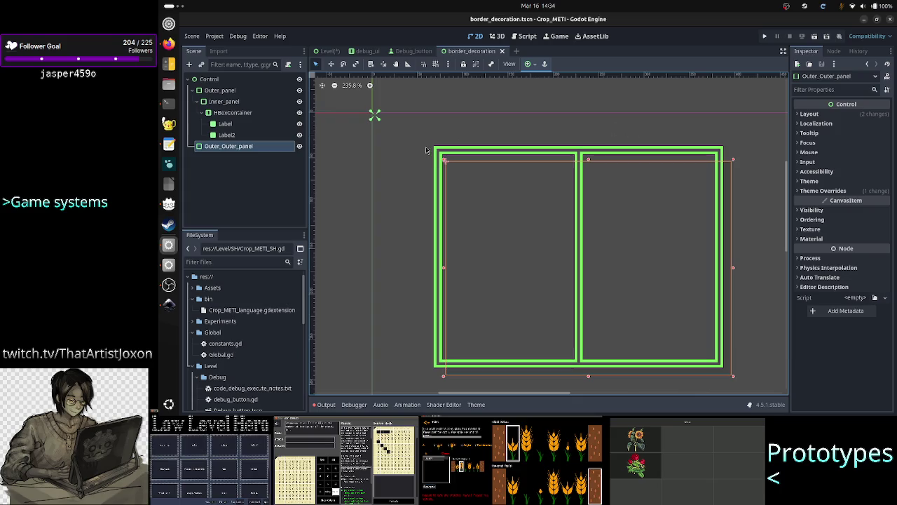
left_click(359, 155)
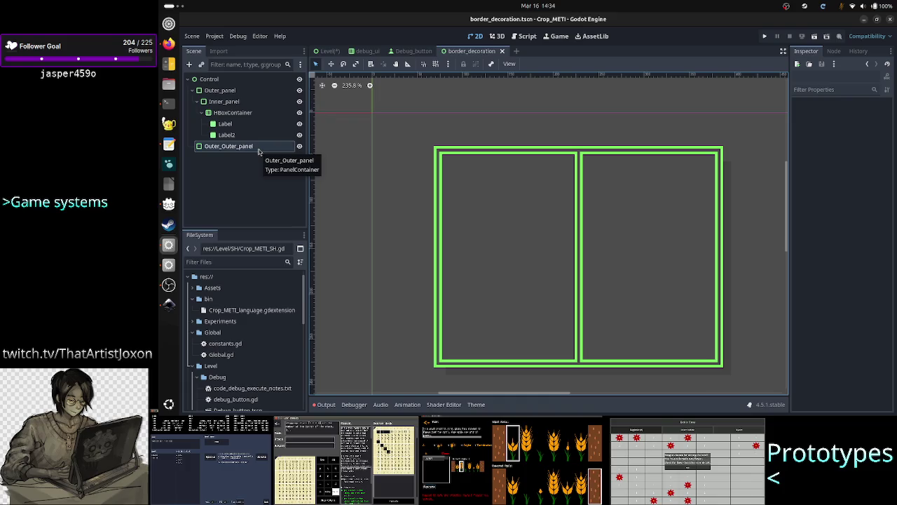
left_click(334, 54)
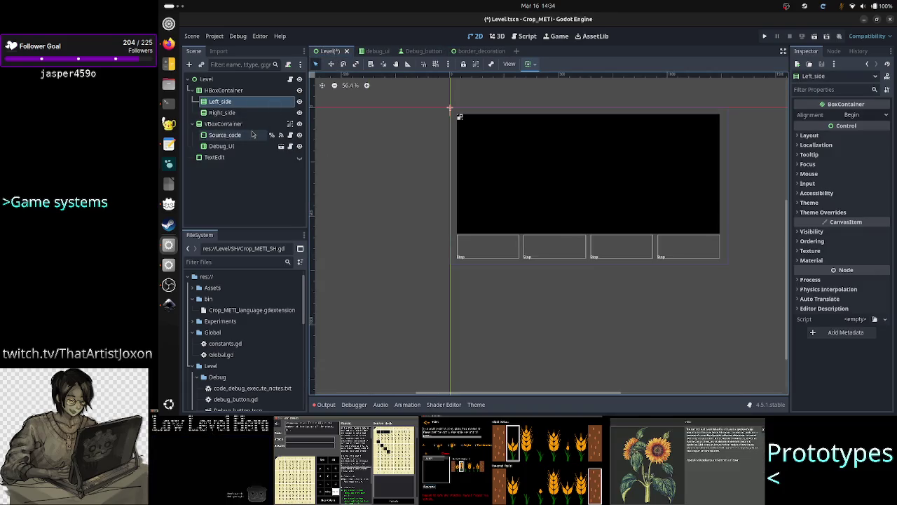
left_click(205, 78)
key("ctrl+shift+o")
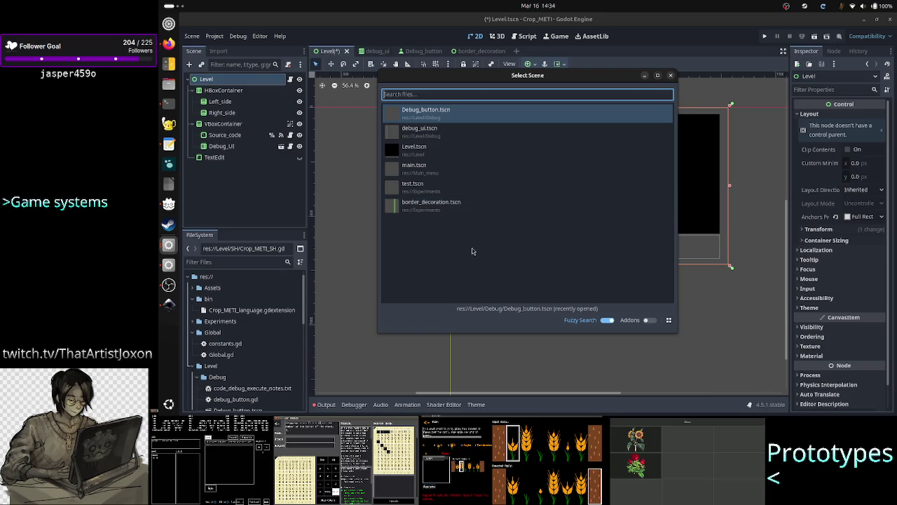
left_click(671, 76)
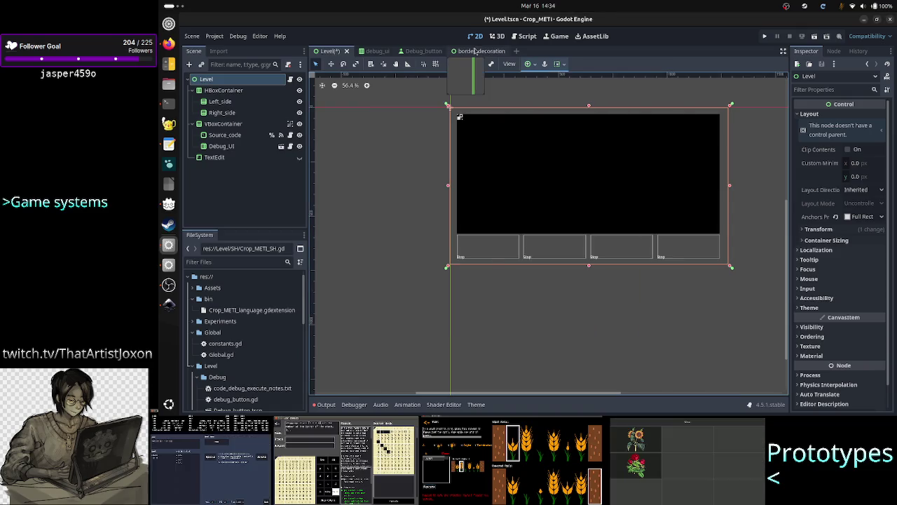
left_click(475, 51)
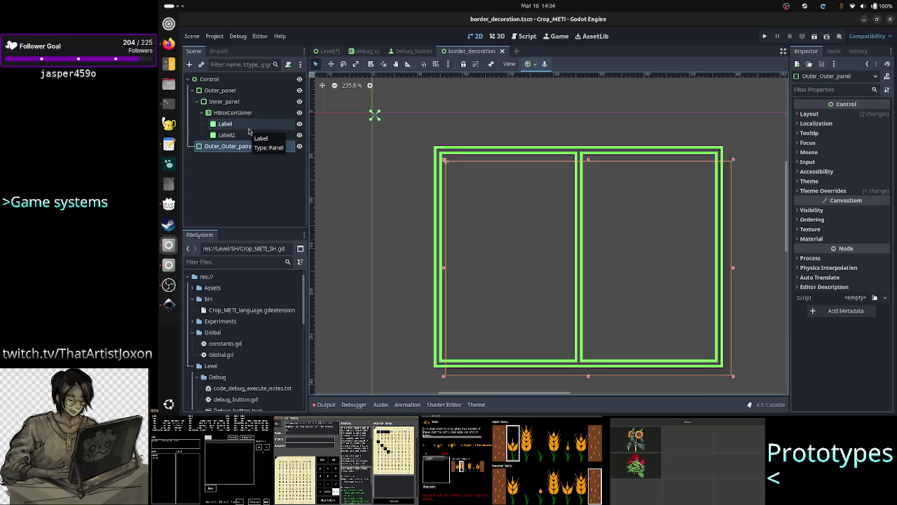
left_click(246, 125)
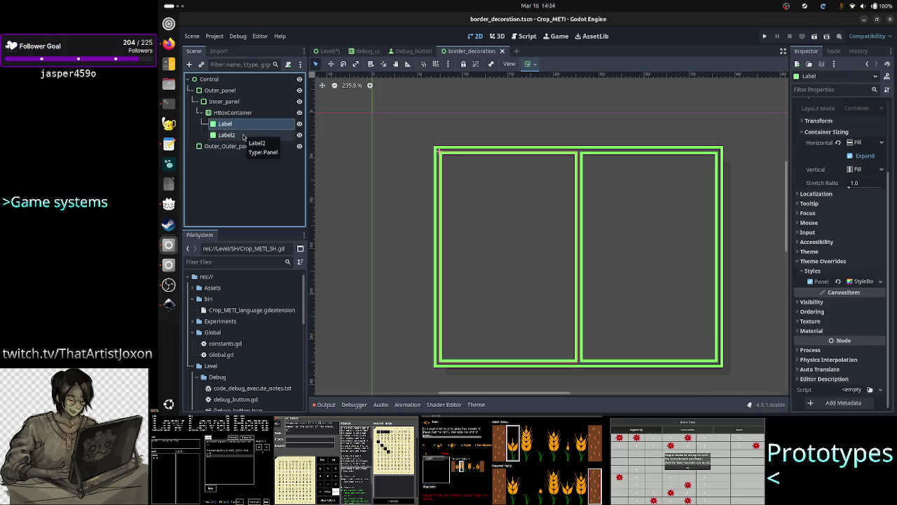
left_click(245, 134, "shift")
left_click(247, 124)
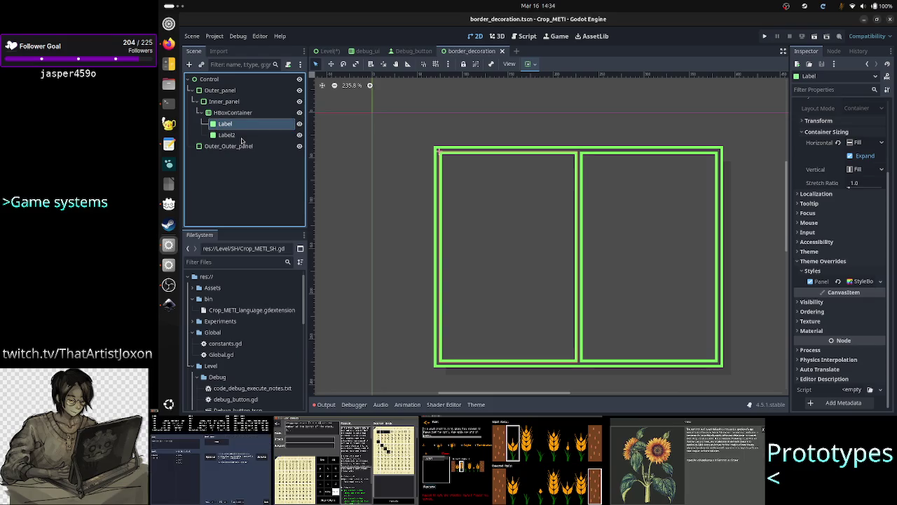
left_click(245, 135)
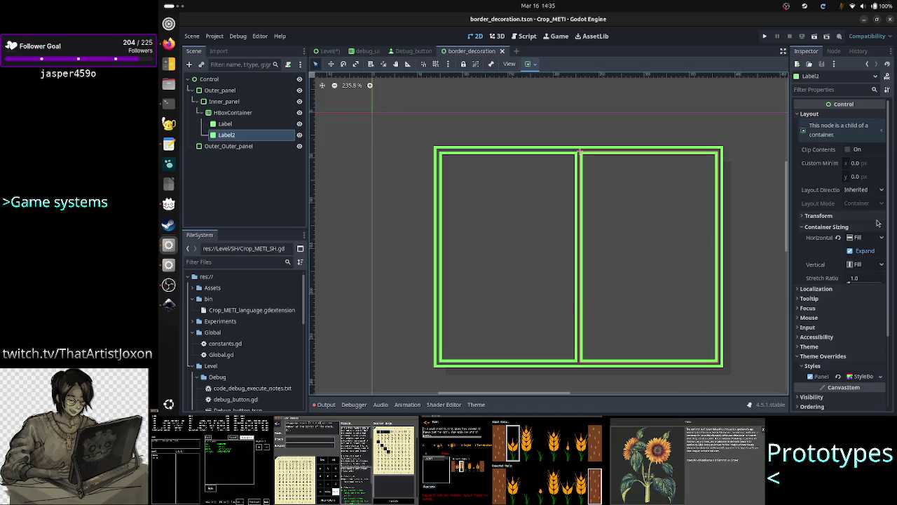
left_click(237, 124)
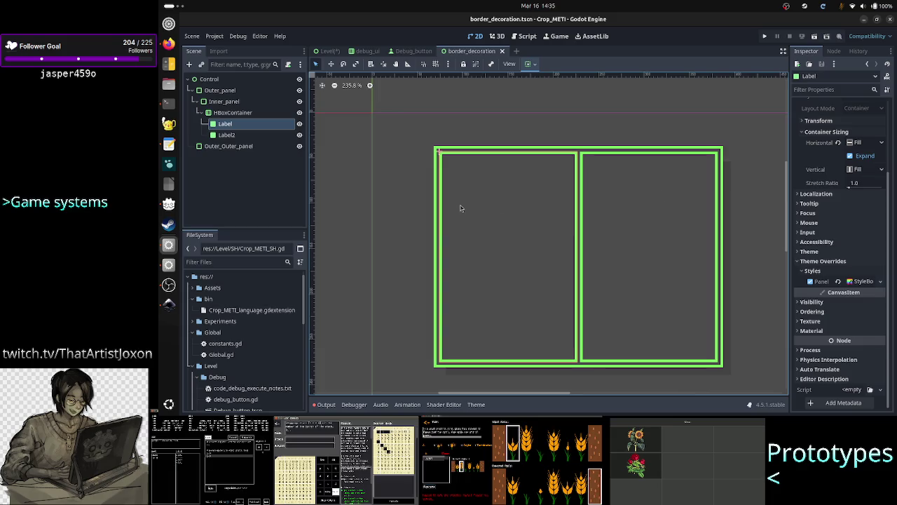
left_click(238, 114)
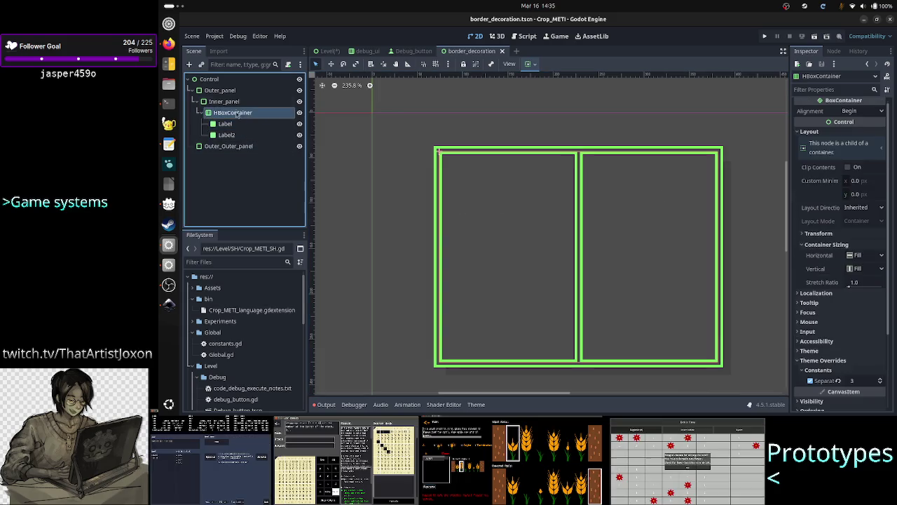
left_click(218, 81, "shift")
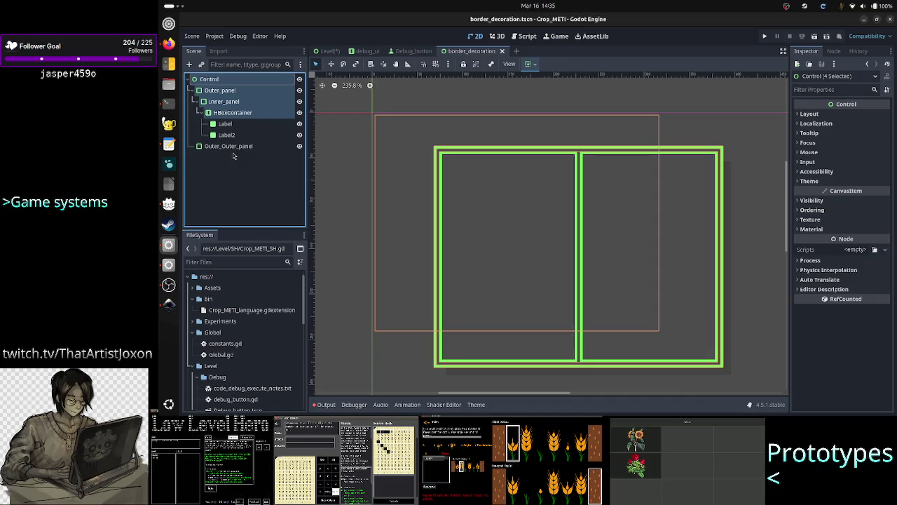
left_click(250, 170)
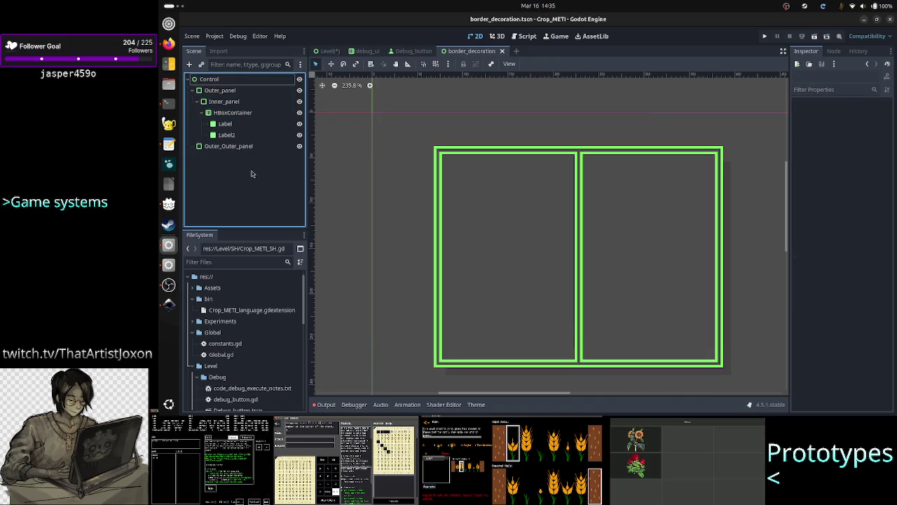
left_click(236, 82)
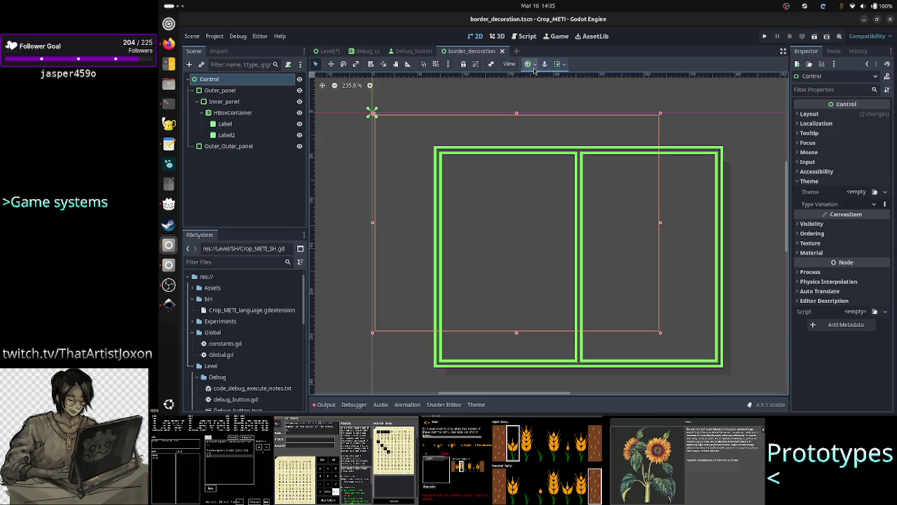
Apply the Full Rect anchor preset to the root Control node
left_click(530, 64)
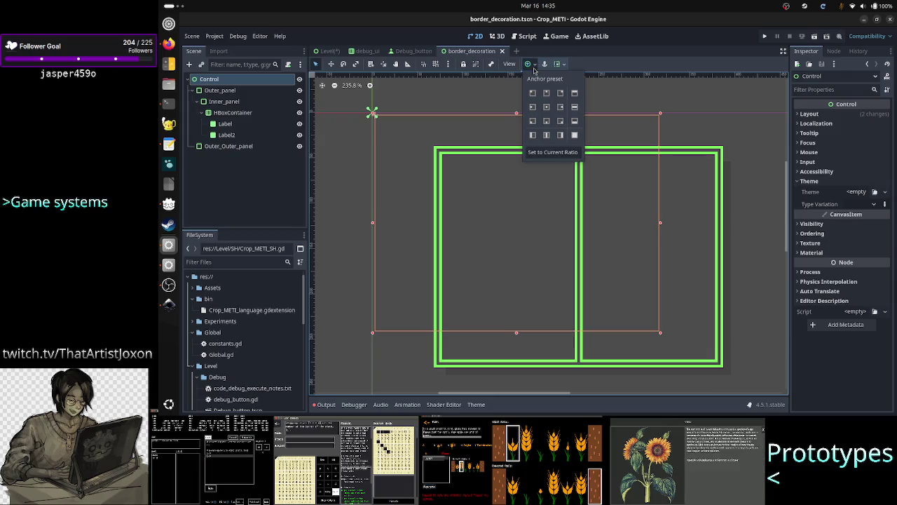
left_click(575, 138)
left_click(423, 107)
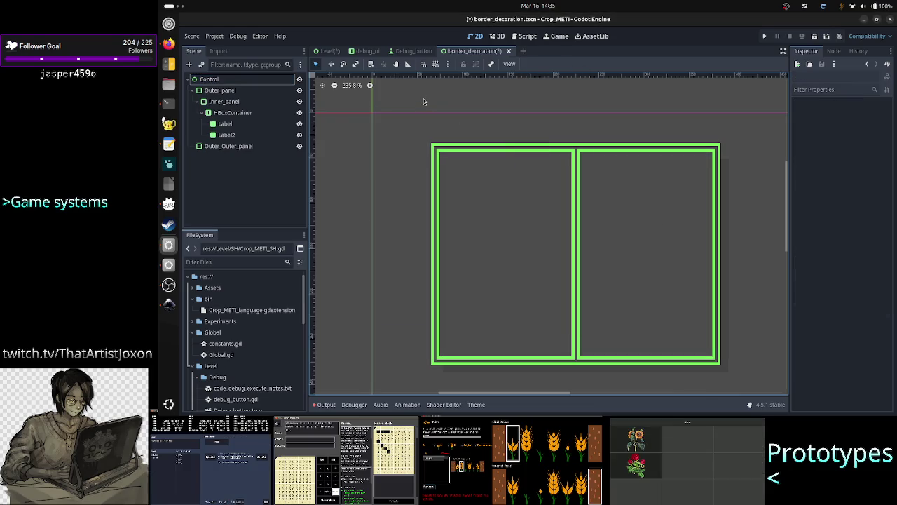
Reset Outer_panel's position to 0,0, make it Full Rect 1280x720, and move Outer_Outer_panel above it
left_click(224, 90)
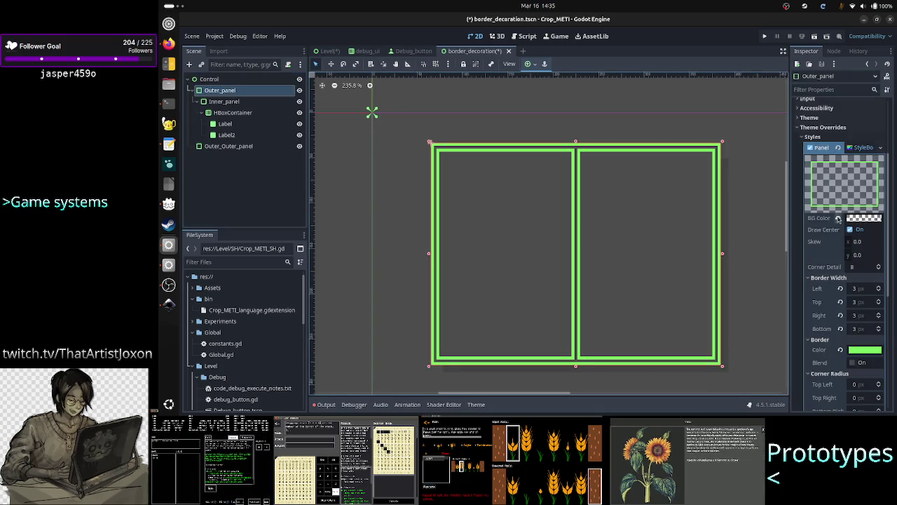
scroll(835, 157, "up", 3)
scroll(836, 122, "up", 3)
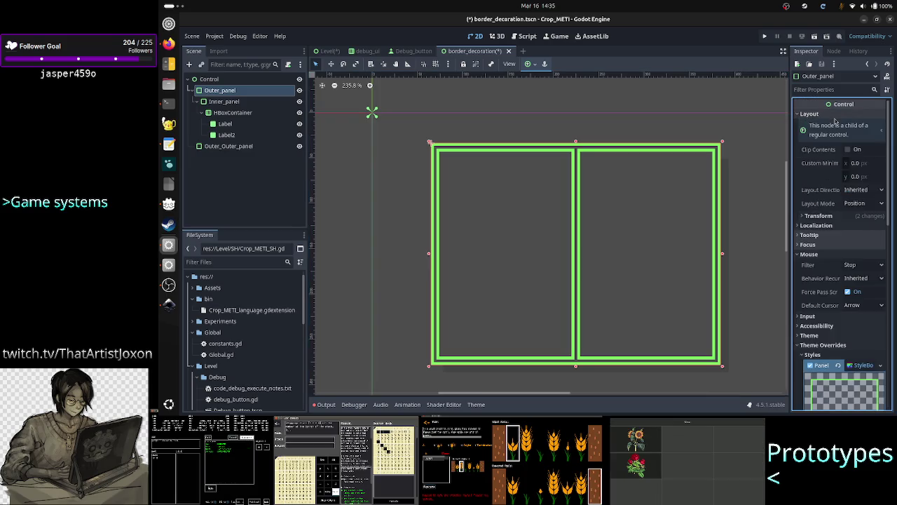
left_click(834, 217)
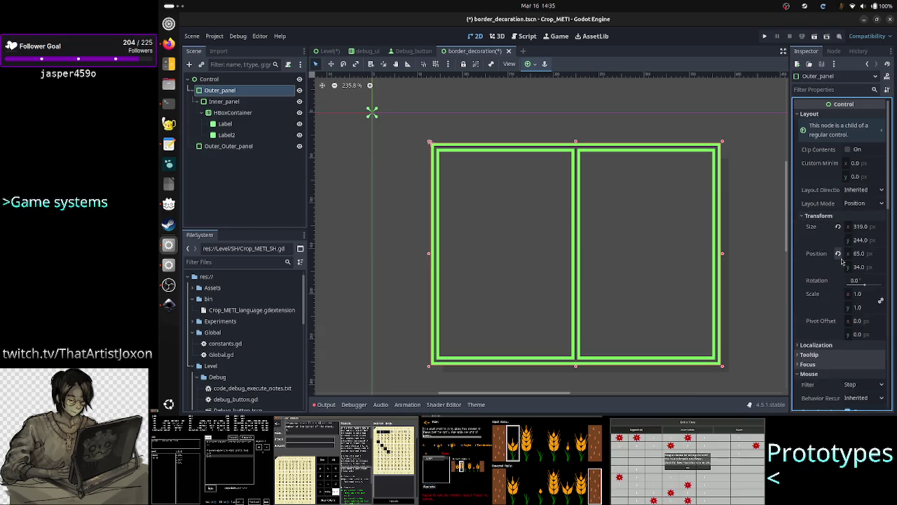
left_click(838, 253)
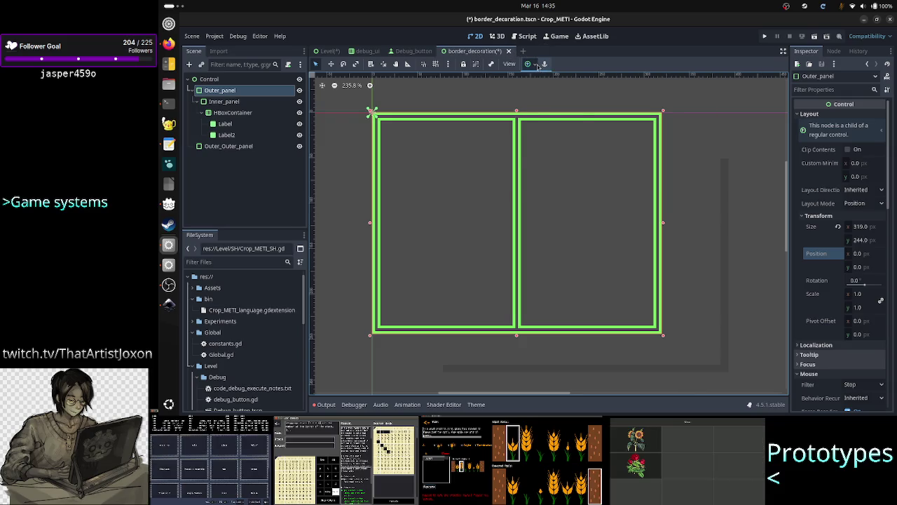
left_click(531, 63)
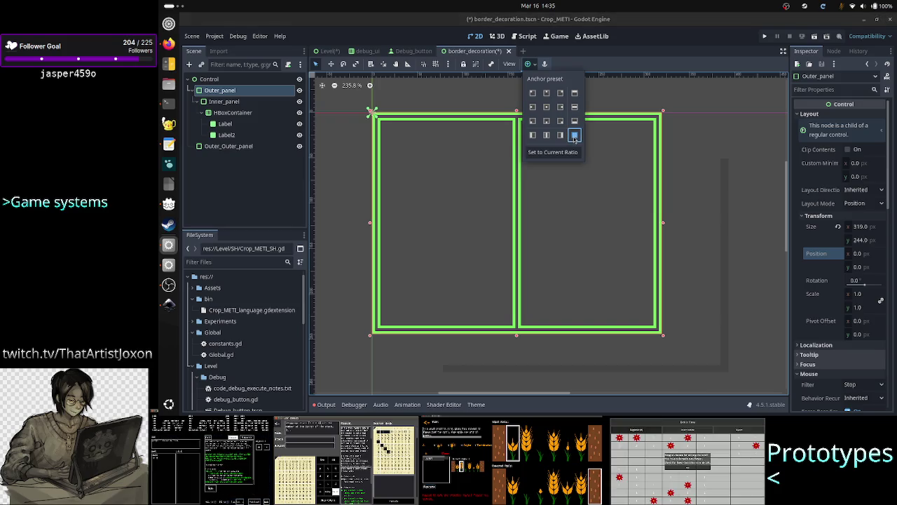
left_click(574, 136)
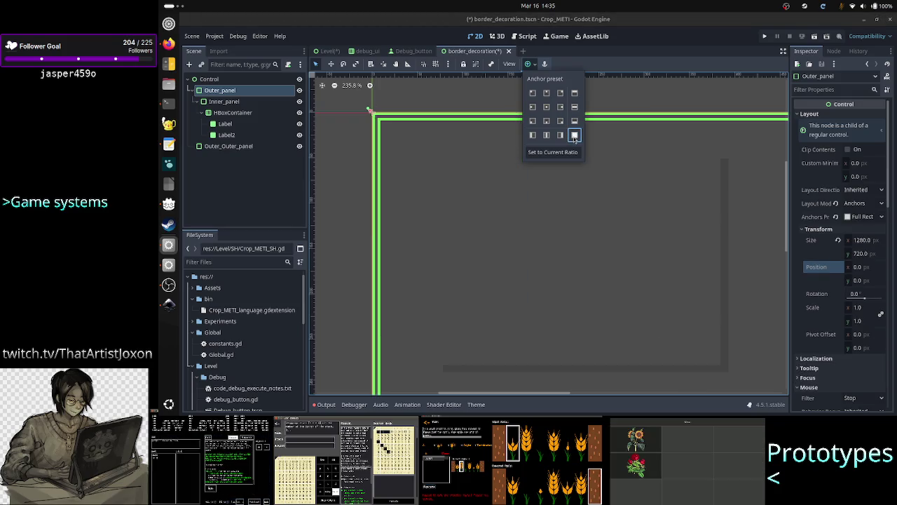
left_click(328, 219)
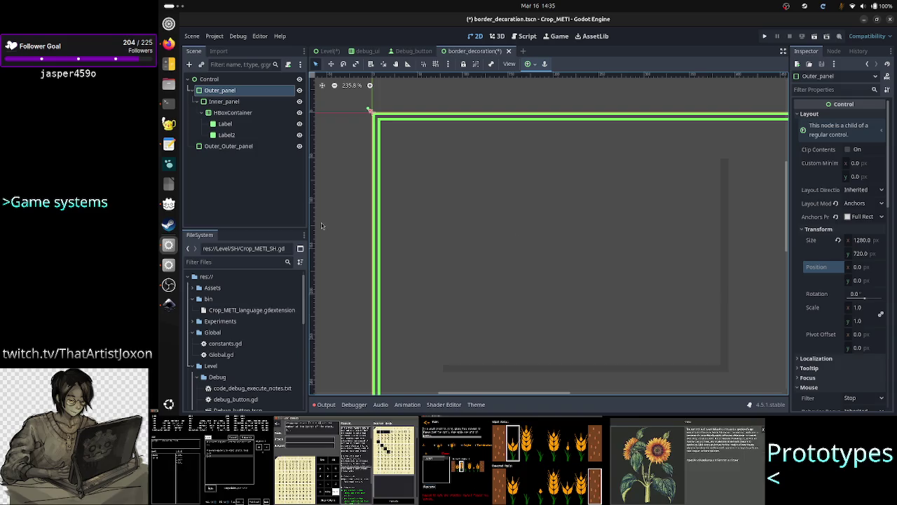
mouse_move(234, 146)
left_mouse_down()
mouse_move(220, 81)
mouse_move(217, 146)
mouse_move(221, 86)
left_mouse_up()
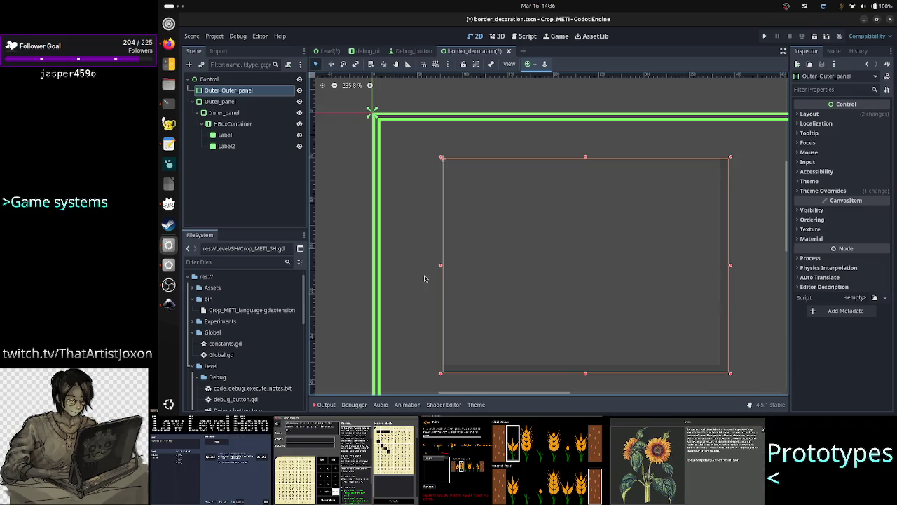
key("alt+Tab")
key("alt+Tab")
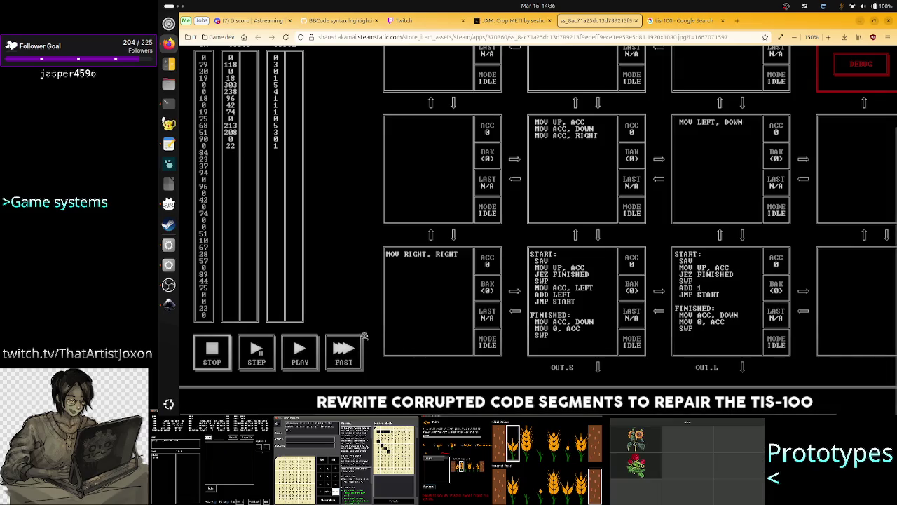
Reset Firefox zoom to 100% to view the whole TIS-100 screenshot, then return to Godot
key("ctrl+0")
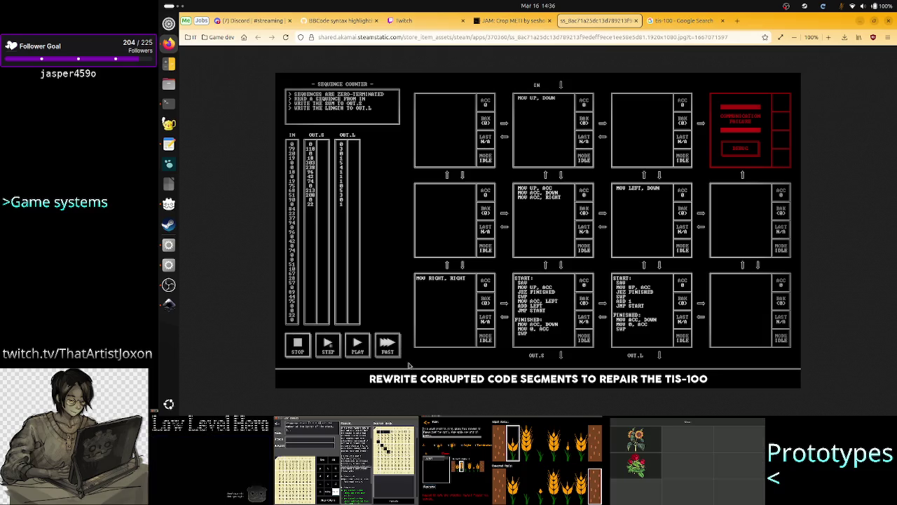
key("alt+Tab")
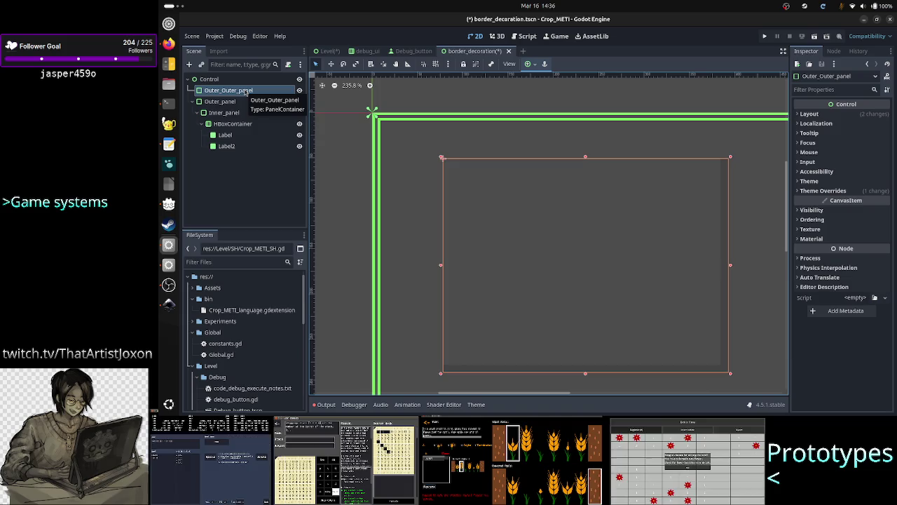
Delete the Outer_Outer_panel node from the scene tree and confirm the deletion
right_click(248, 91)
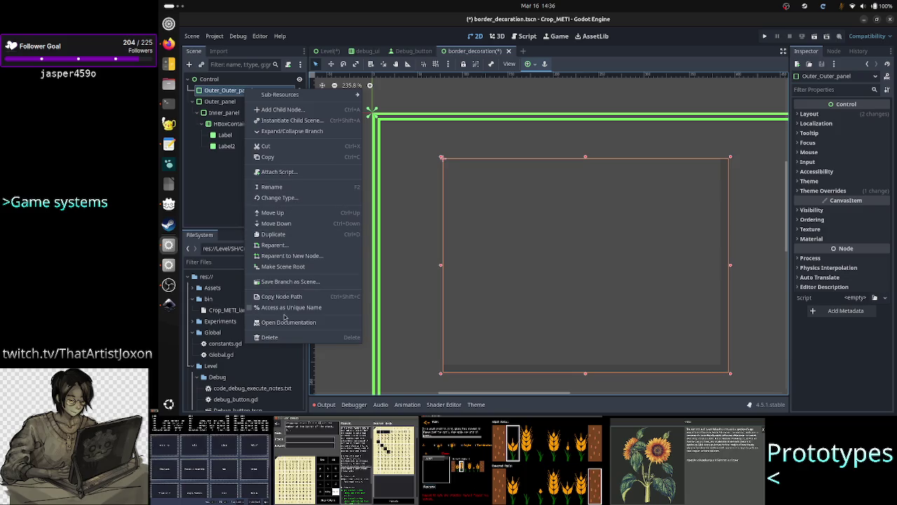
left_click(279, 338)
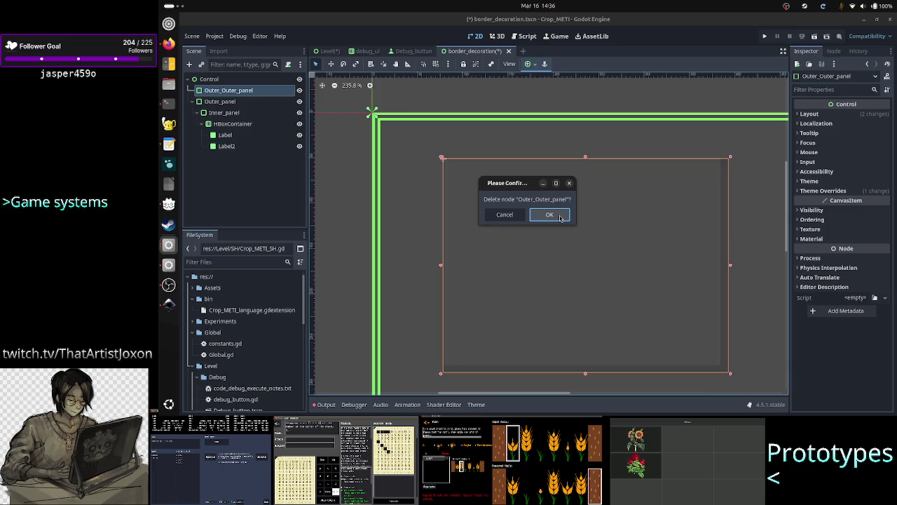
left_click(560, 215)
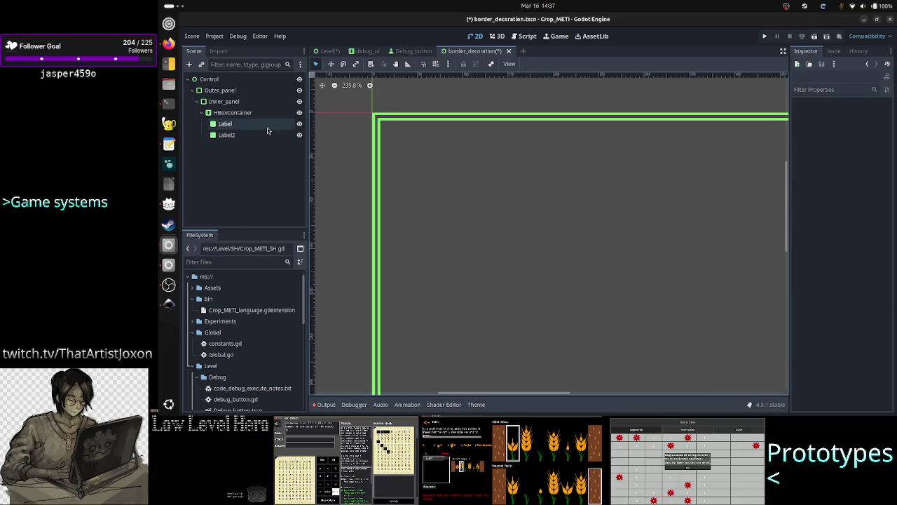
left_click(238, 81)
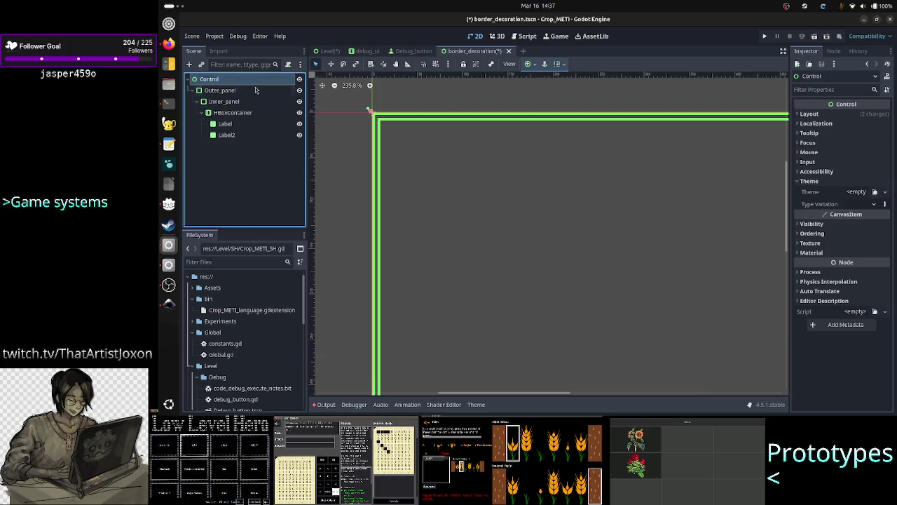
scroll(575, 319, "down", 4)
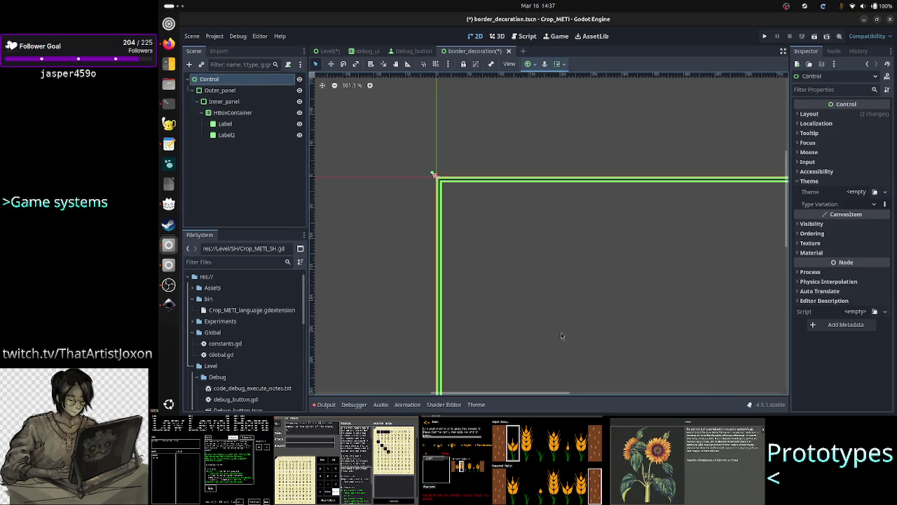
scroll(561, 322, "down", 3)
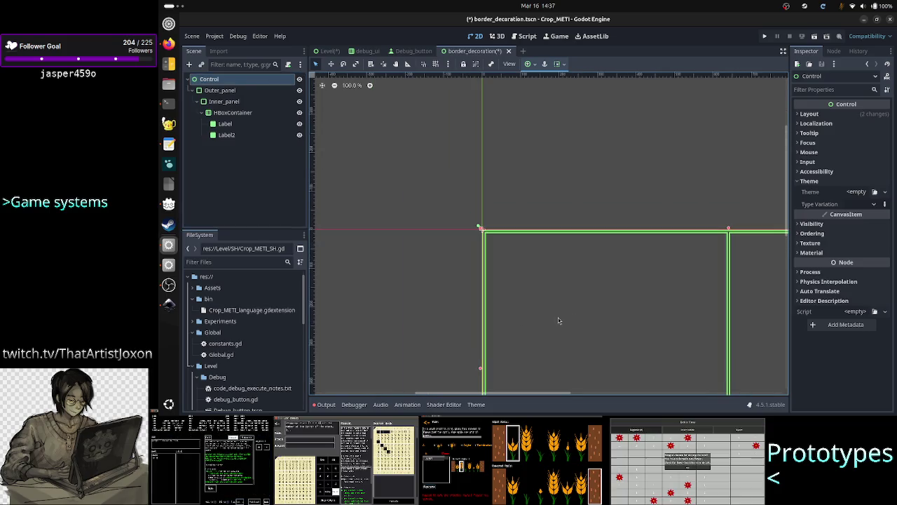
left_click(322, 85)
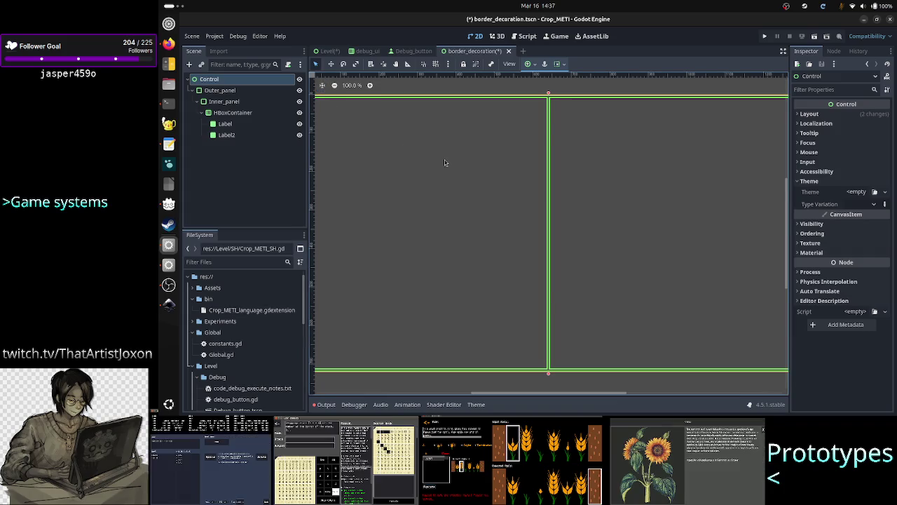
scroll(482, 174, "down", 2)
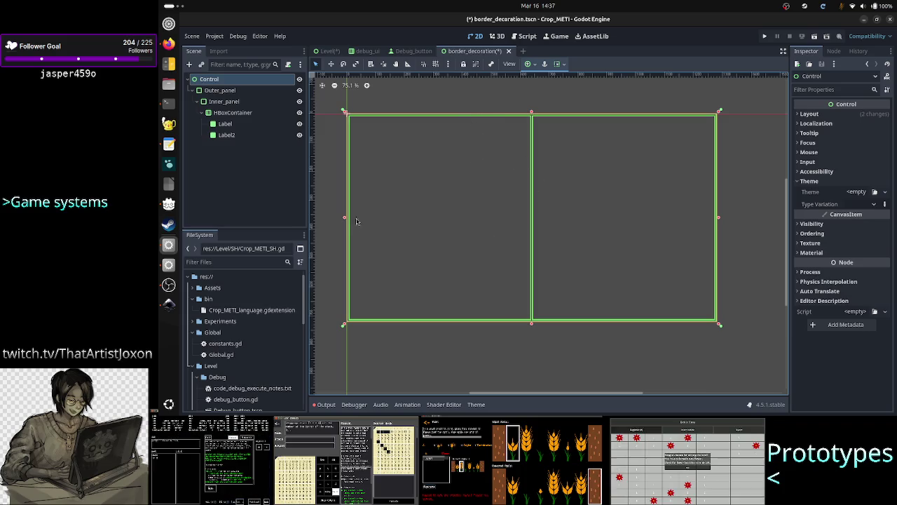
left_click(243, 160)
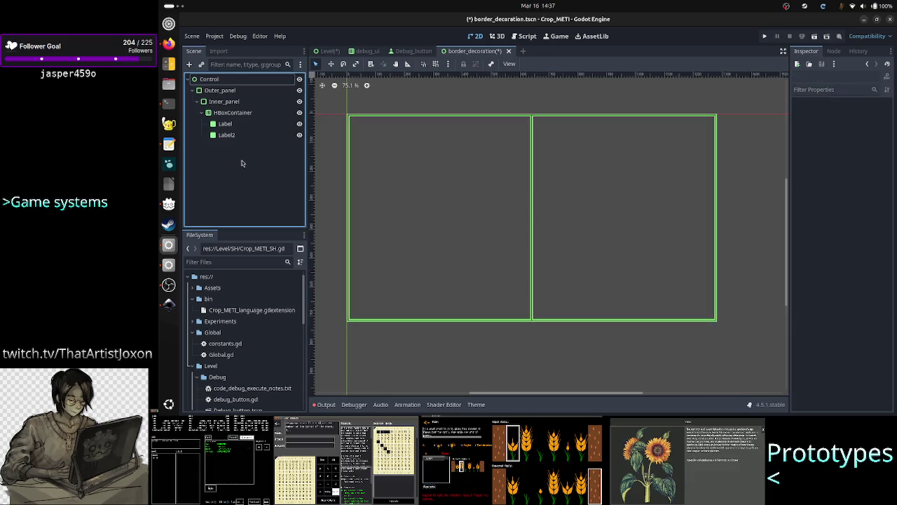
left_click(231, 82)
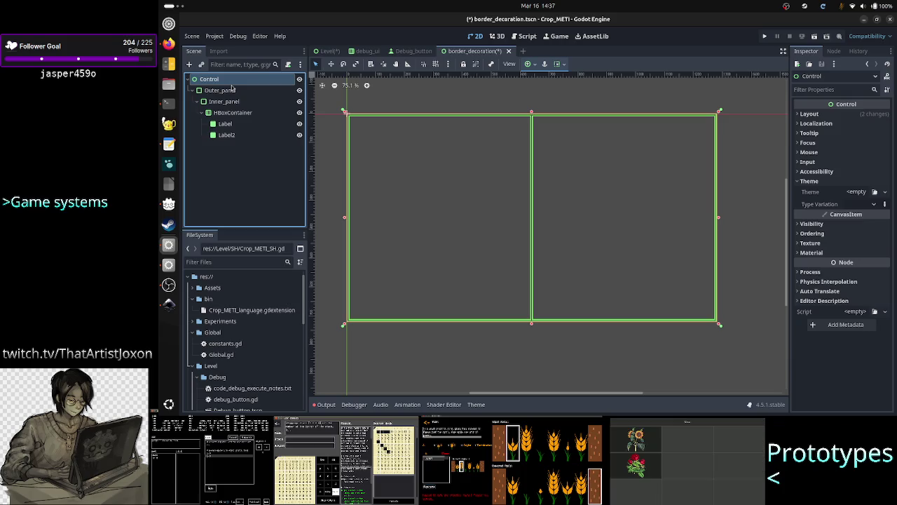
left_click(223, 92)
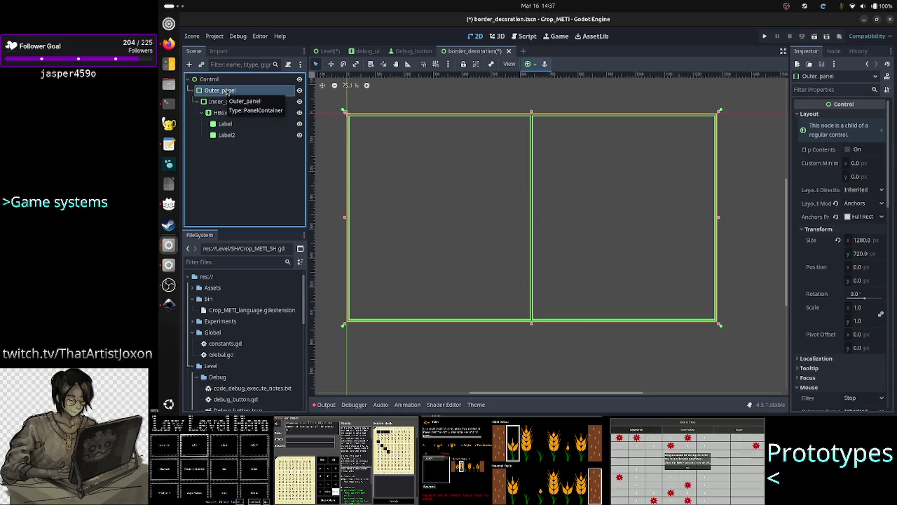
Promote Outer_panel to scene root and delete the leftover Control node
right_click(227, 92)
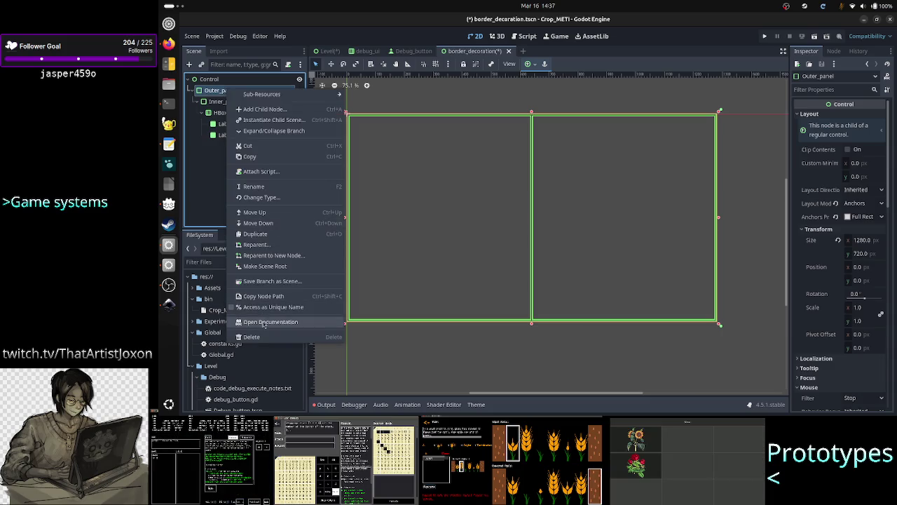
left_click(273, 267)
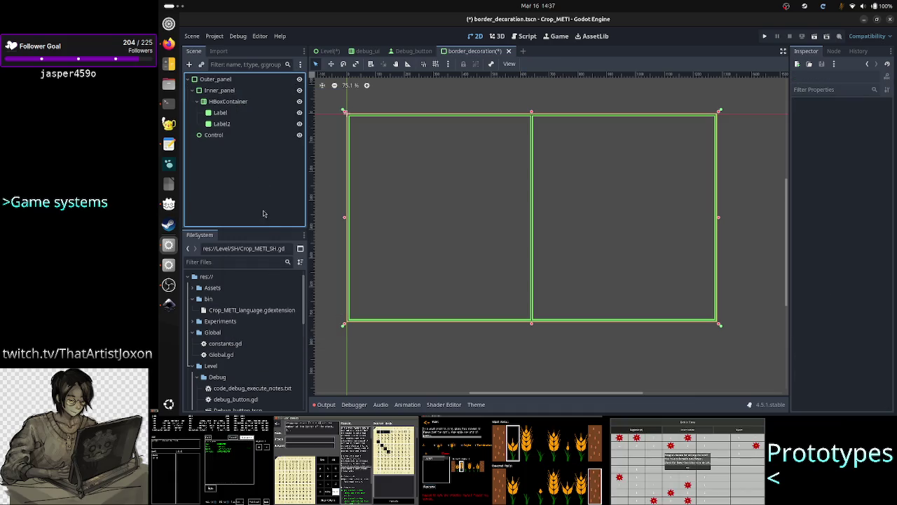
left_click(235, 135)
key("Delete")
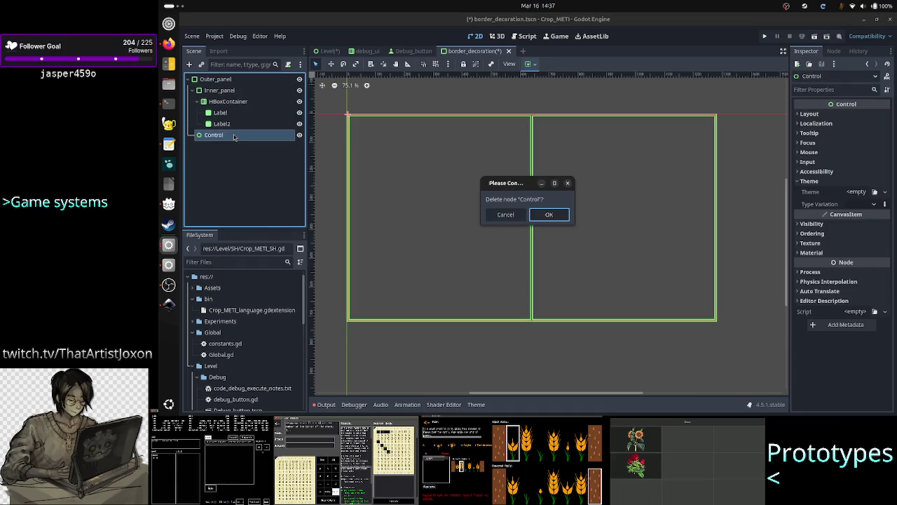
key("Return")
Apply the Full Rect anchor preset to Outer_panel
left_click(215, 79)
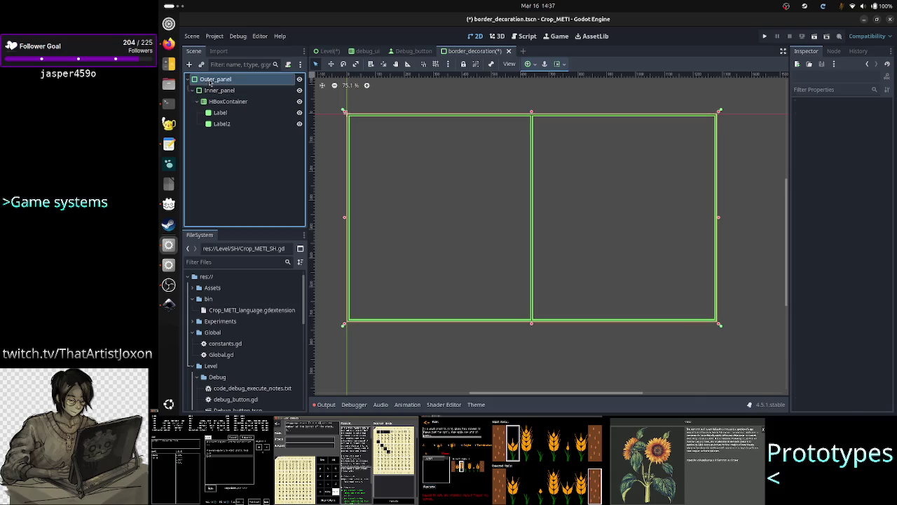
left_click(531, 64)
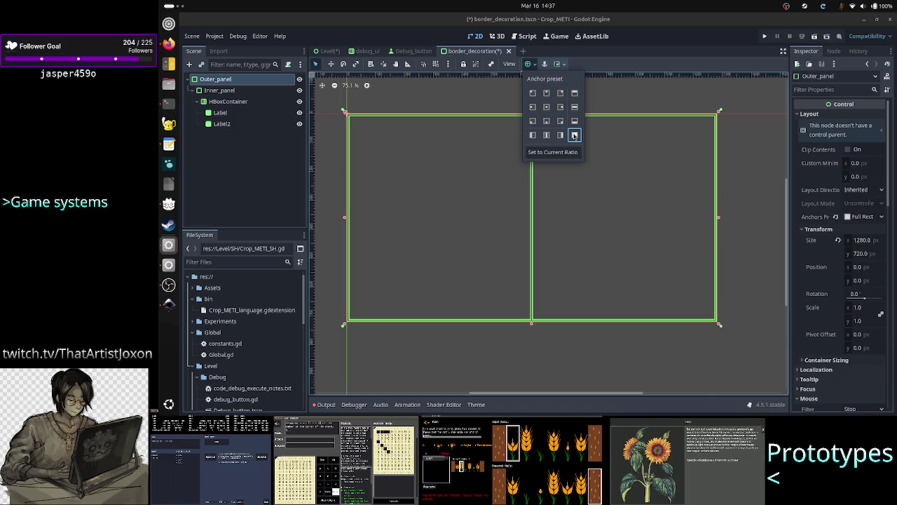
left_click(271, 160)
Review Inner_panel's layout and container sizing properties, then select the HBoxContainer
left_click(220, 90)
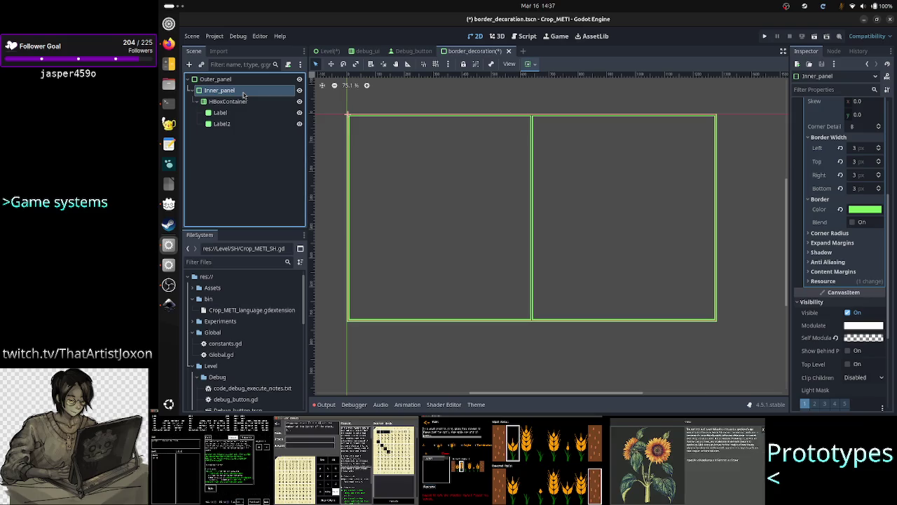
scroll(838, 210, "up", 5)
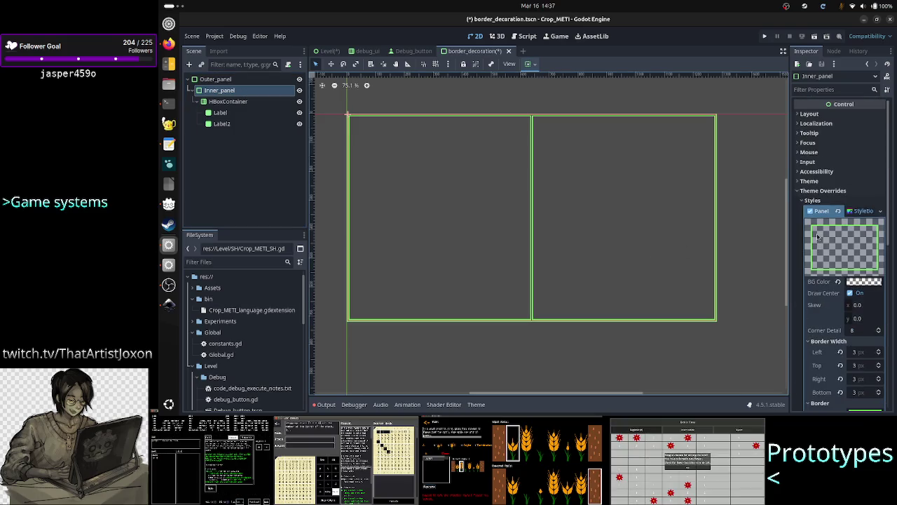
left_click(813, 114)
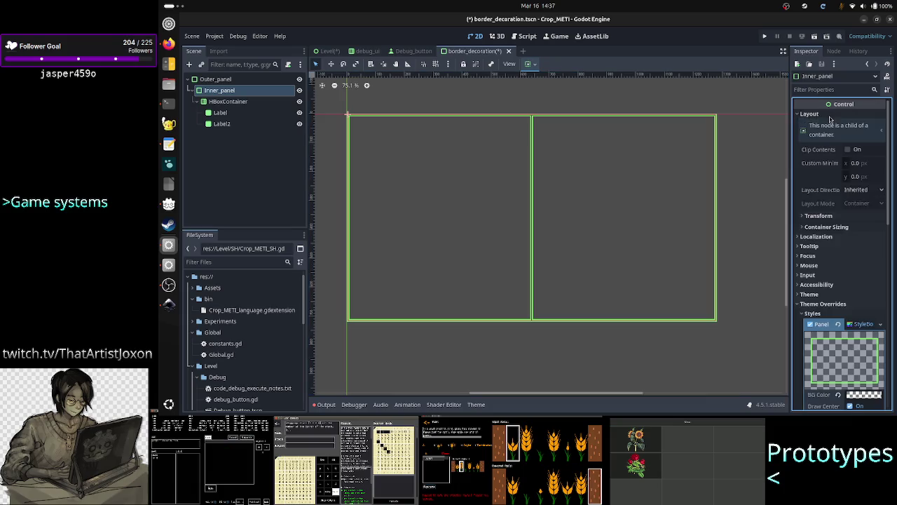
left_click(828, 227)
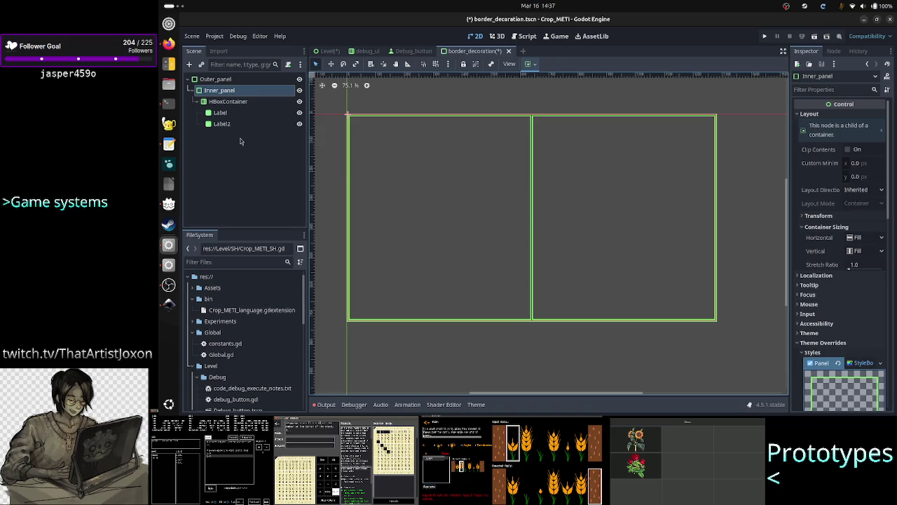
left_click(240, 104)
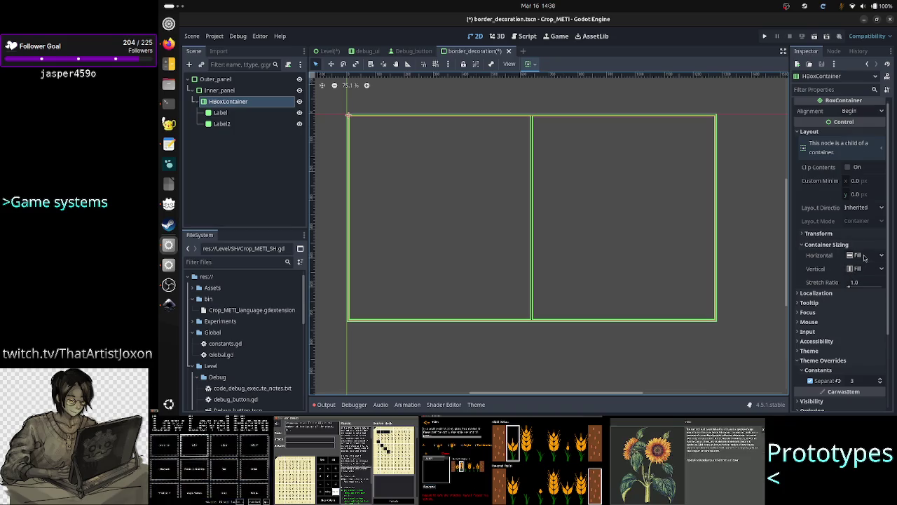
left_click(246, 115)
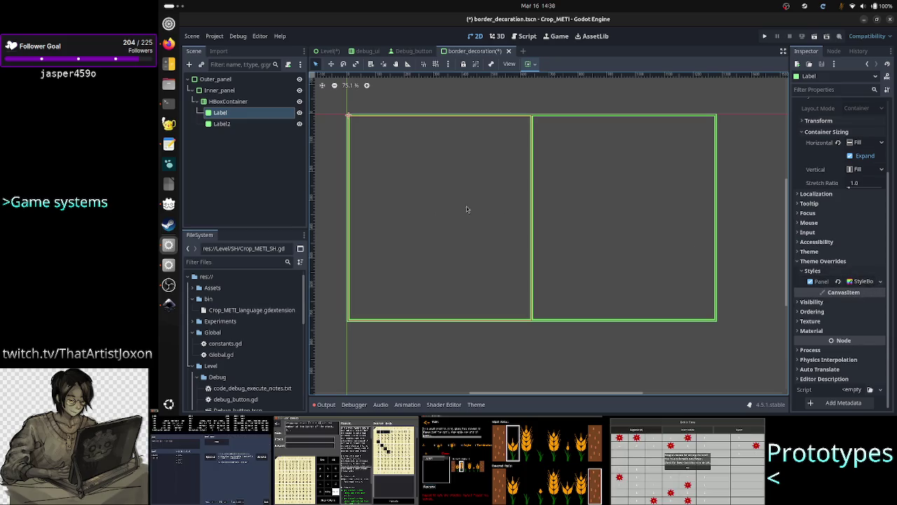
left_click(233, 125)
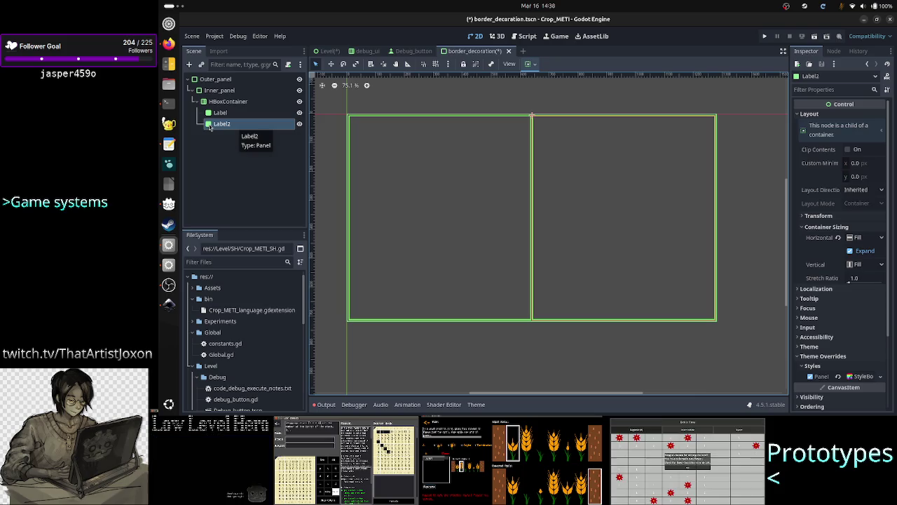
left_click(225, 114)
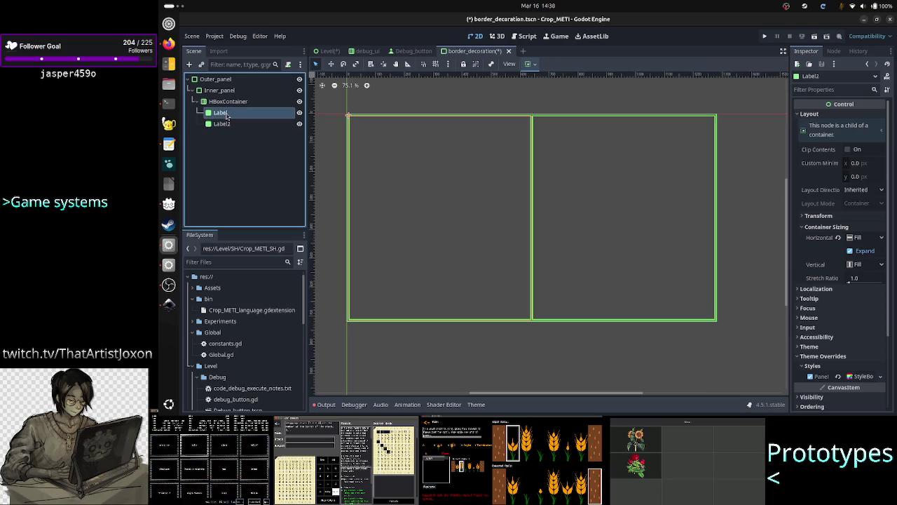
Change the Label node's type from Panel to Label
right_click(226, 115)
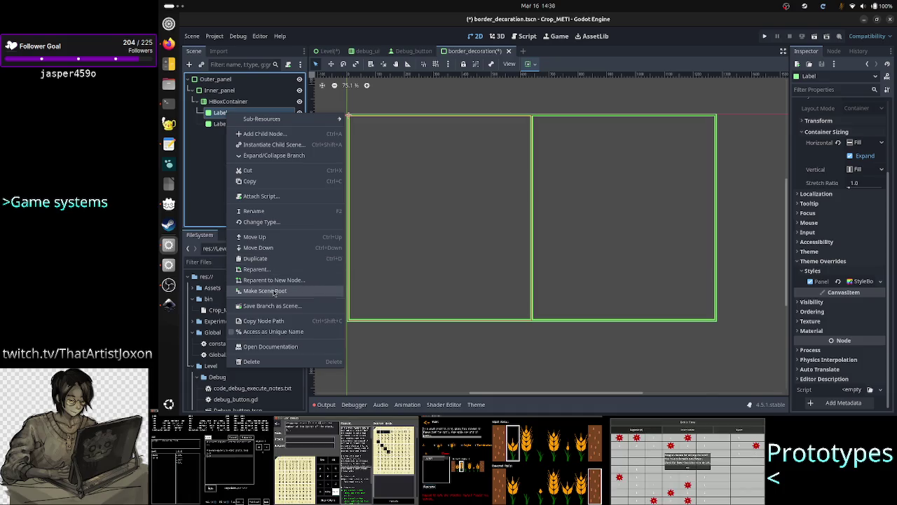
left_click(281, 221)
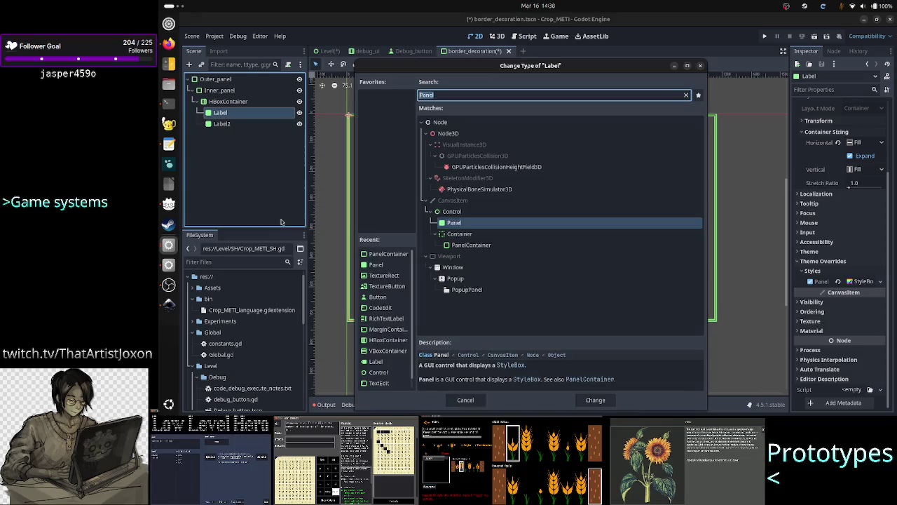
type("label")
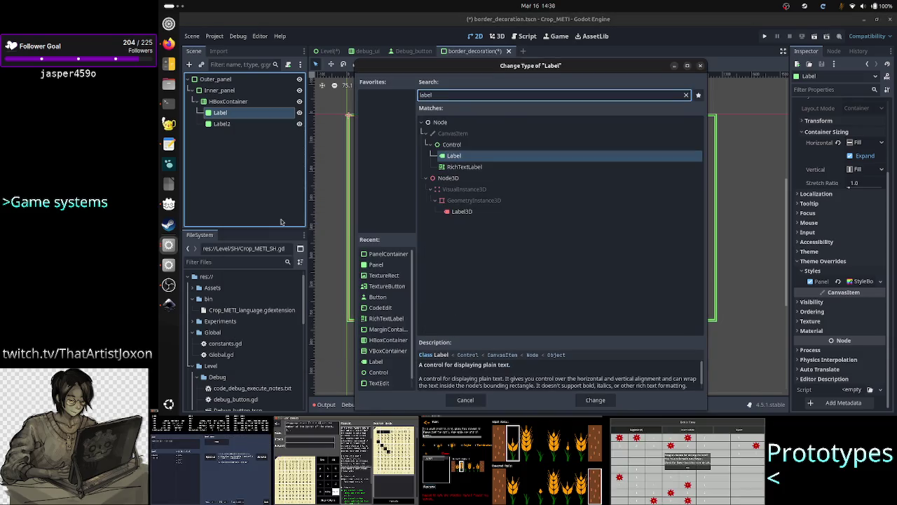
left_click(594, 400)
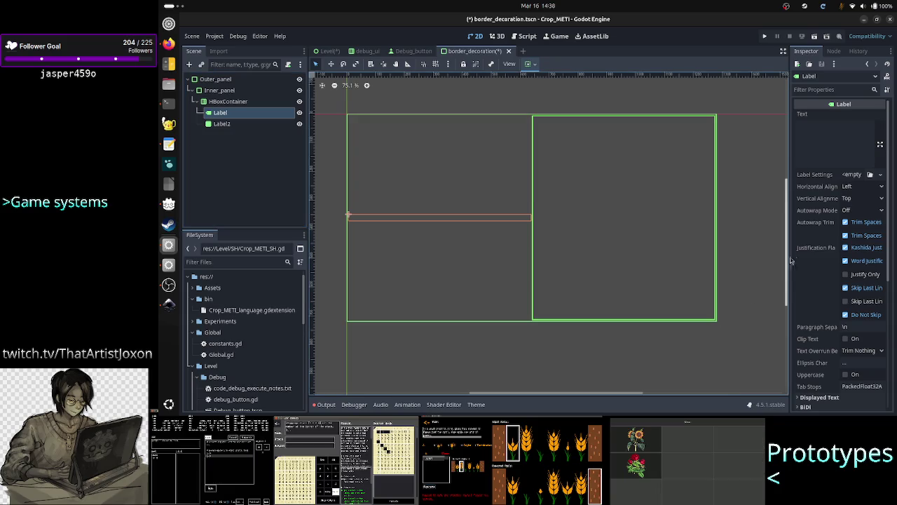
Set Label's container sizing to horizontal Fill with Expand and vertical Fill, after trying Shrink End
scroll(821, 282, "down", 5)
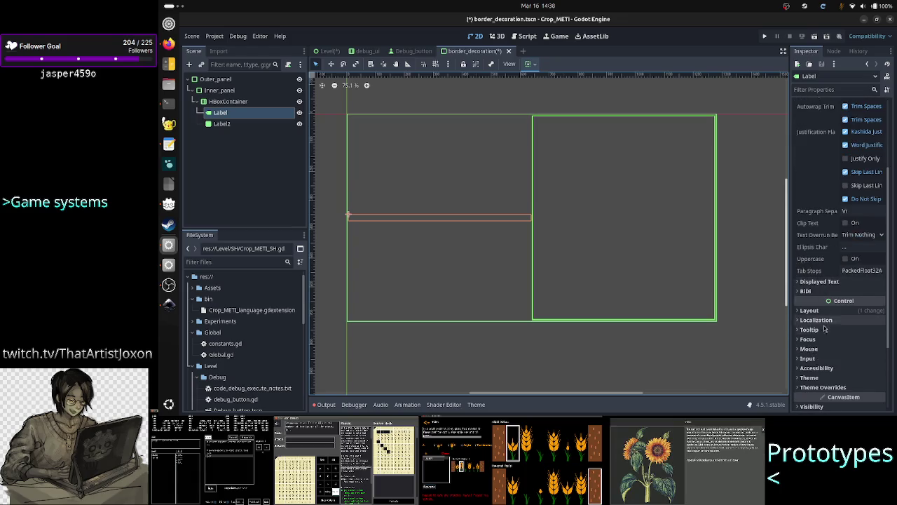
left_click(827, 312)
scroll(834, 363, "down", 8)
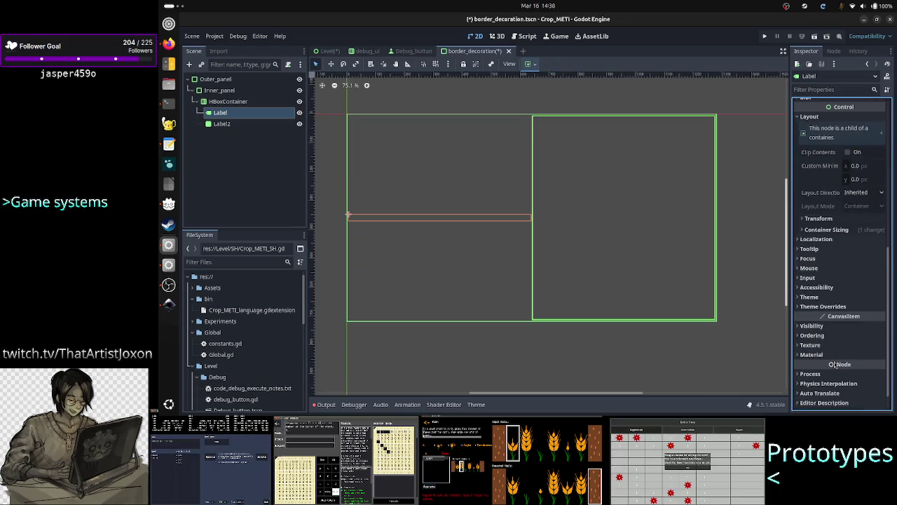
left_click(827, 229)
left_click(851, 254)
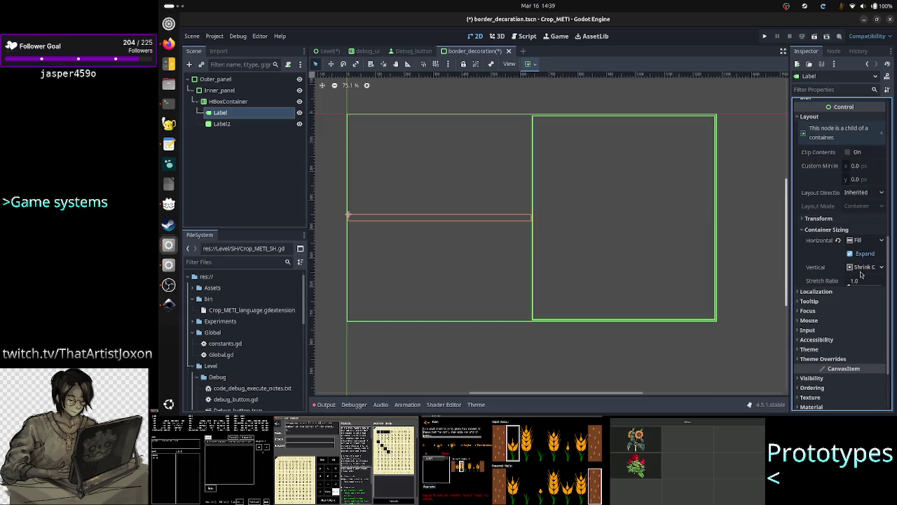
left_click(882, 269)
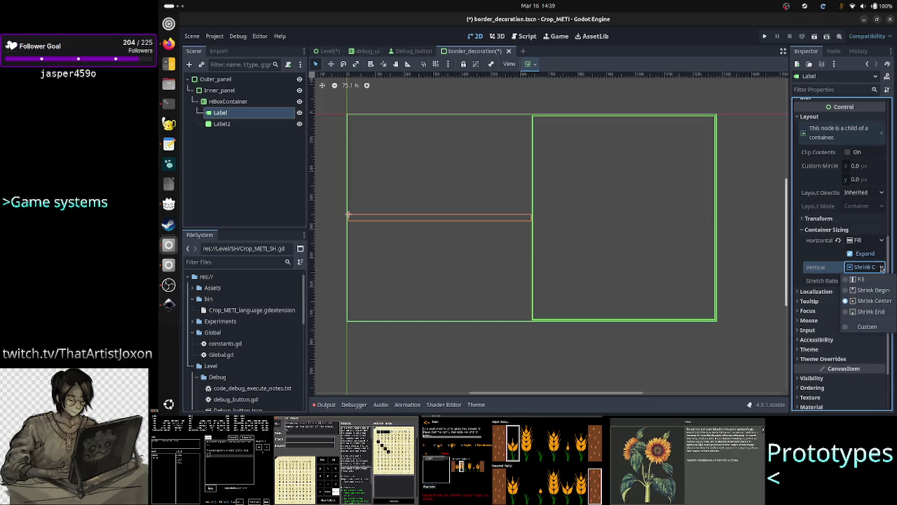
left_click(873, 312)
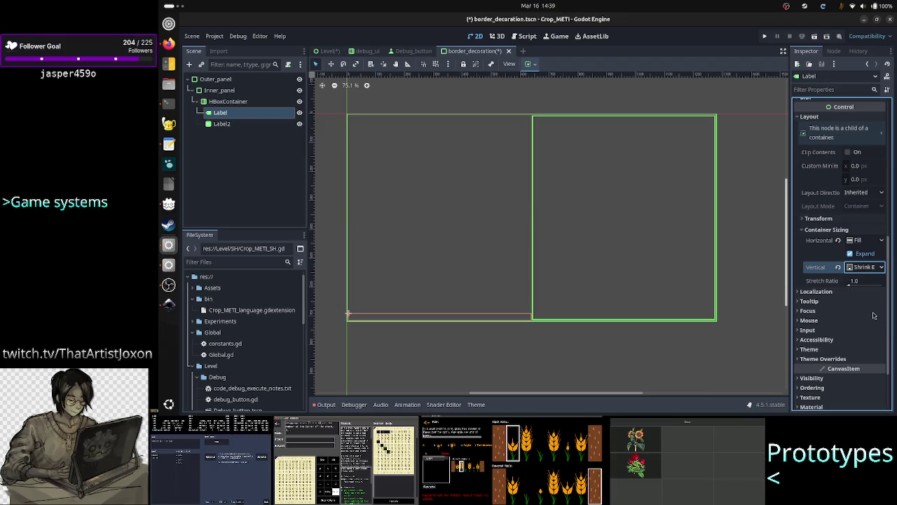
left_click(881, 271)
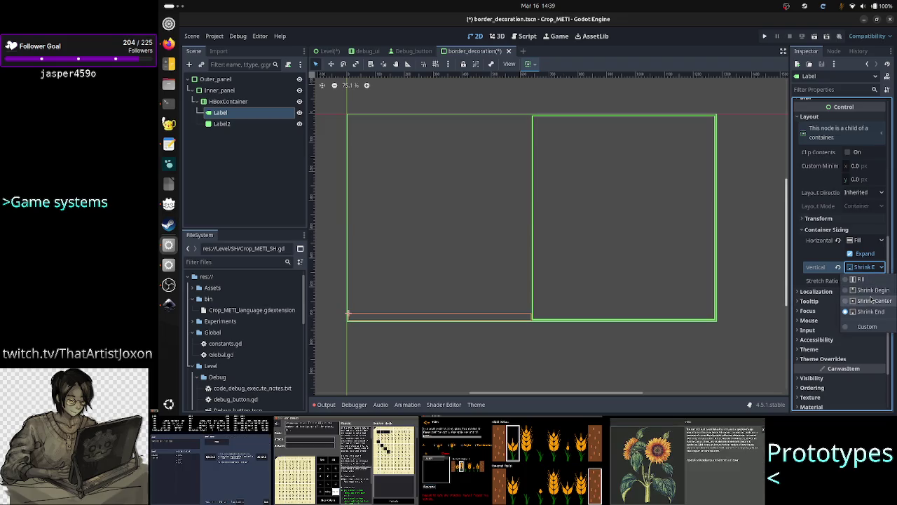
left_click(874, 281)
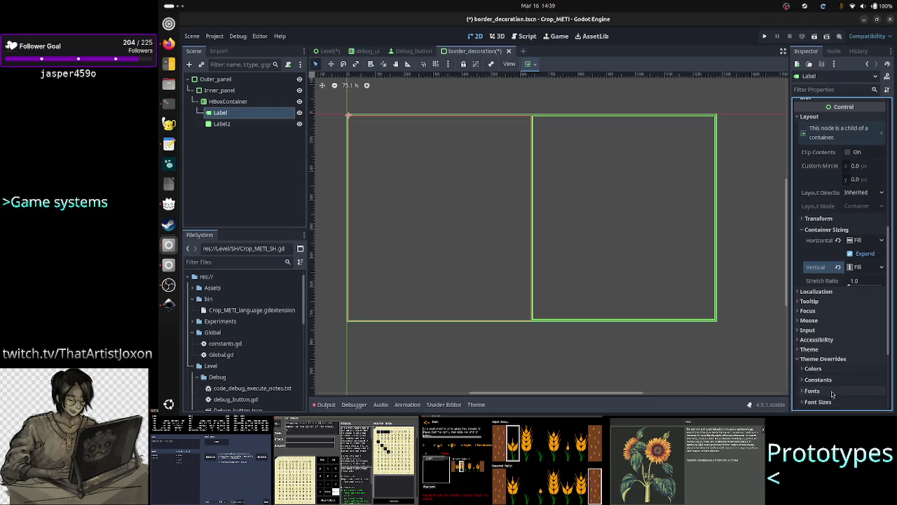
Copy Label2's Panel StyleBox from its theme style overrides
scroll(838, 366, "down", 3)
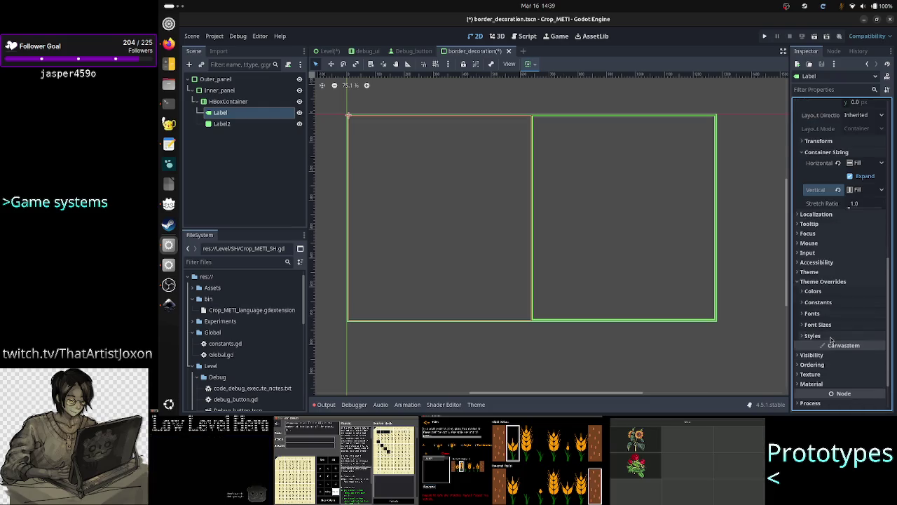
left_click(832, 338)
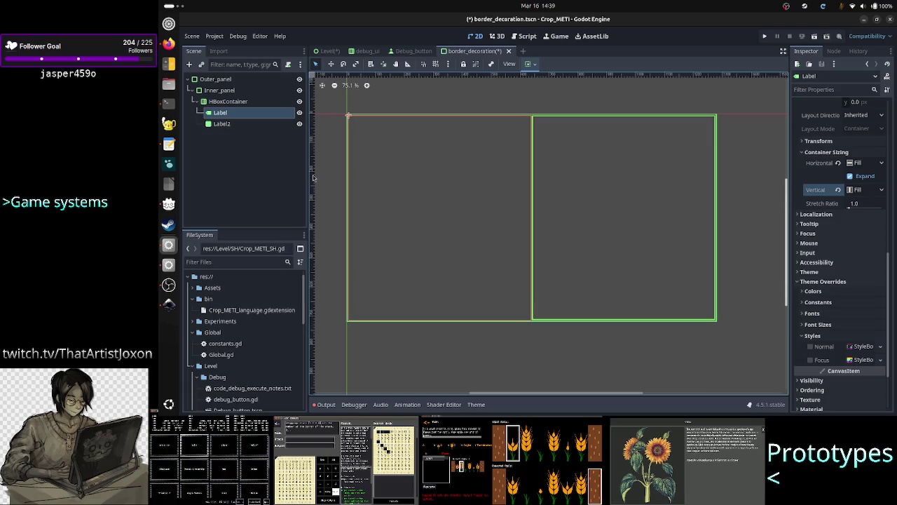
left_click(249, 126)
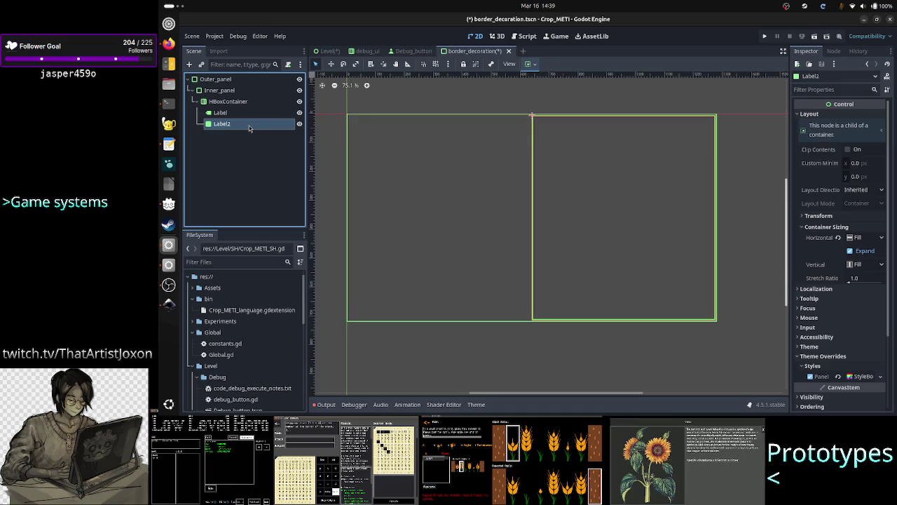
left_click(880, 377)
left_click(860, 390)
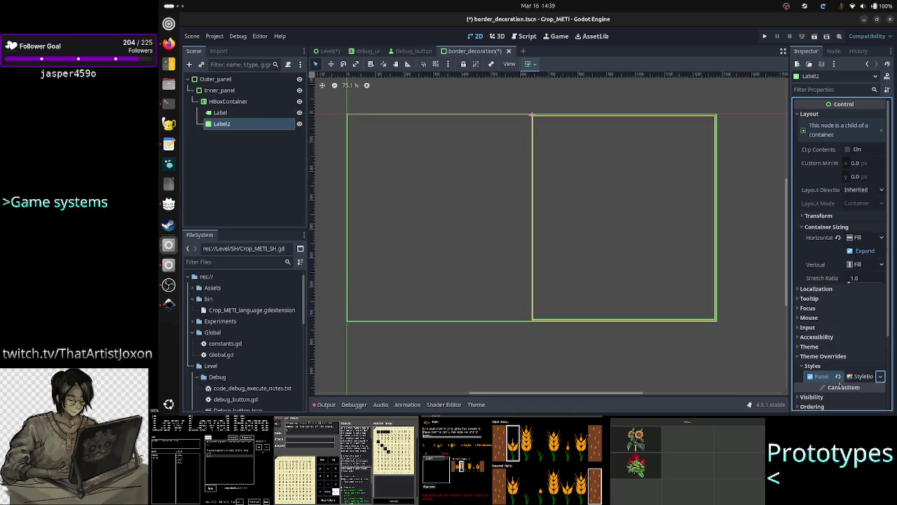
Paste the copied StyleBox into the first Label's Normal style override
left_click(220, 112)
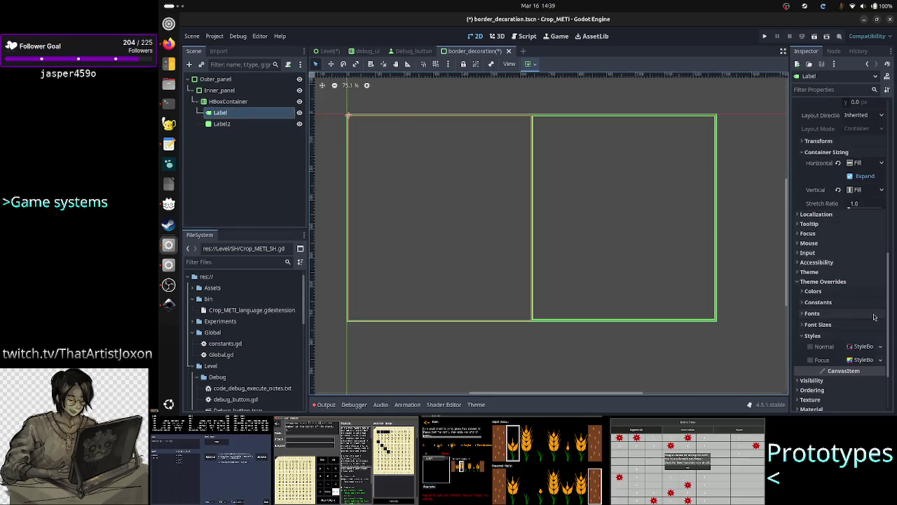
left_click(881, 347)
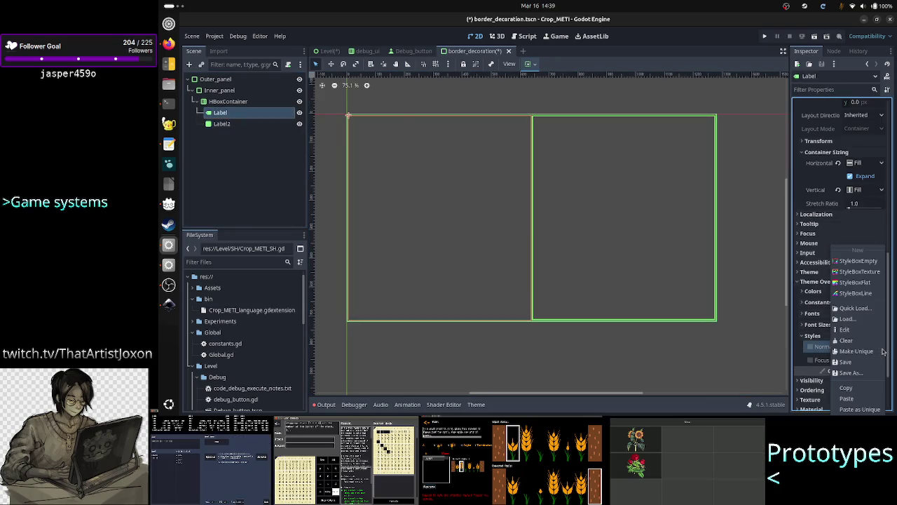
left_click(857, 399)
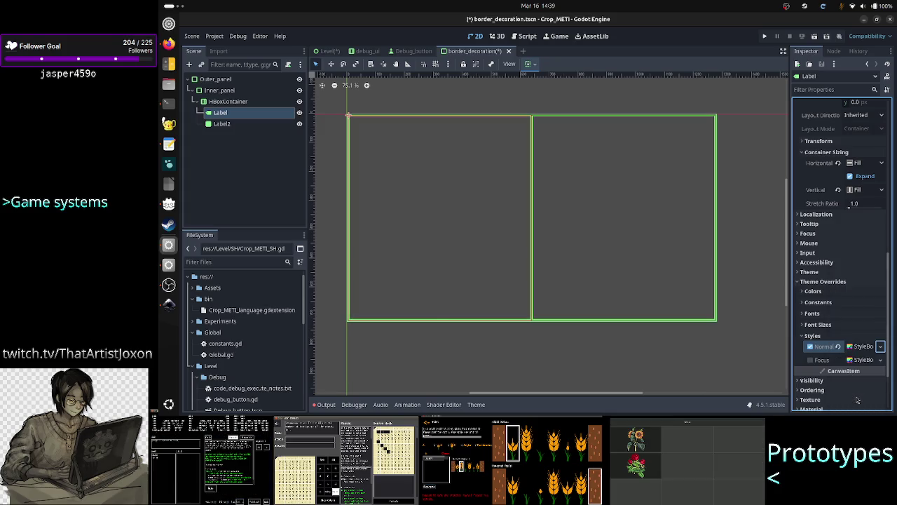
left_click(227, 157)
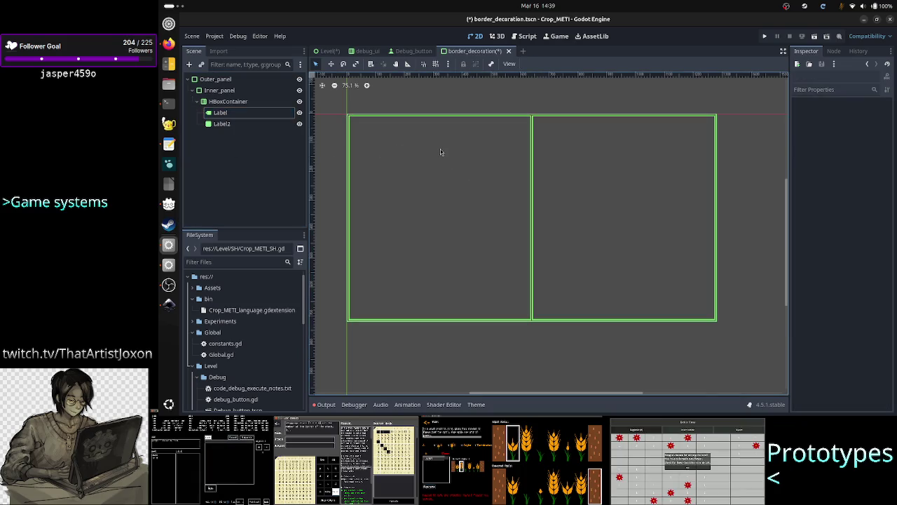
scroll(441, 151, "up", 5)
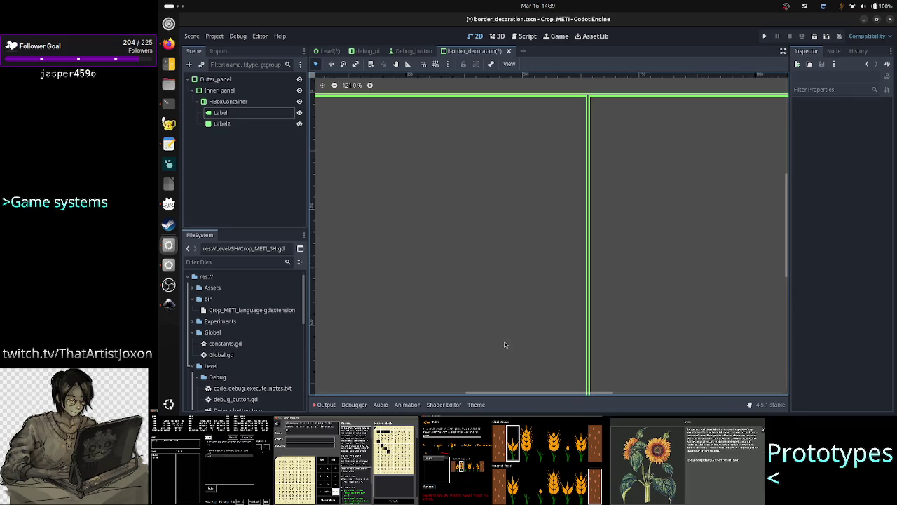
left_click_drag(543, 395, 501, 398)
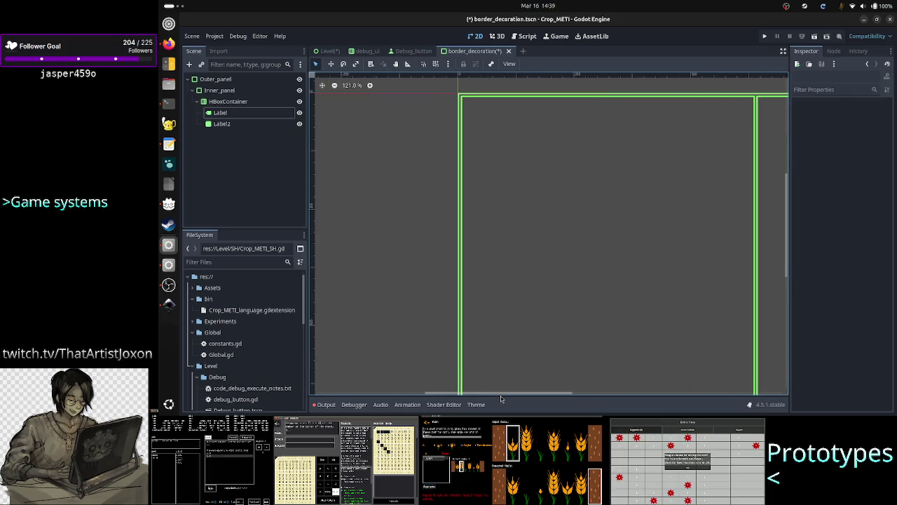
scroll(553, 322, "down", 5)
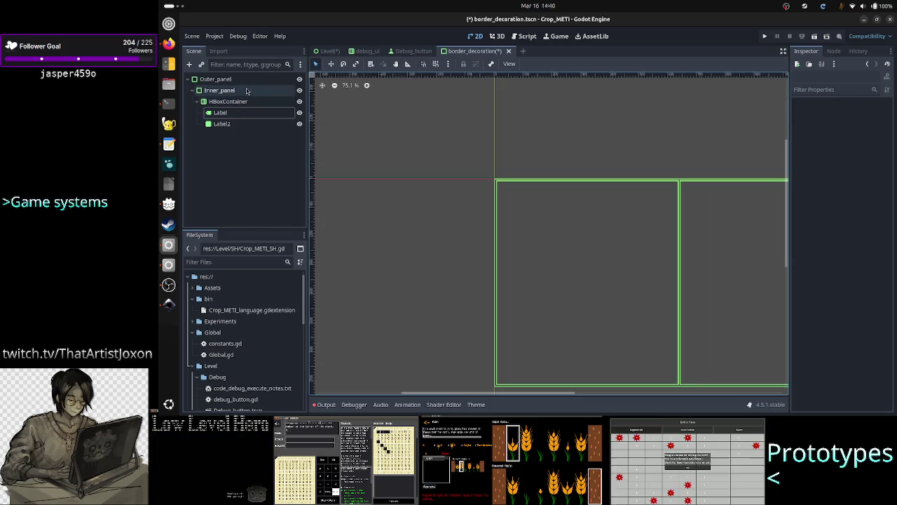
Reset Inner_panel's Self Modulate and hide Label2
left_click(219, 90)
scroll(851, 287, "down", 6)
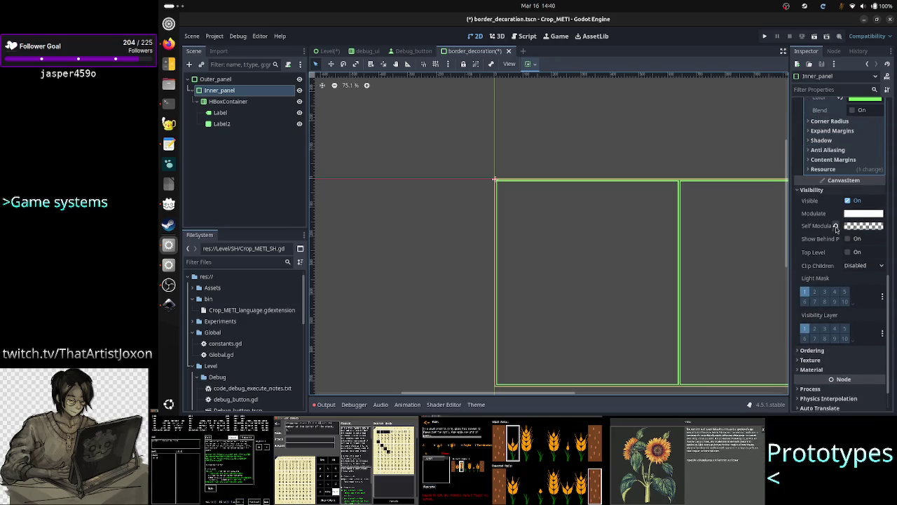
left_click(836, 226)
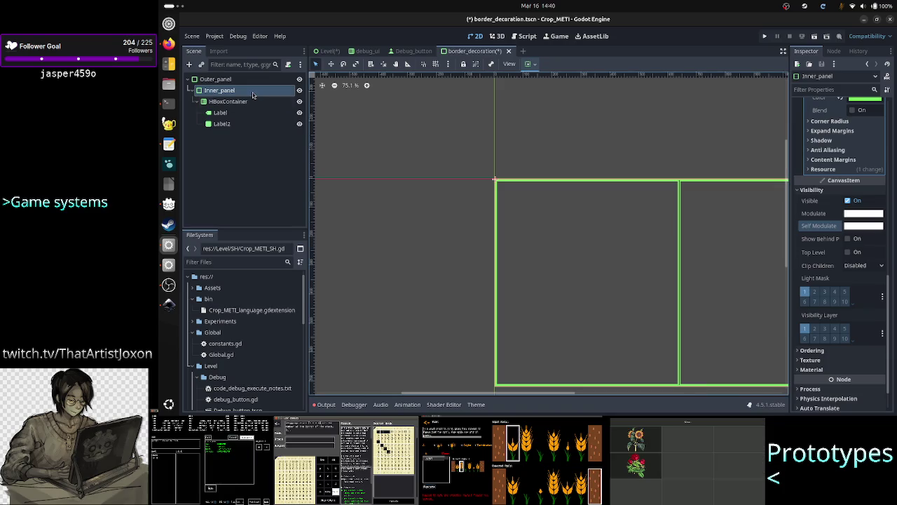
left_click(299, 124)
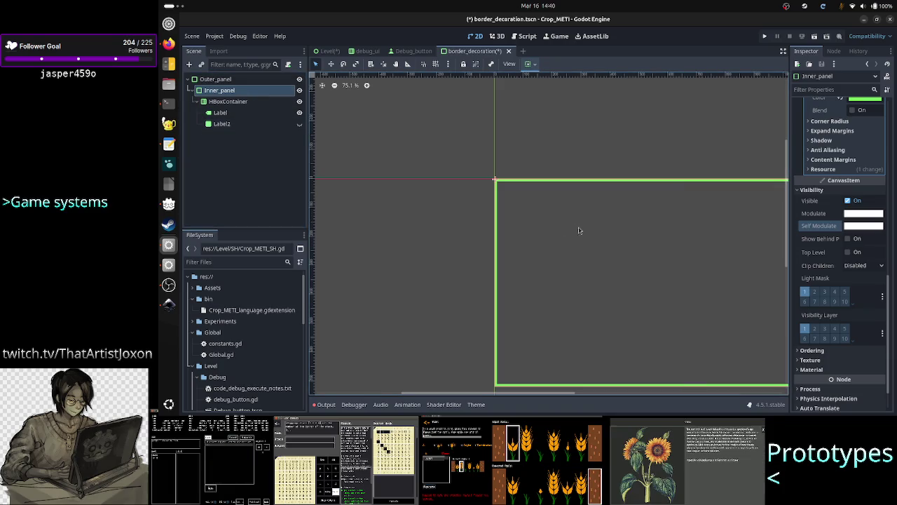
Set Inner_panel's Self Modulate alpha to 0 (ffffff00)
scroll(607, 255, "up", 5)
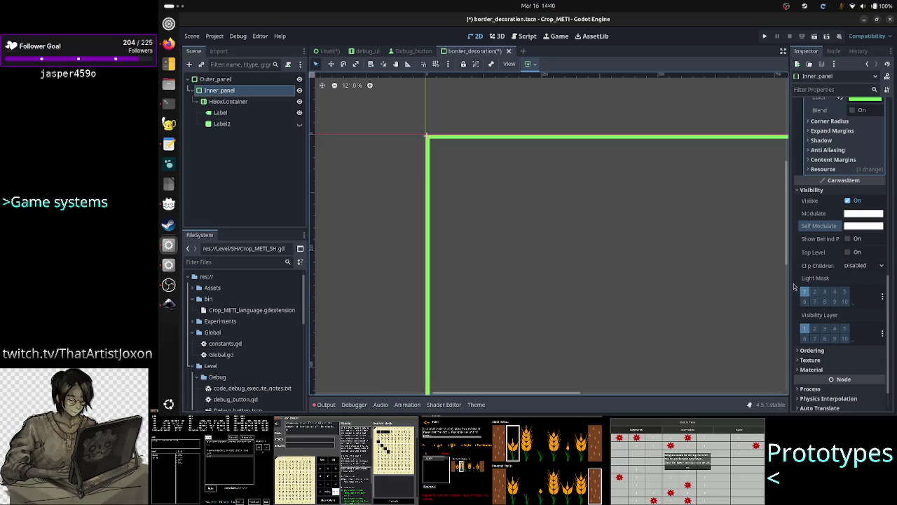
left_click(869, 226)
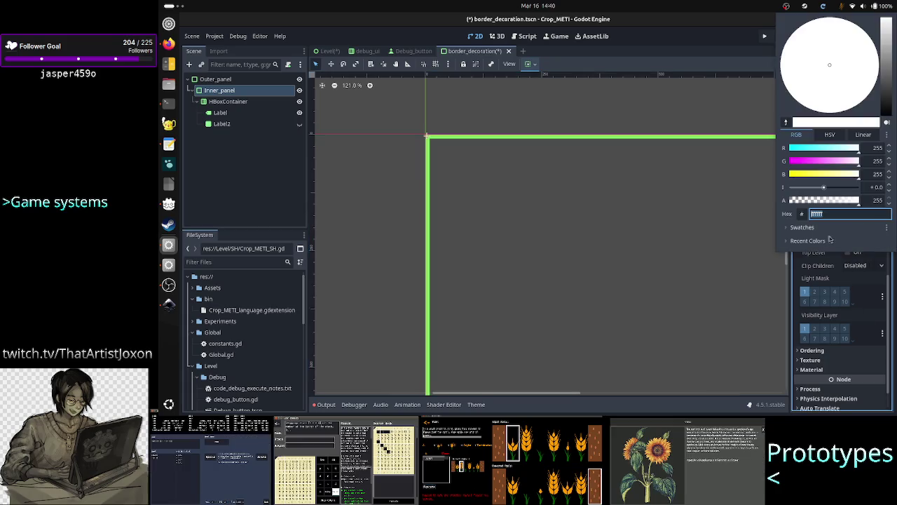
left_click_drag(861, 201, 785, 208)
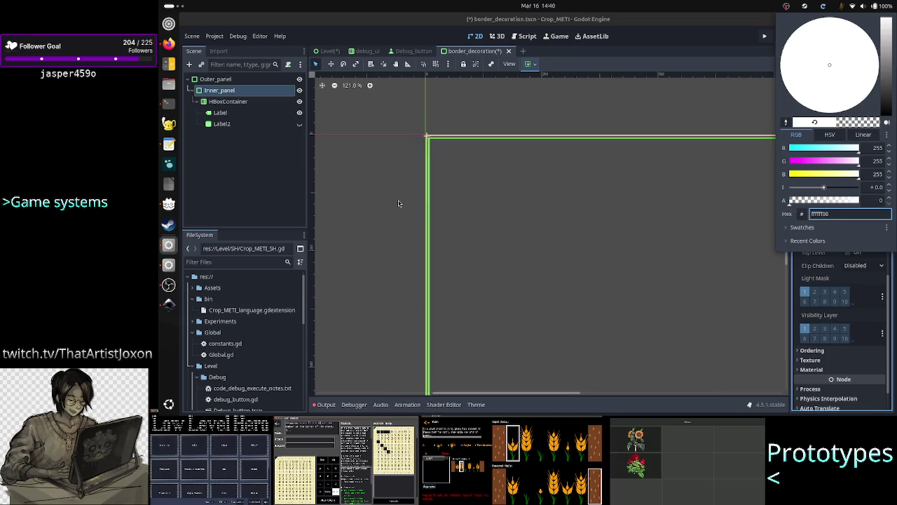
left_click(379, 197)
left_click(236, 124)
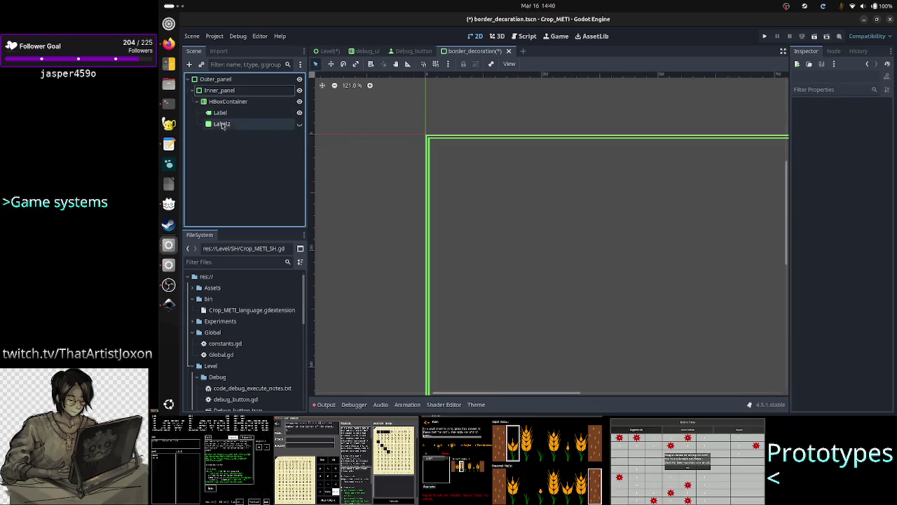
Save the Label's Normal StyleBox as border_decoration.tres in res://Level
left_click(222, 113)
left_click(237, 124, "shift")
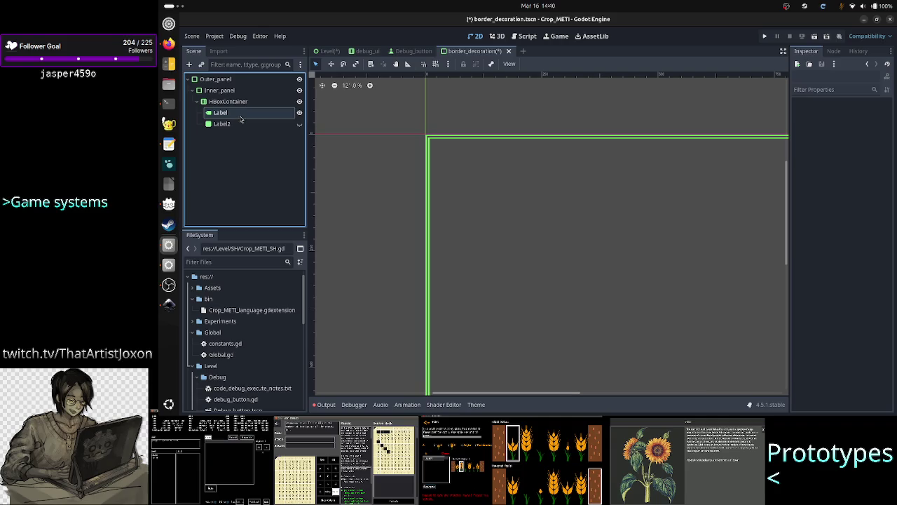
left_click(239, 118)
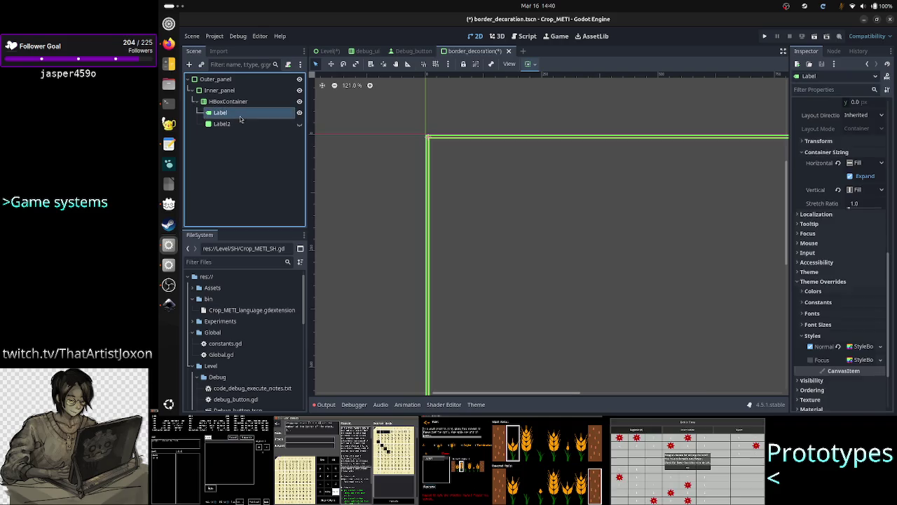
left_click(883, 347)
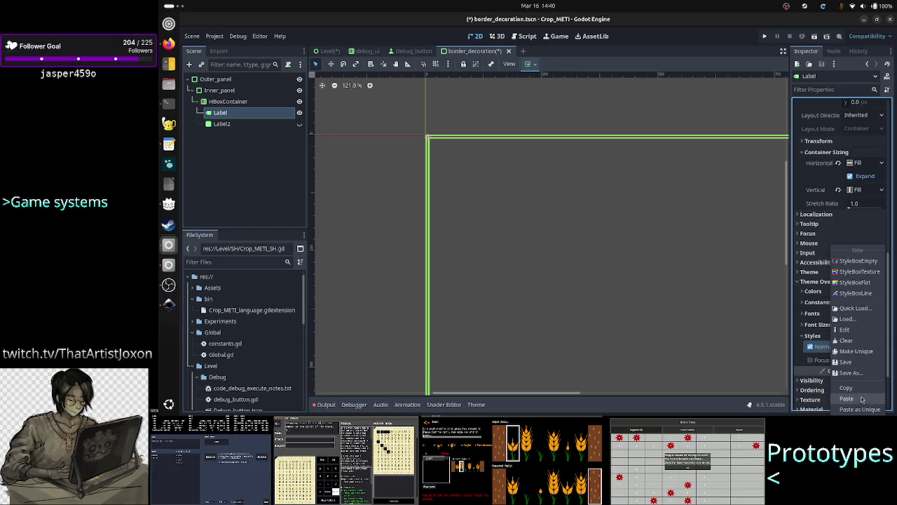
left_click(852, 372)
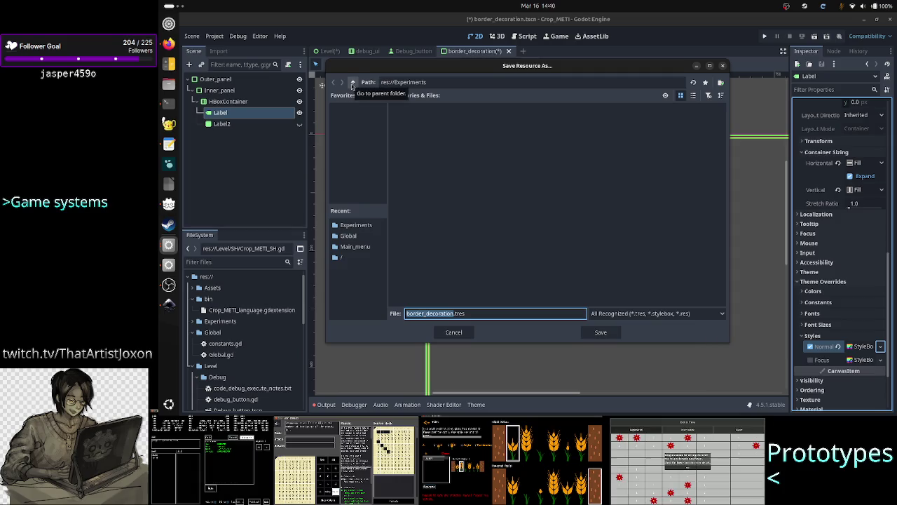
left_click(354, 82)
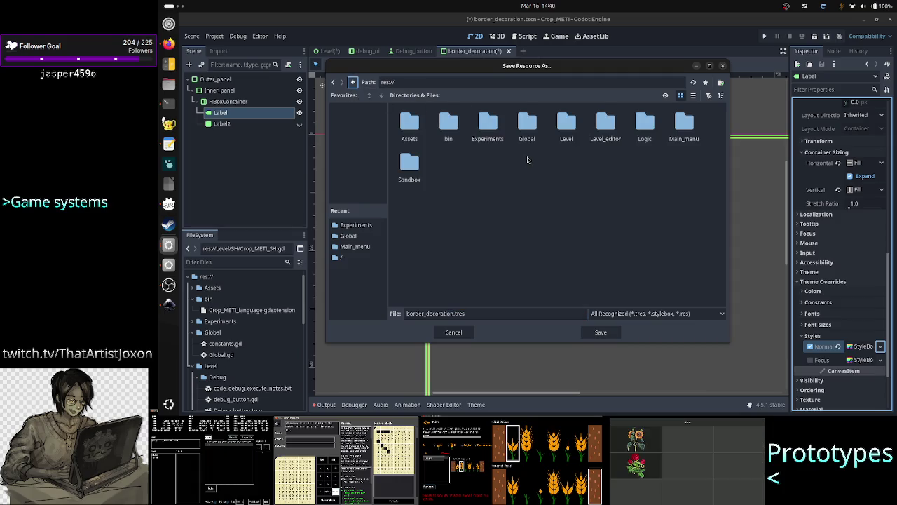
double_click(569, 126)
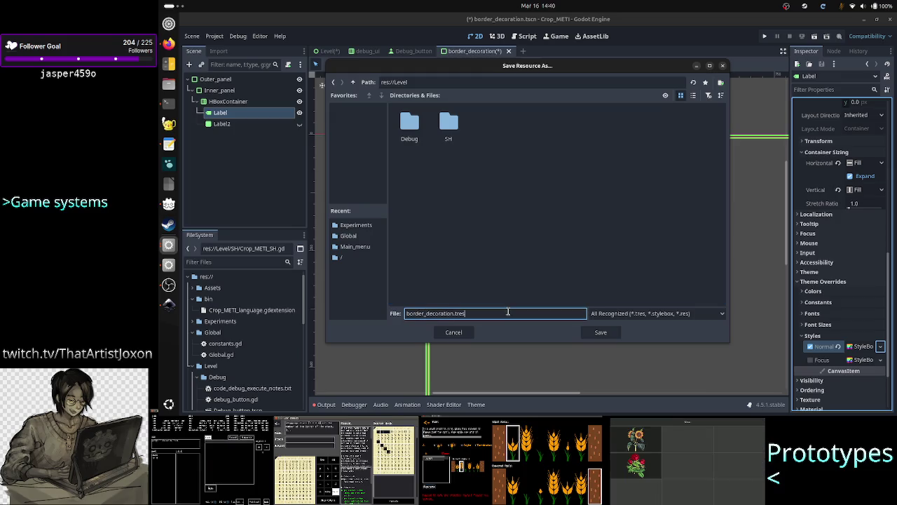
left_click(598, 333)
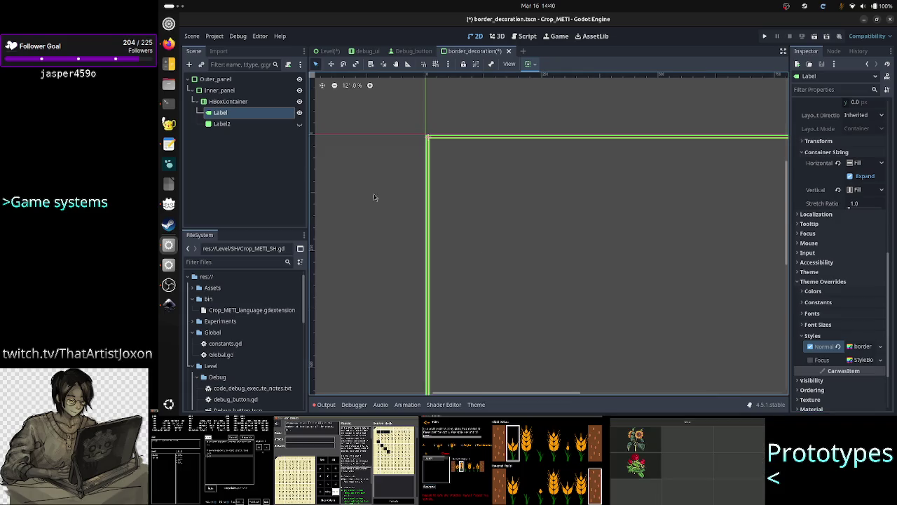
left_click(223, 125, "shift")
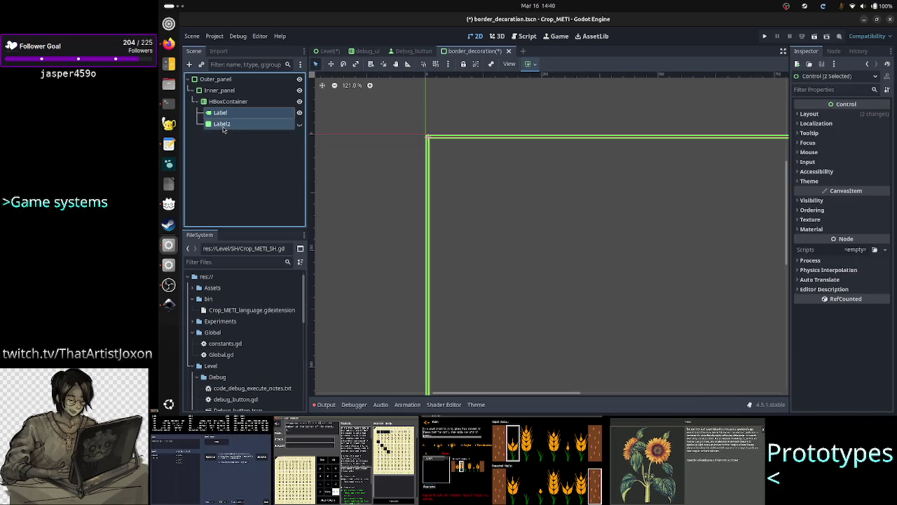
Delete the Label and Label2 nodes from border_decoration
right_click(223, 126)
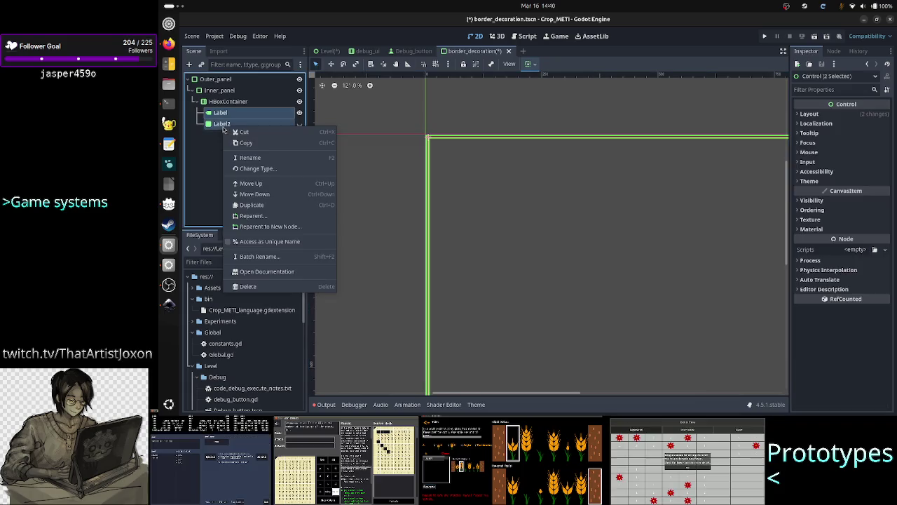
left_click(257, 287)
left_click(563, 216)
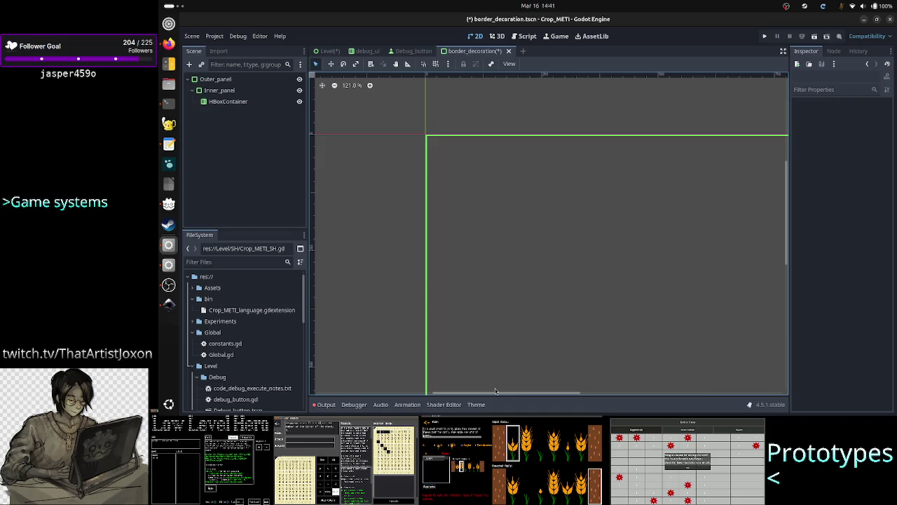
Save the border_decoration scene with Ctrl+S and close its tab
left_click_drag(495, 393, 518, 393)
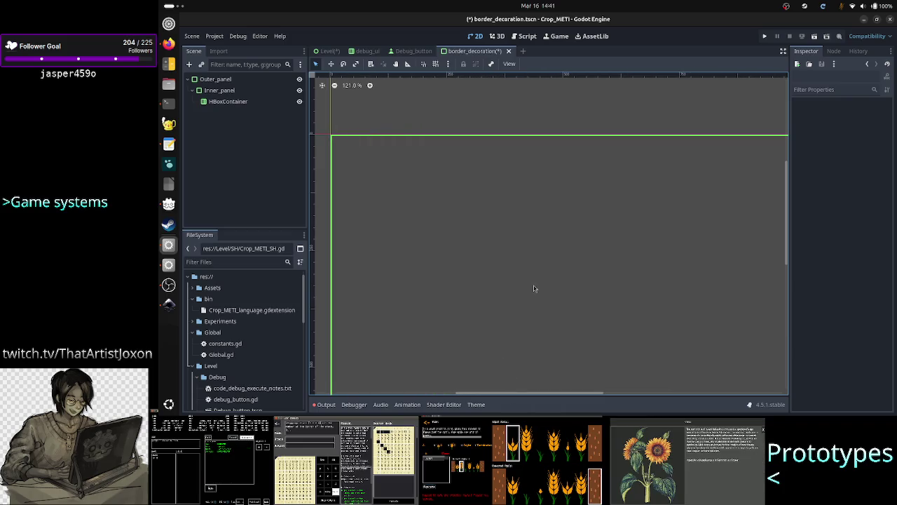
scroll(533, 288, "down", 4)
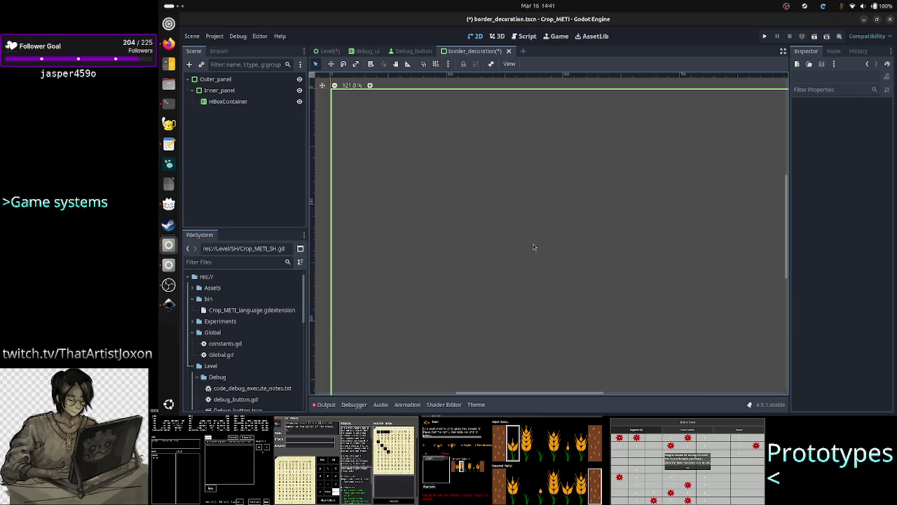
scroll(533, 247, "down", 4, "ctrl")
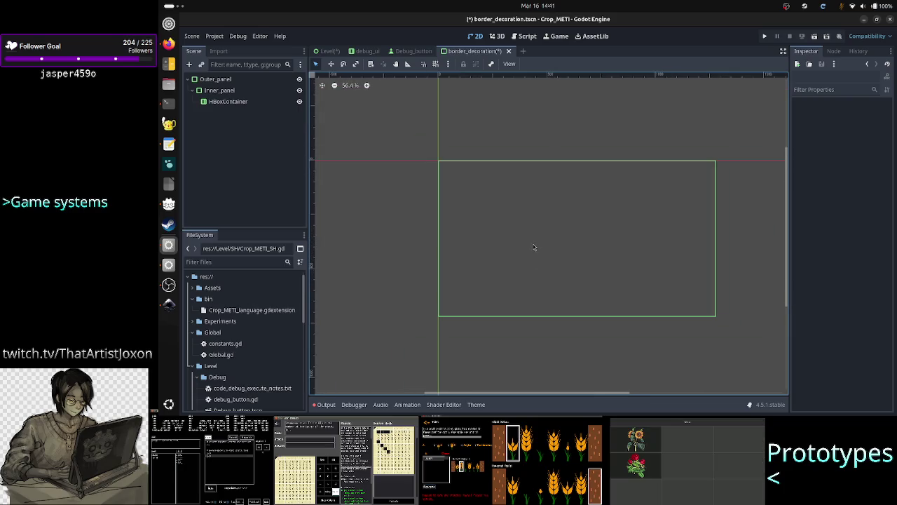
scroll(533, 247, "up", 1, "ctrl")
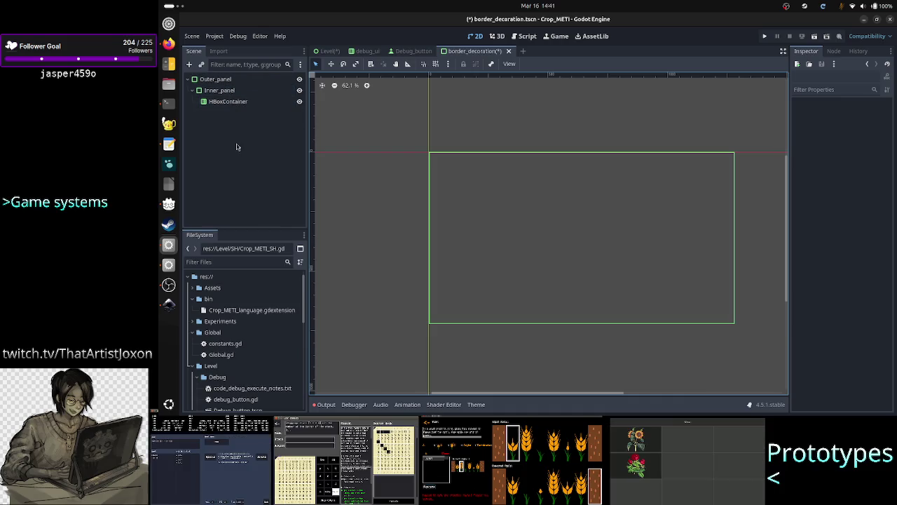
key("ctrl+s")
left_click(503, 52)
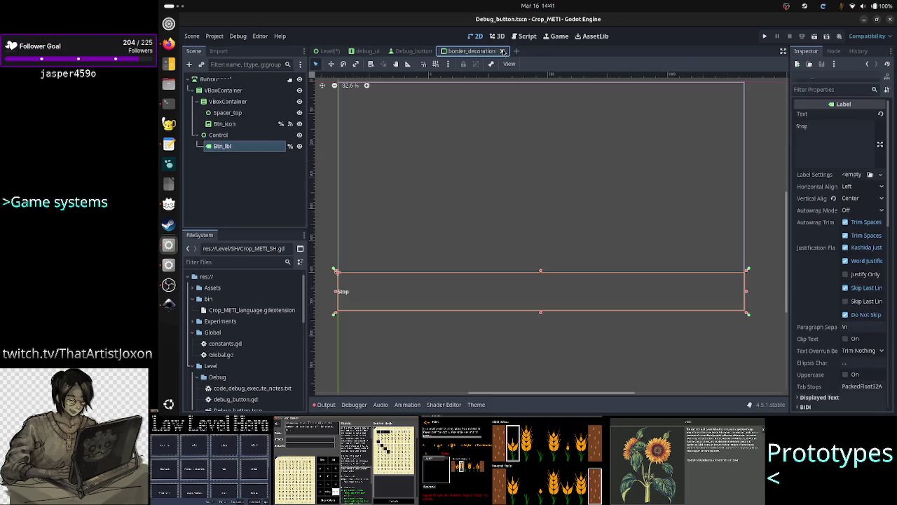
Move Experiments/border_decoration.tscn into the res://Level folder
scroll(224, 370, "down", 3)
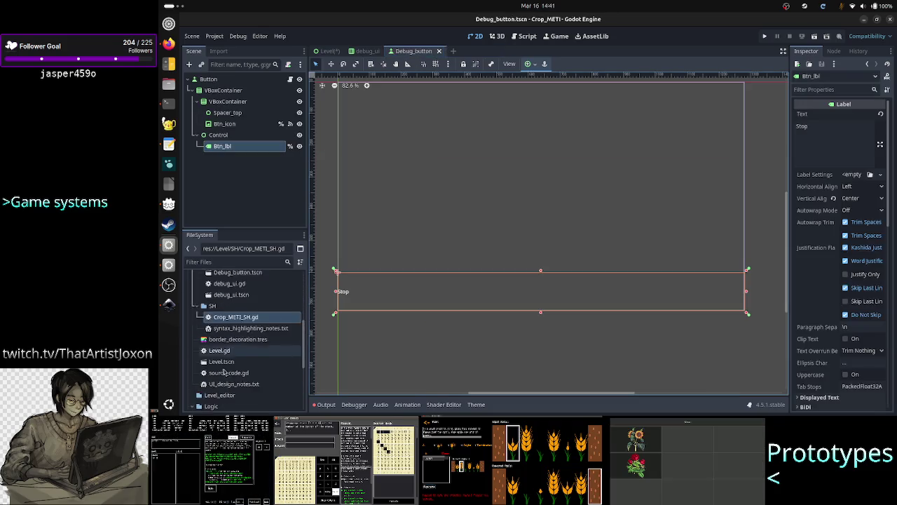
scroll(211, 351, "up", 5)
left_click(199, 334)
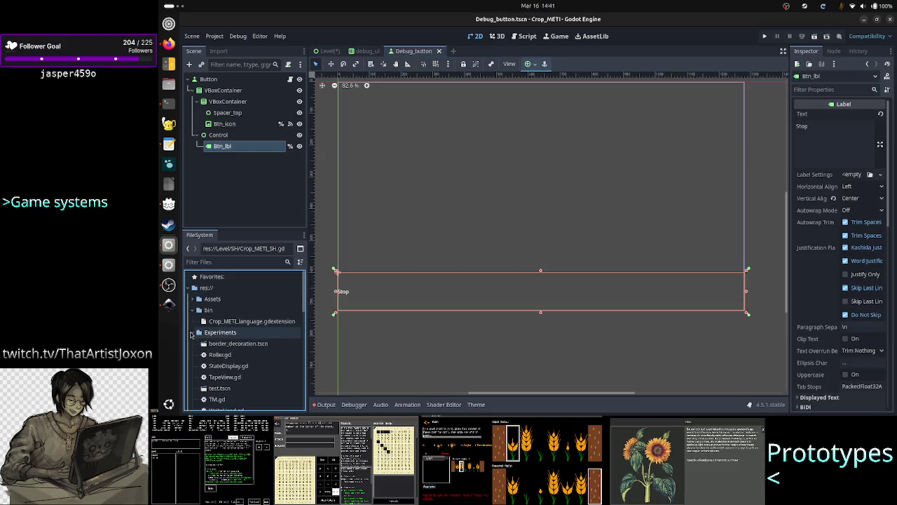
left_click(260, 345)
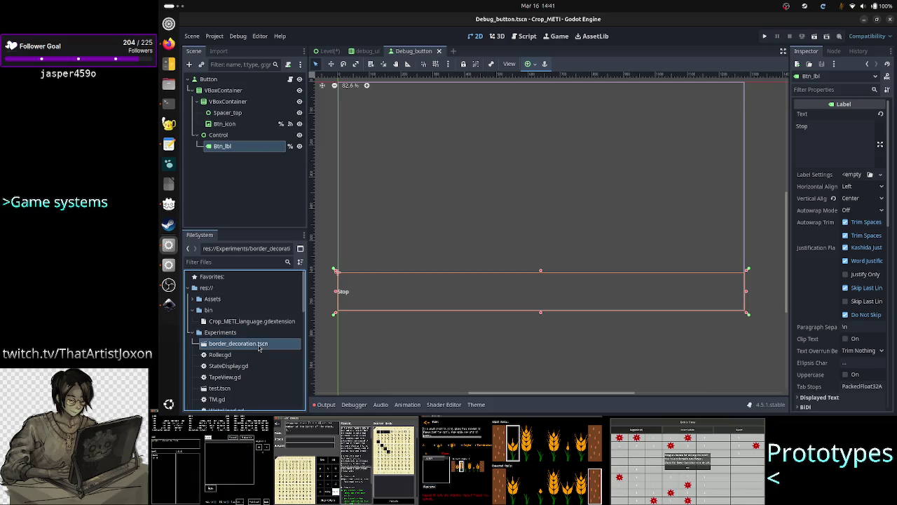
right_click(259, 346)
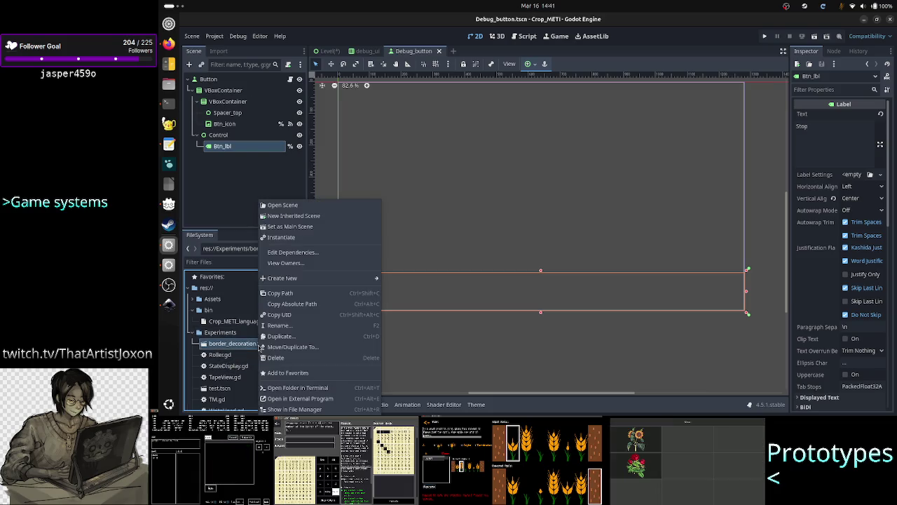
left_click(294, 347)
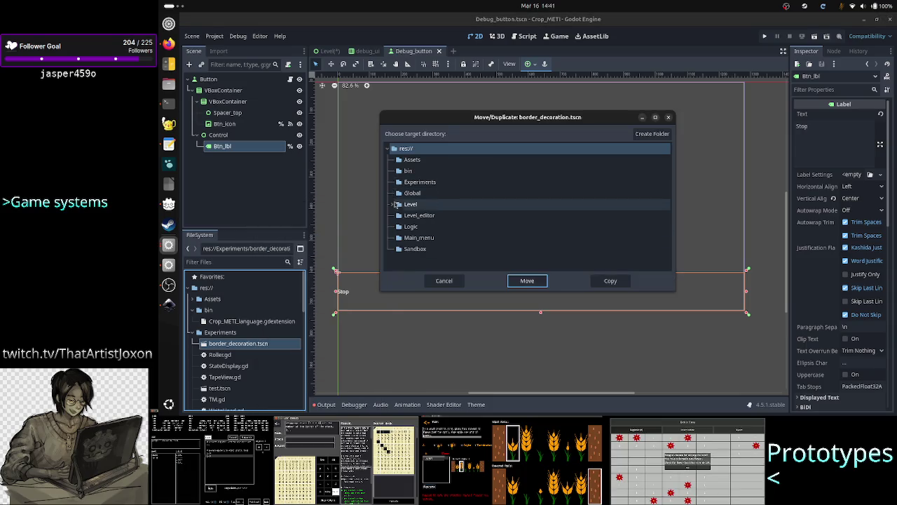
left_click(391, 205)
left_click(421, 205)
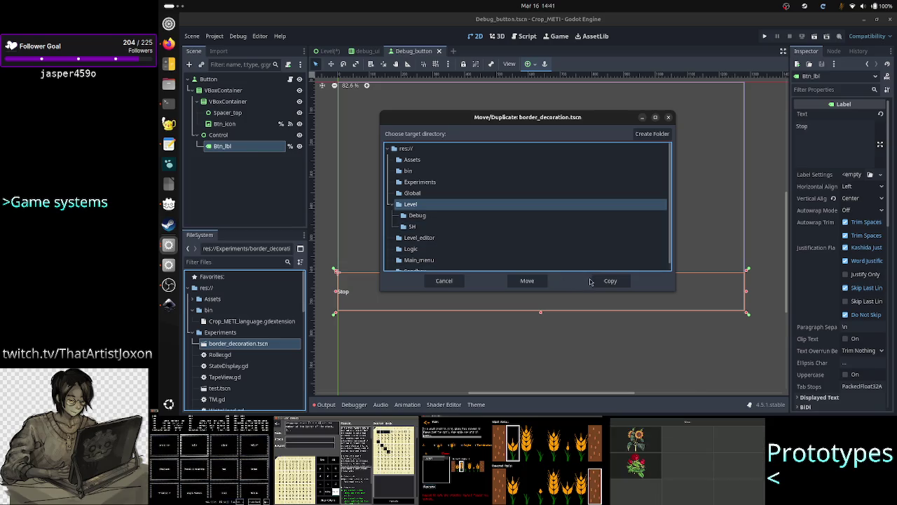
left_click(537, 283)
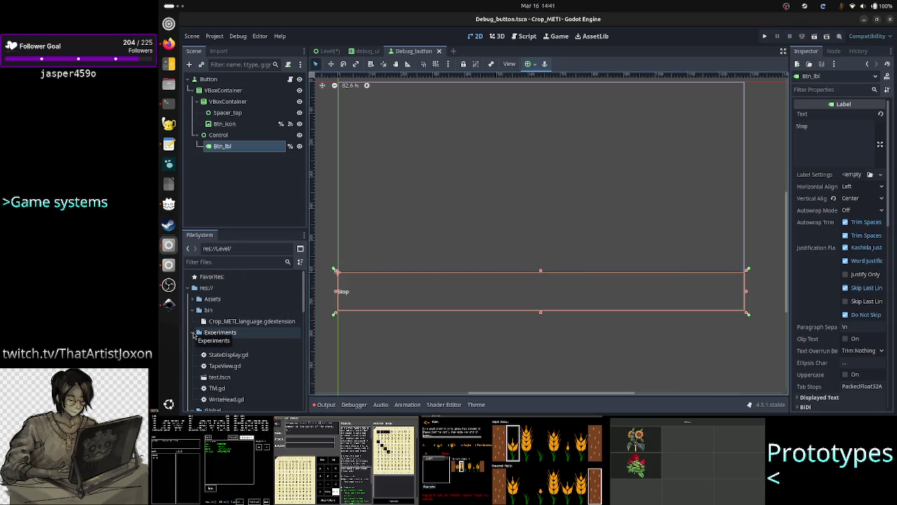
Collapse Experiments, check the Level folder contents, and switch to the Level scene tab
left_click(194, 335)
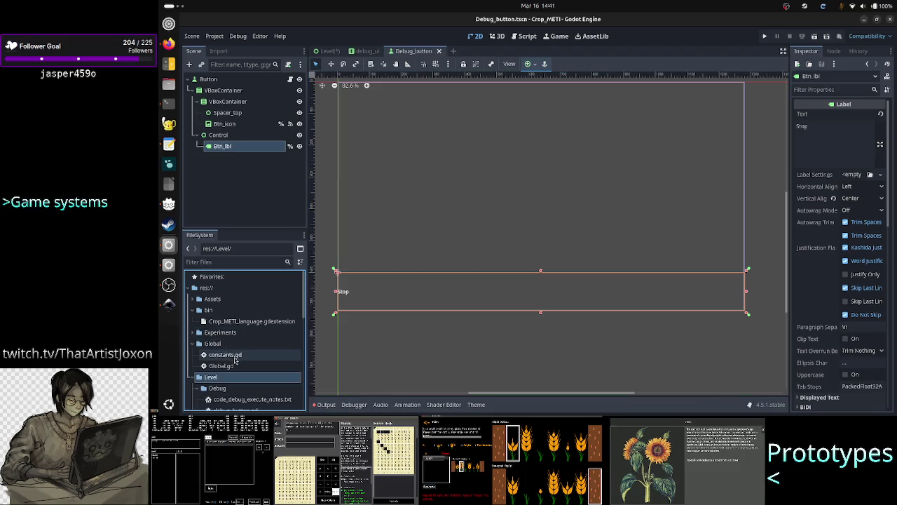
scroll(243, 361, "down", 2)
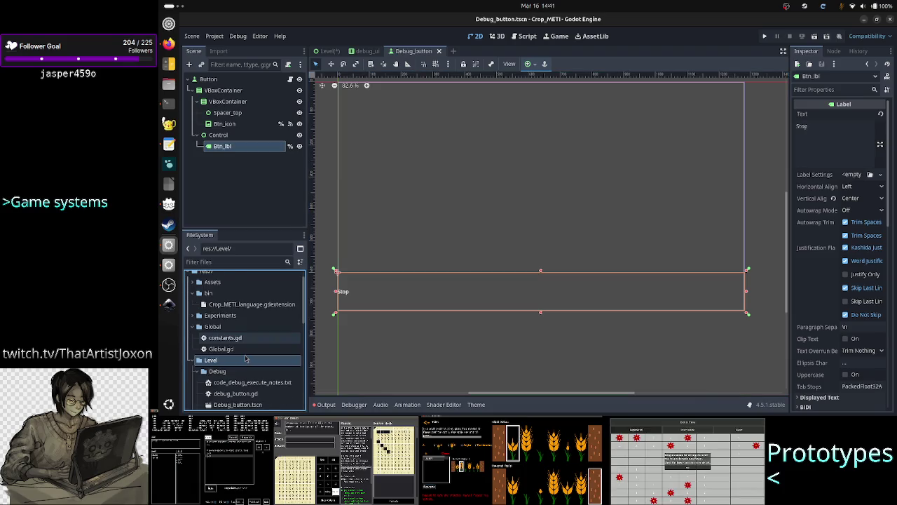
scroll(246, 359, "down", 1)
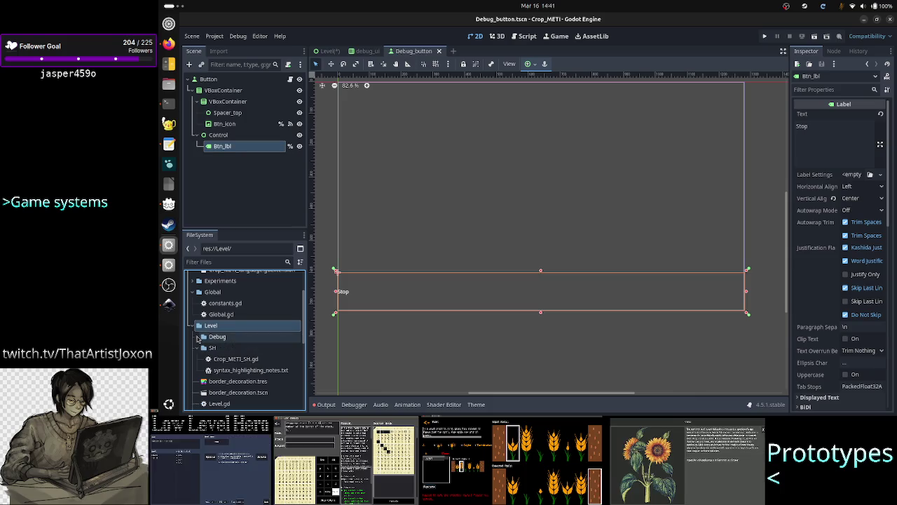
scroll(199, 339, "down", 5)
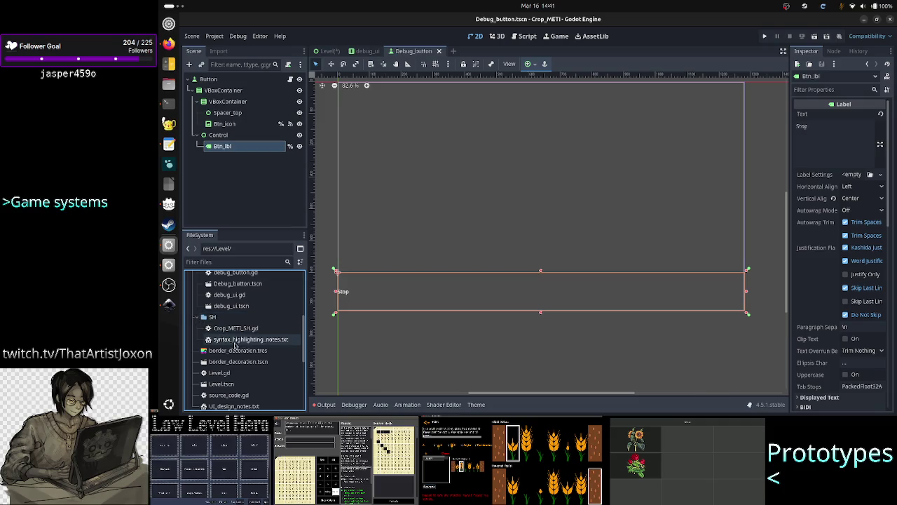
scroll(242, 364, "up", 10)
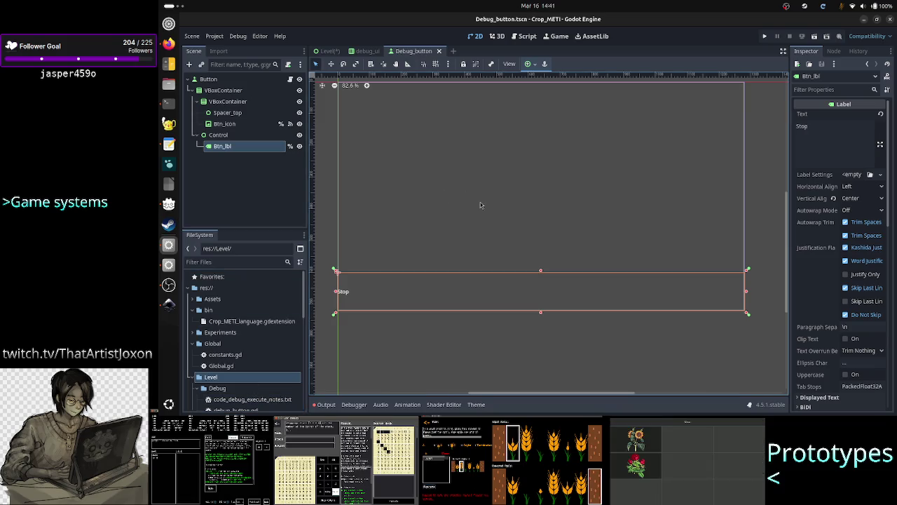
left_click(337, 327)
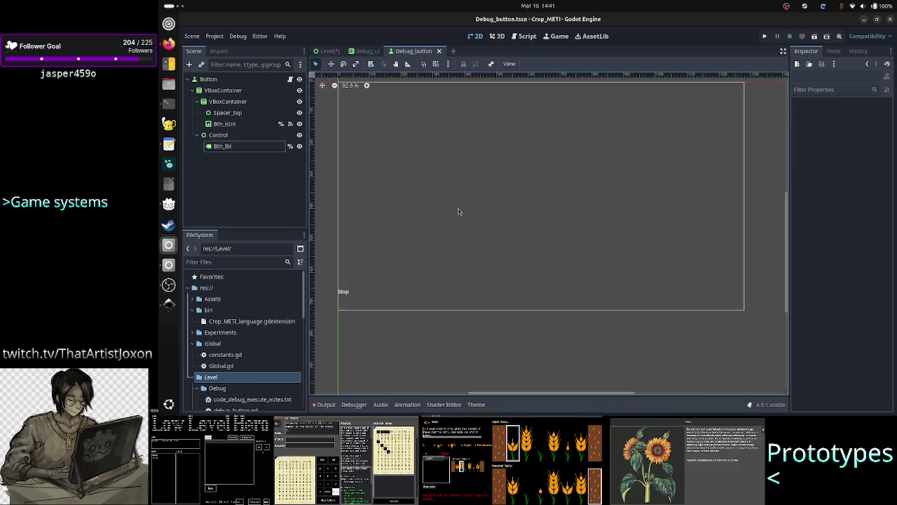
scroll(459, 212, "up", 1)
scroll(459, 212, "down", 2)
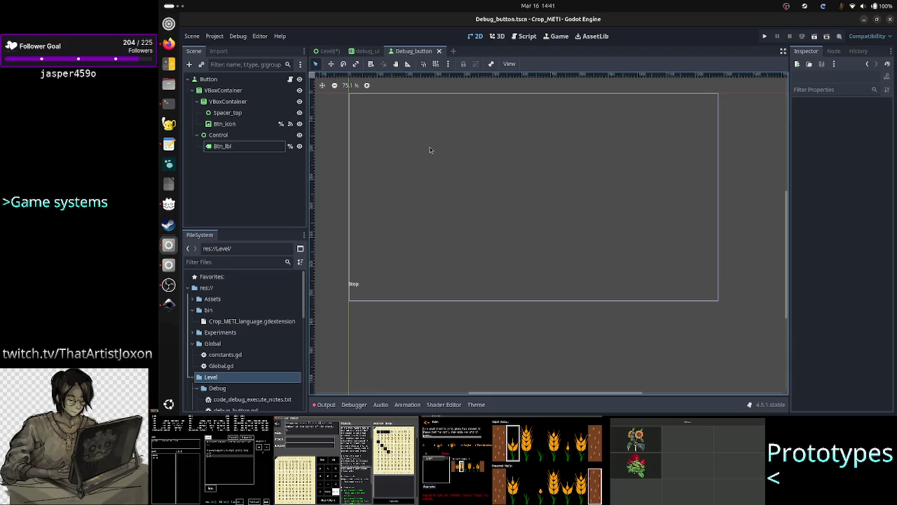
left_click(333, 52)
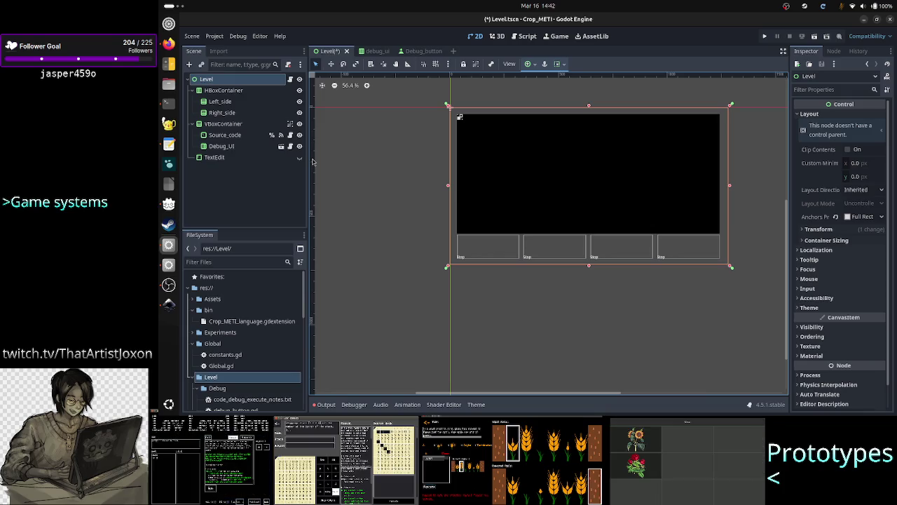
Hide the VBoxContainer in the Level scene
left_click(251, 96)
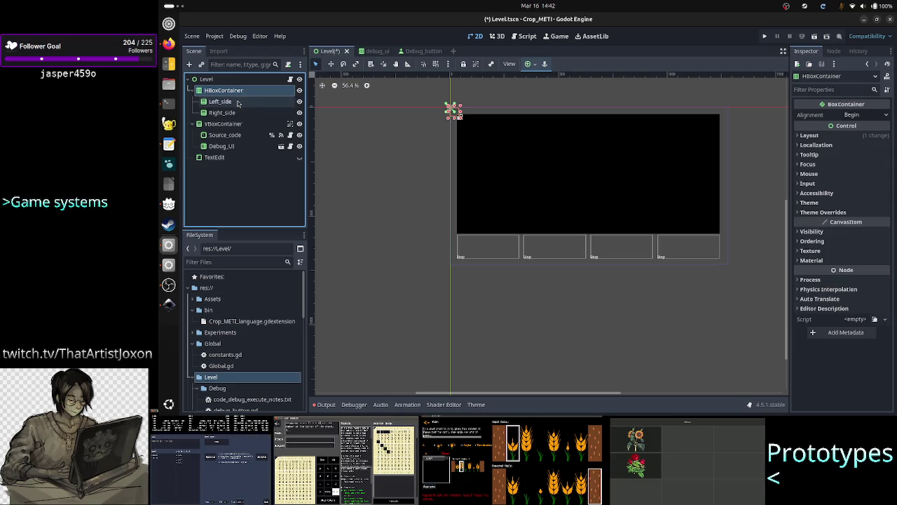
left_click(234, 100)
left_click(232, 95)
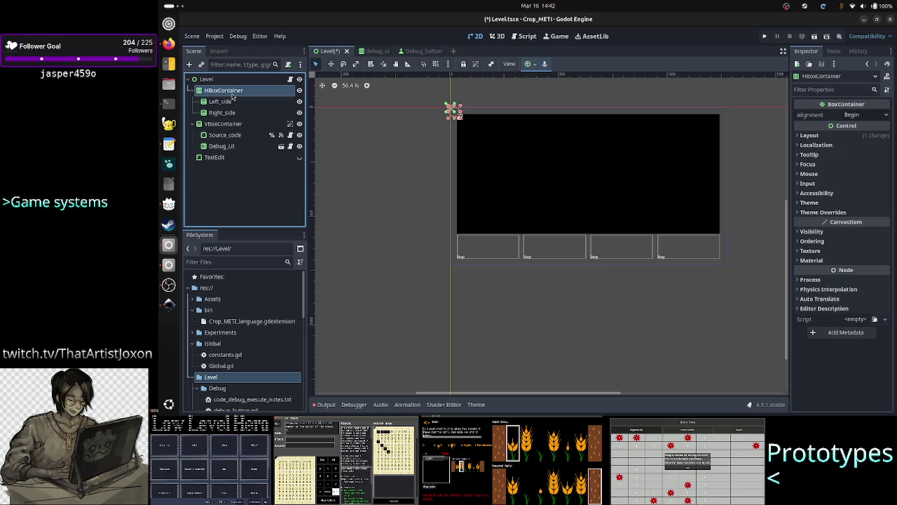
left_click(242, 124)
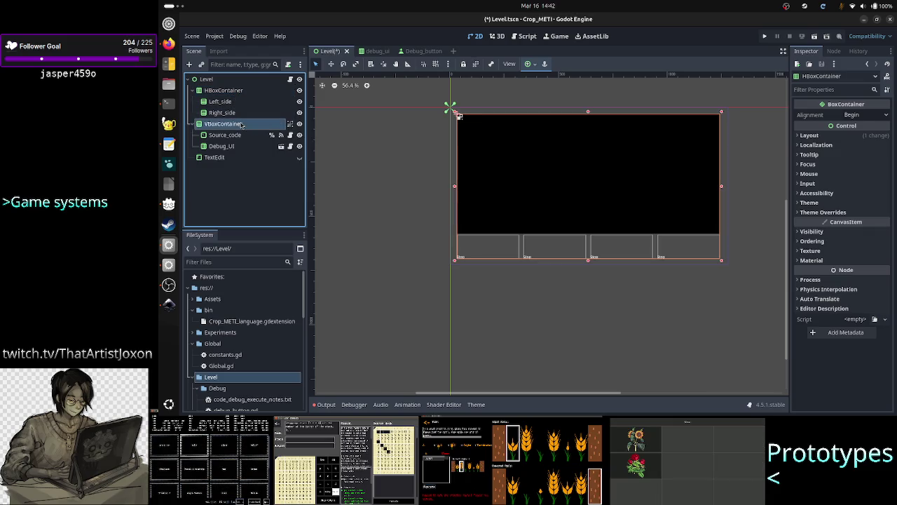
left_click(299, 124)
Apply the Full Rect anchor preset to HBoxContainer
left_click(242, 92)
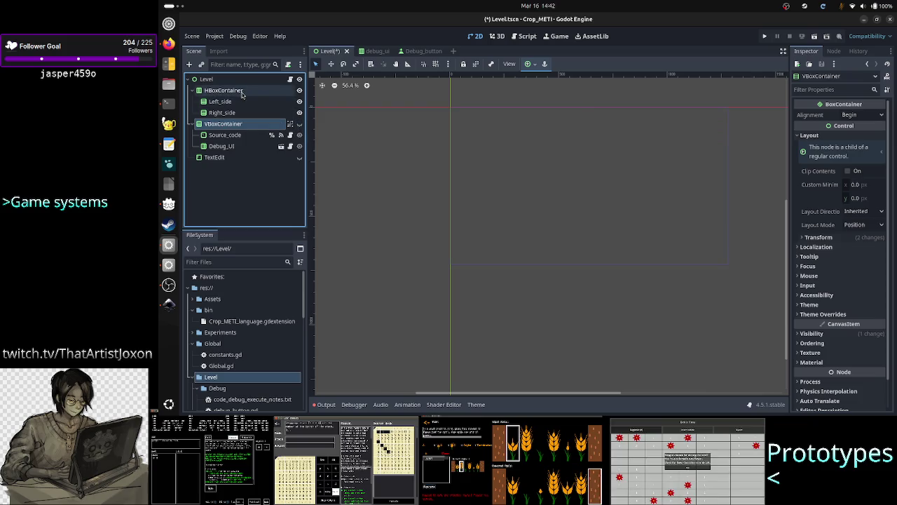
left_click(533, 67)
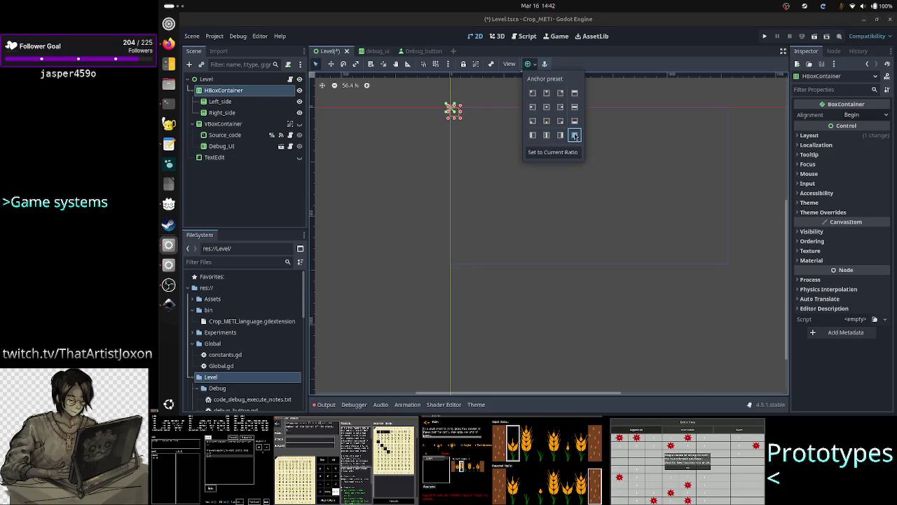
left_click(577, 134)
left_click(366, 158)
left_click(220, 101)
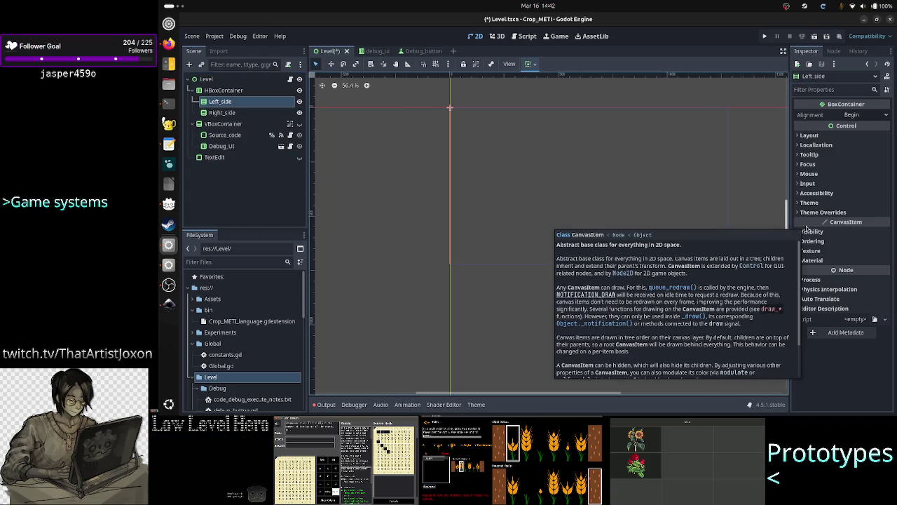
Enable horizontal Expand on Left_side and Right_side, then view the level UI mockup
left_click(810, 135)
left_click(834, 248)
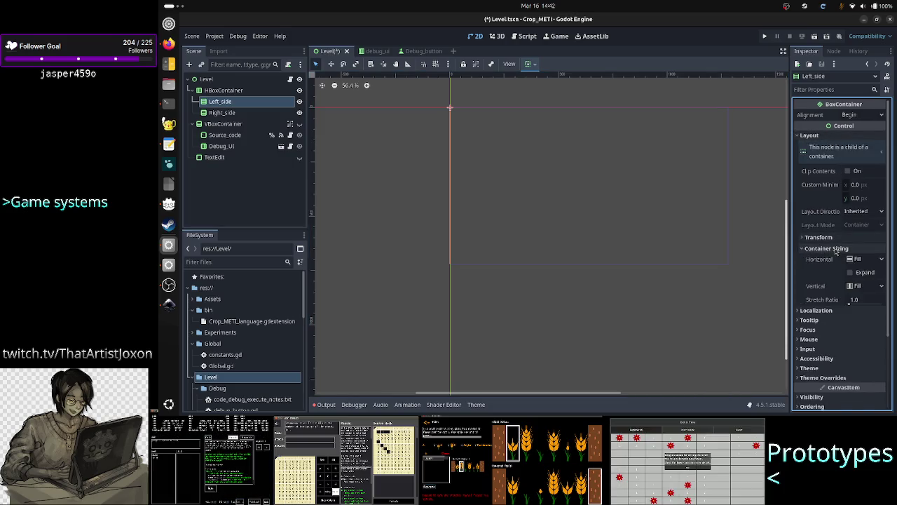
left_click(869, 274)
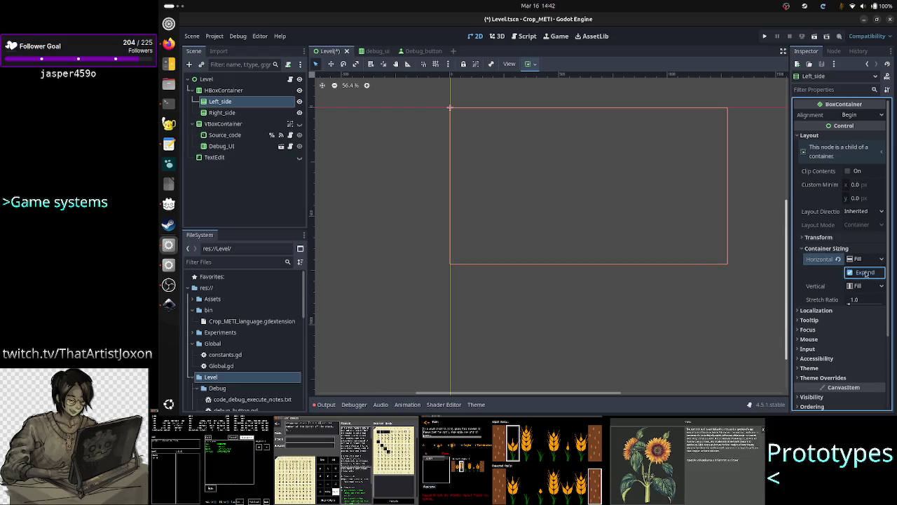
left_click(262, 113)
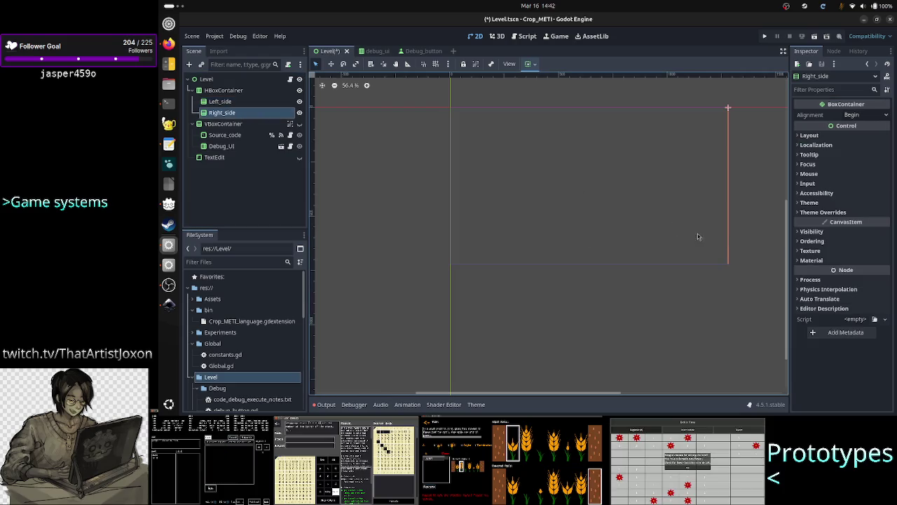
left_click(837, 137)
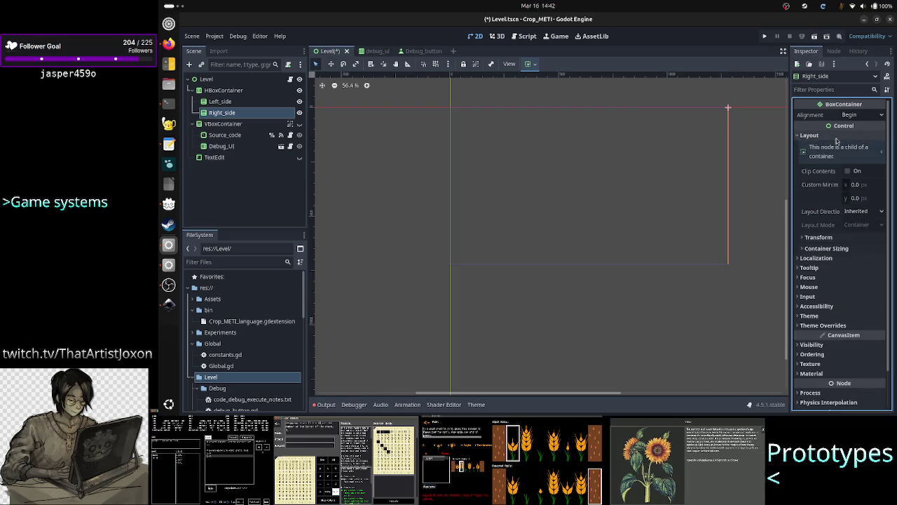
left_click(836, 248)
left_click(851, 273)
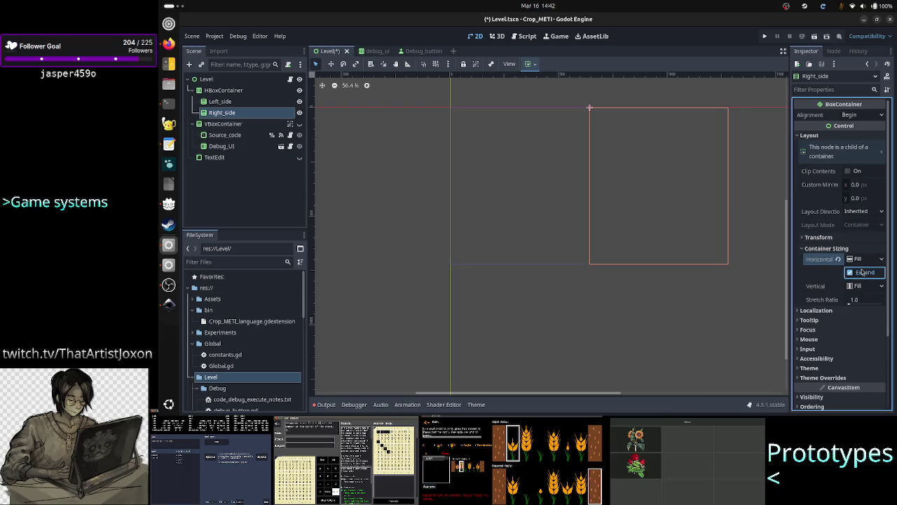
left_click(244, 102)
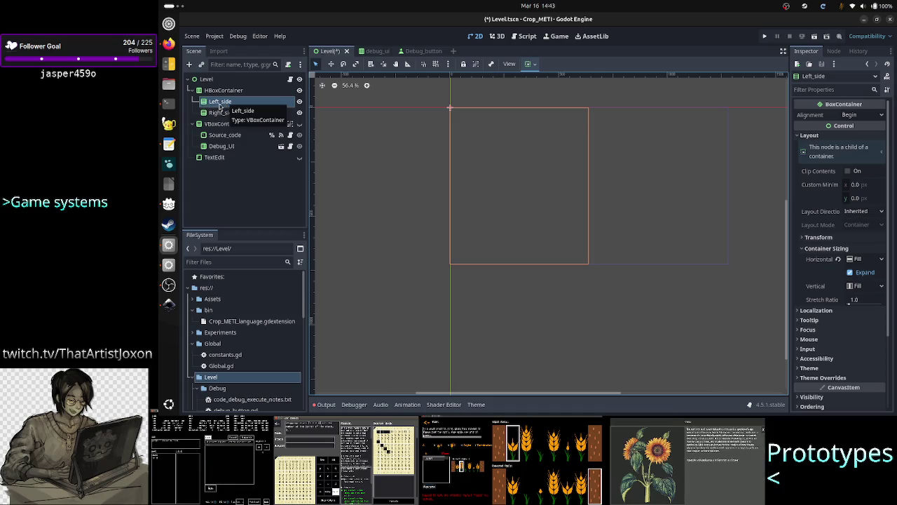
key("alt+Tab")
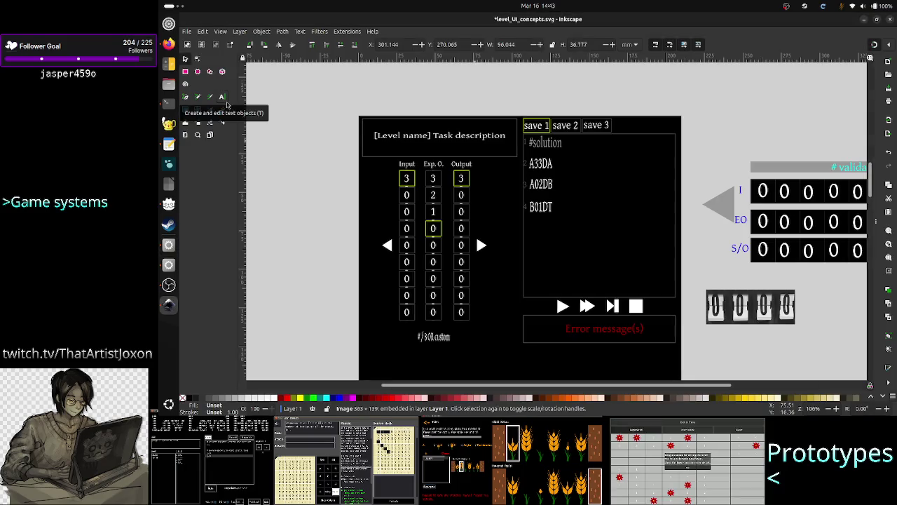
key("alt+Tab")
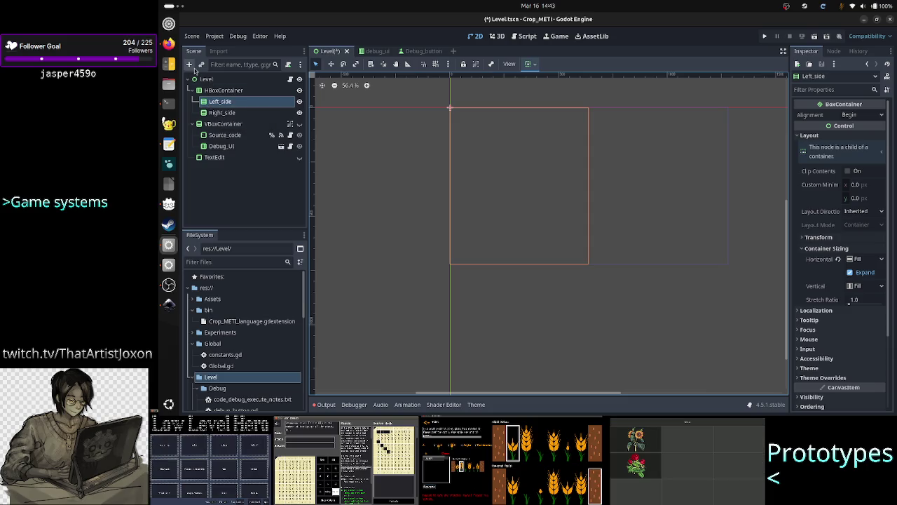
key("alt+Tab")
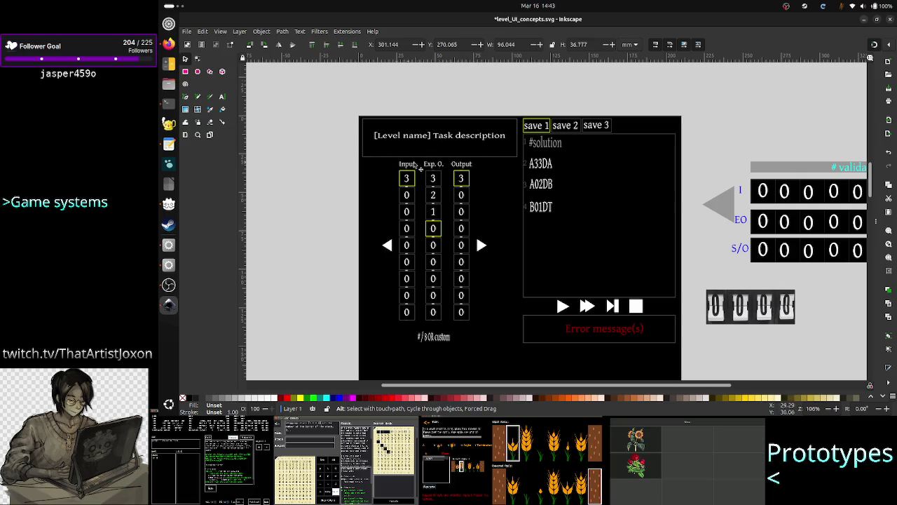
key("alt+Tab")
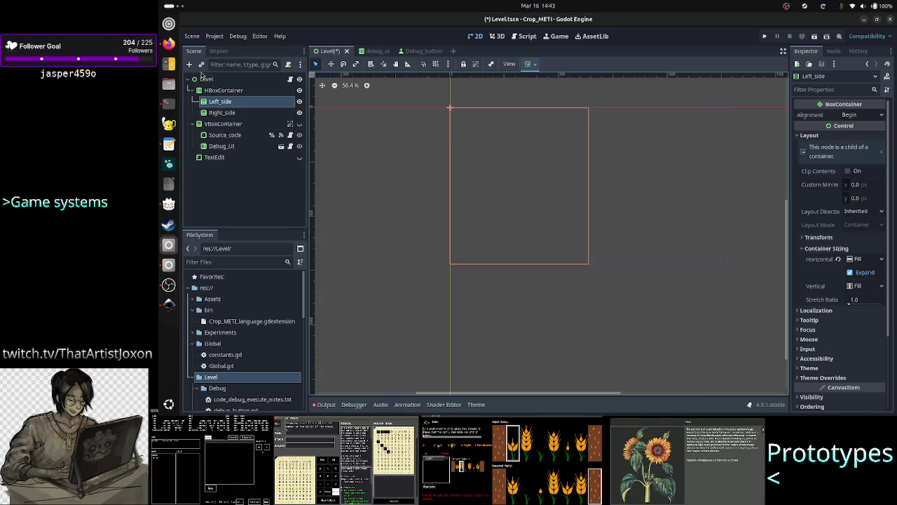
Instance border_decoration.tscn as a child of the Left_side container
left_click(202, 64)
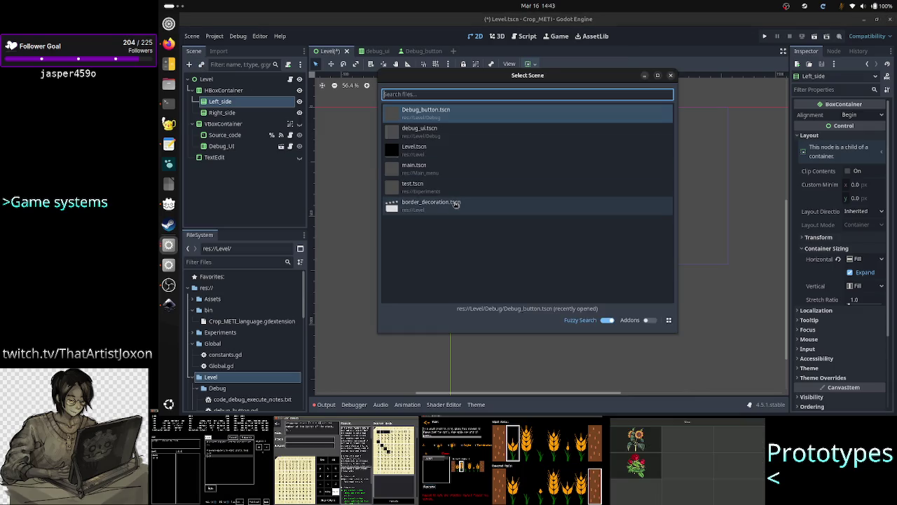
double_click(460, 208)
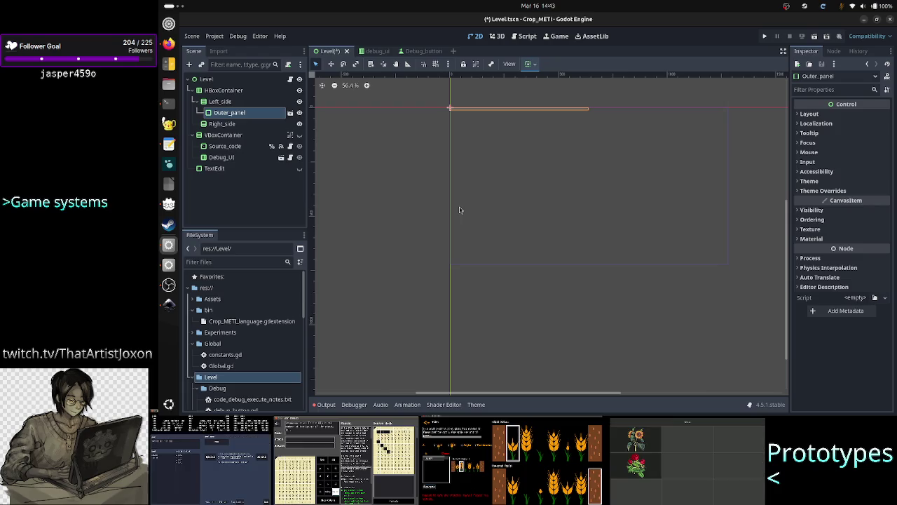
left_click(235, 103)
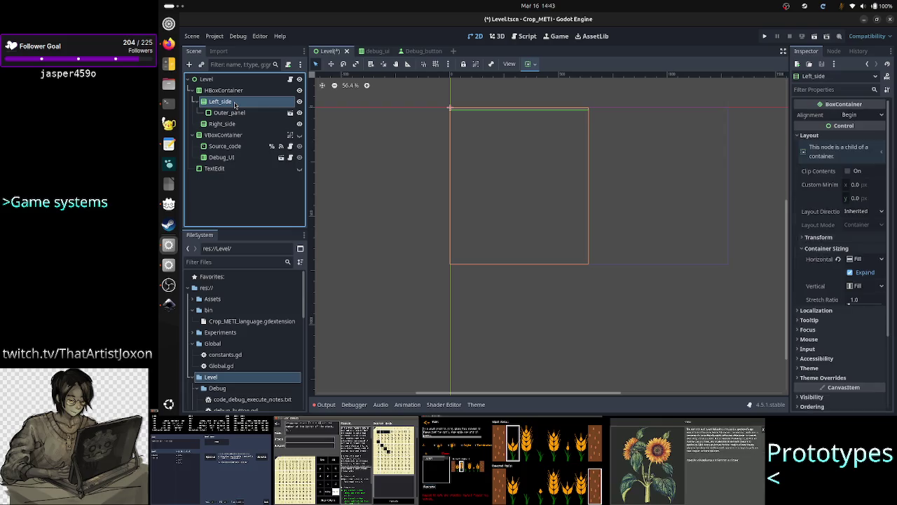
Set Outer_panel's vertical container sizing to Expand so it fills Left_side
left_click(233, 114)
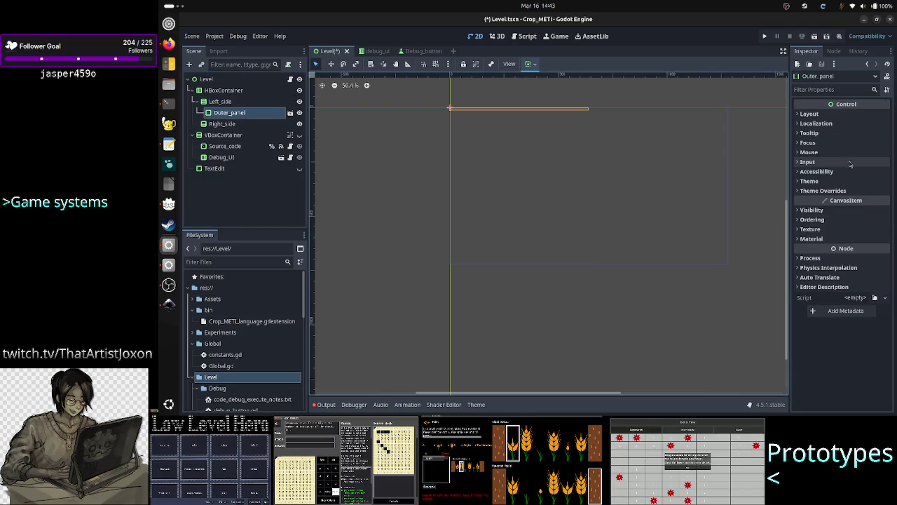
left_click(840, 115)
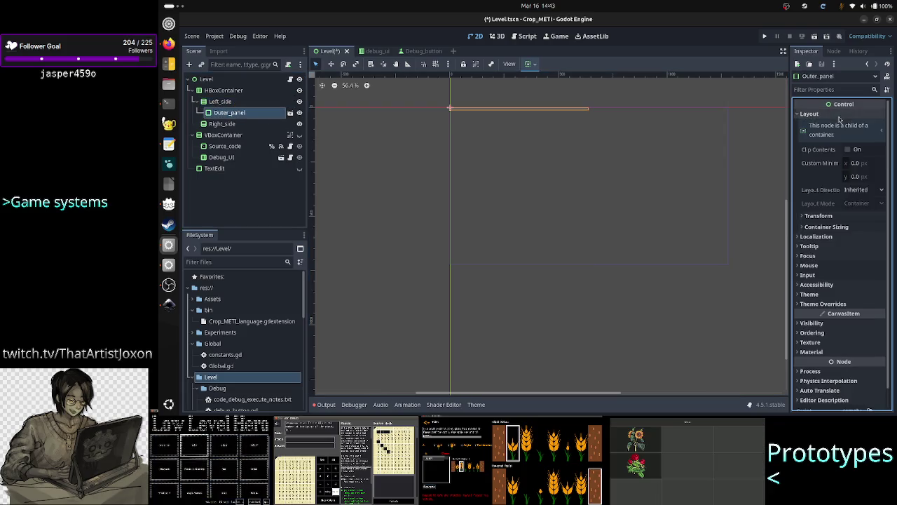
left_click(833, 228)
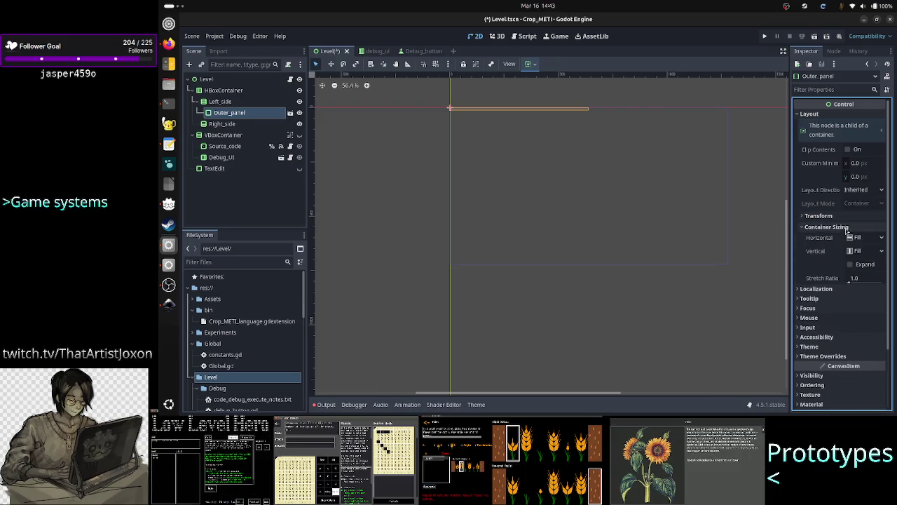
left_click(865, 270)
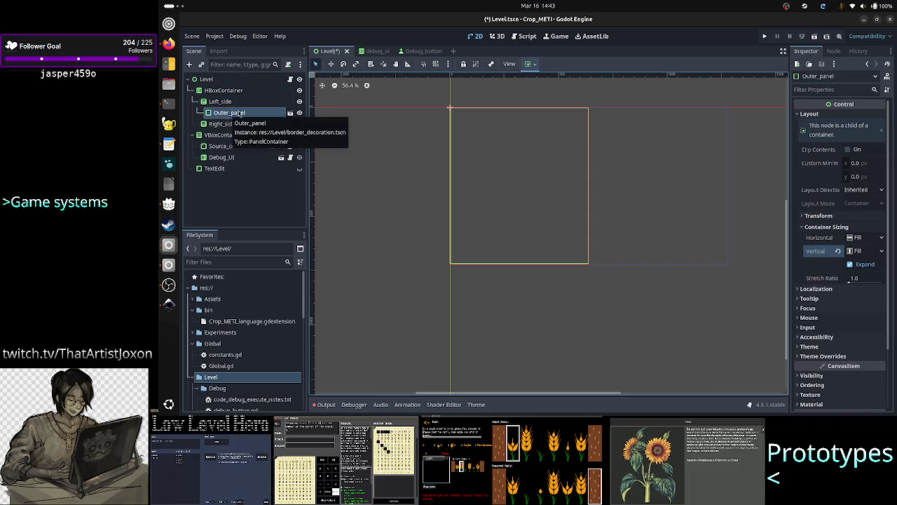
double_click(255, 116)
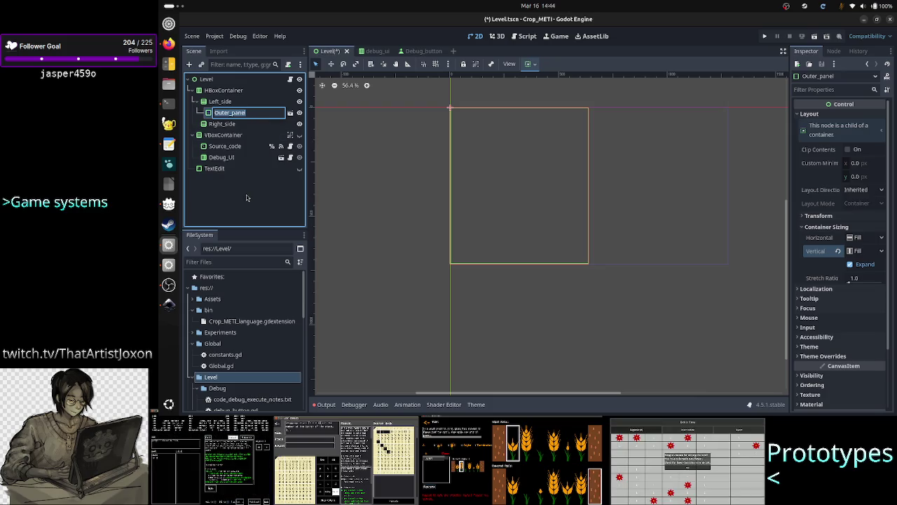
Rename the Outer_panel node to Task_border
key("alt+Tab")
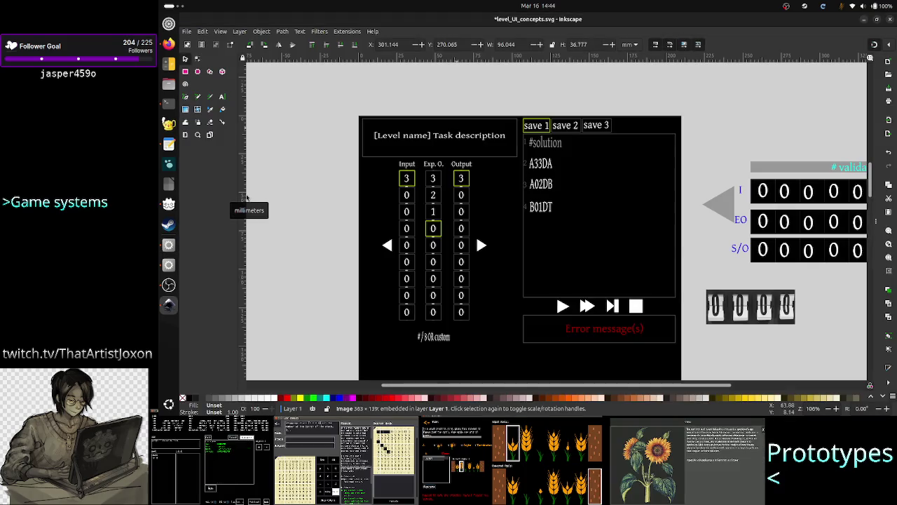
key("alt+Tab")
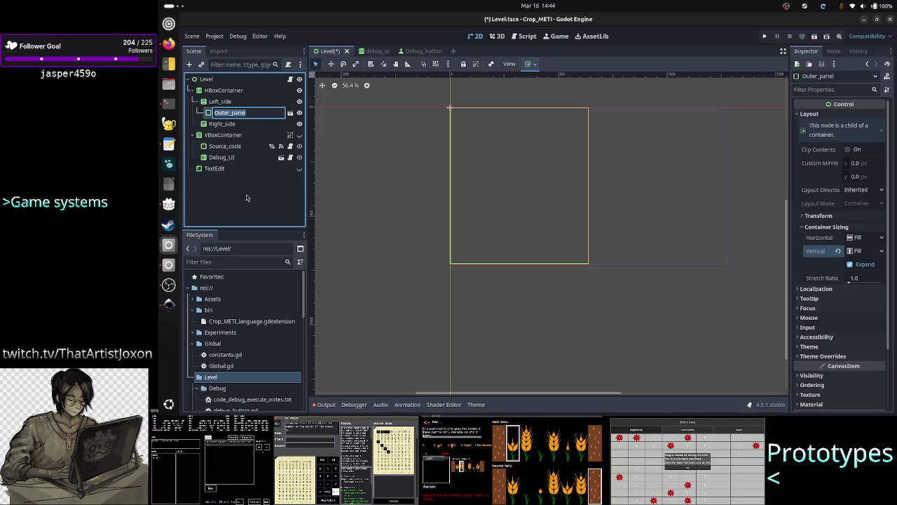
type("Task")
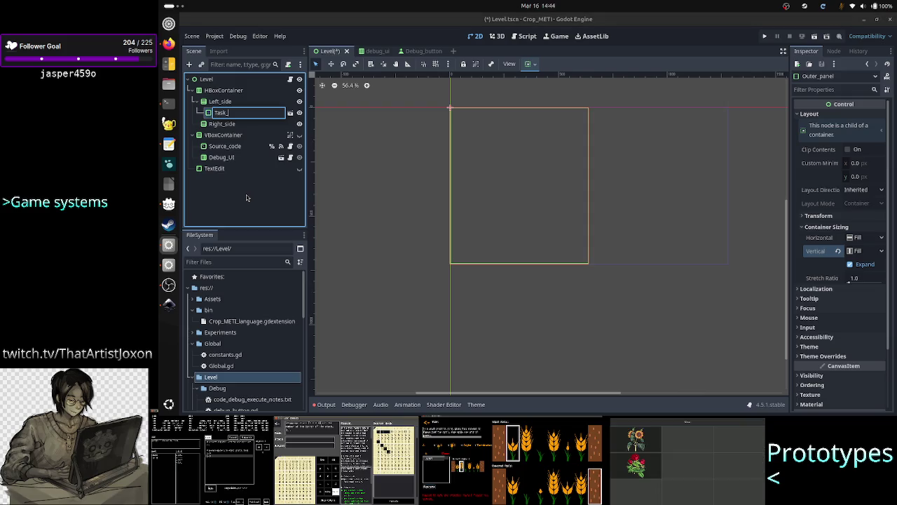
type("_border")
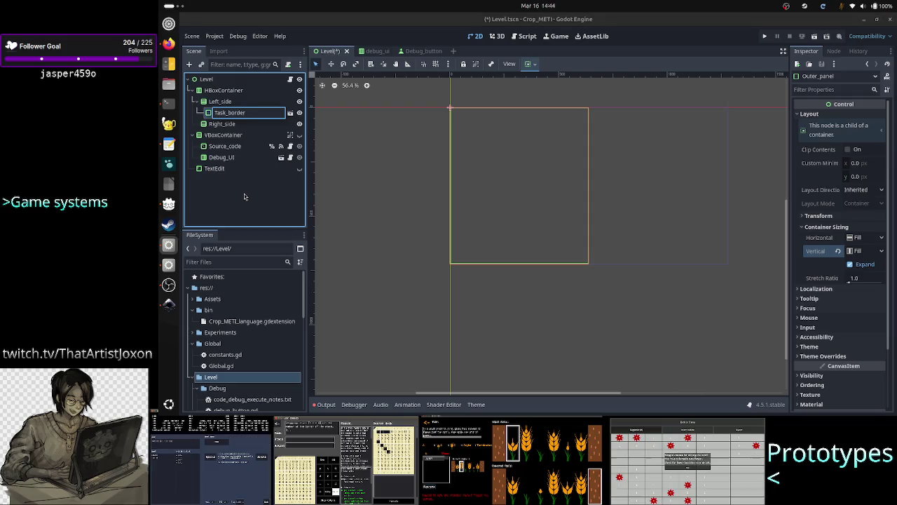
key("Return")
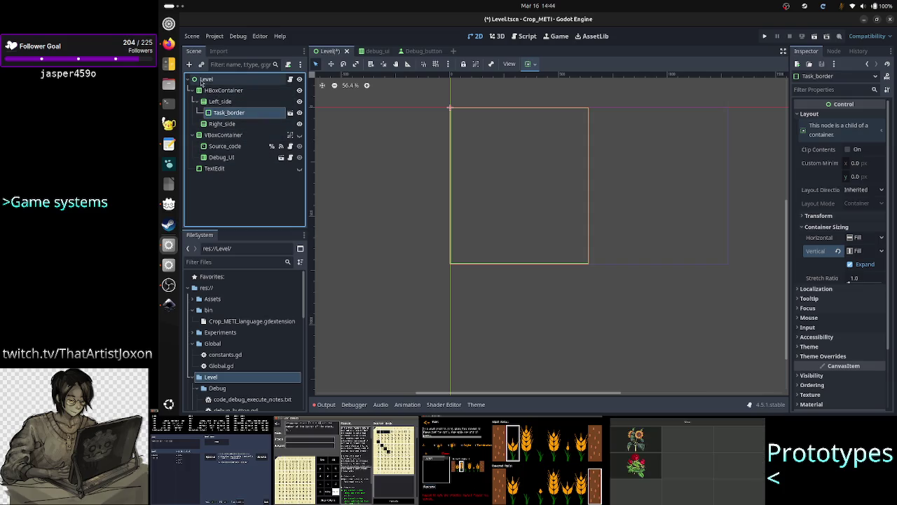
Add a RichTextLabel child node under Task_border
left_click(189, 64)
type("rich")
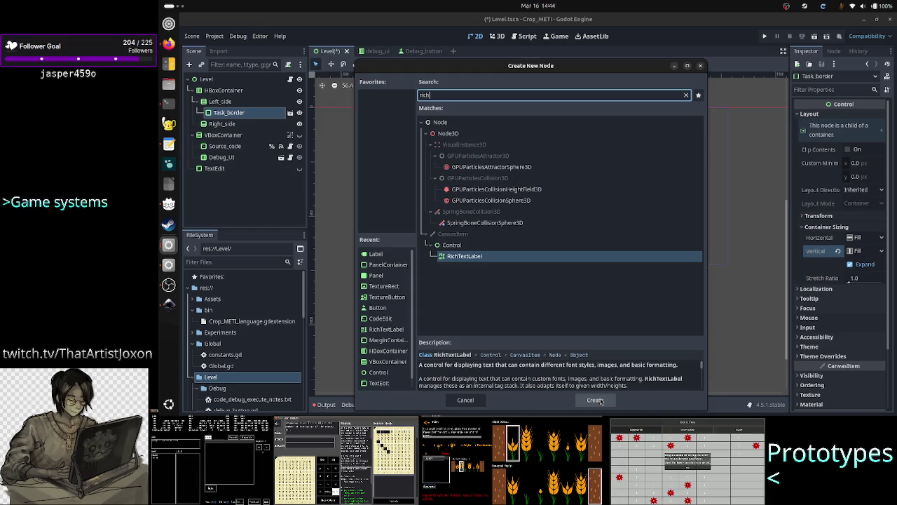
left_click(600, 401)
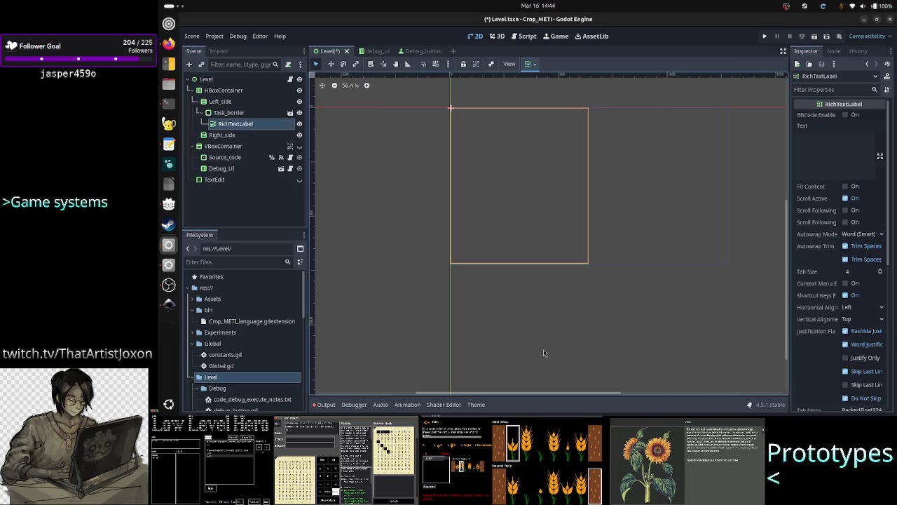
left_click(223, 113)
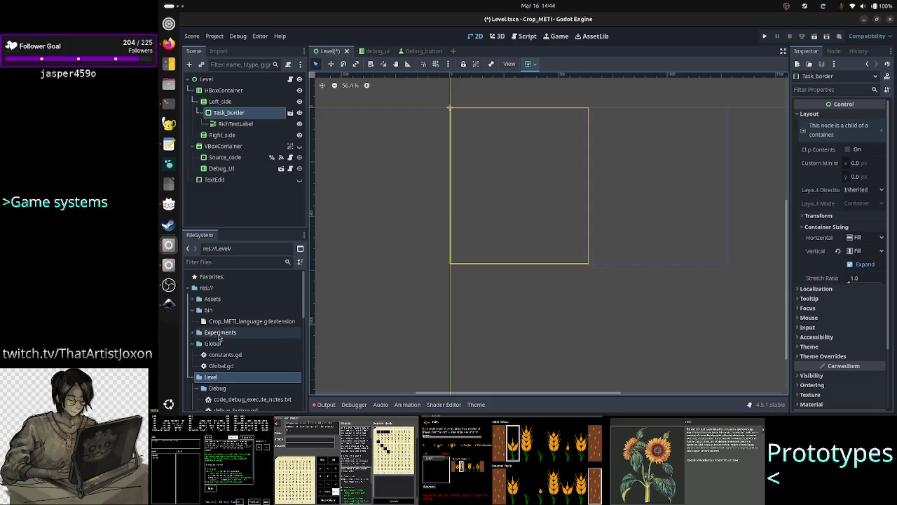
scroll(219, 337, "down", 5)
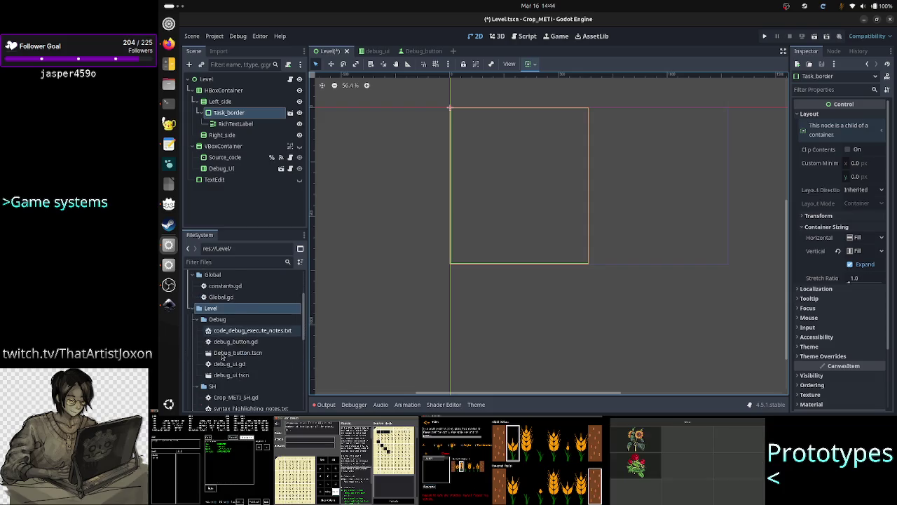
scroll(221, 358, "down", 2)
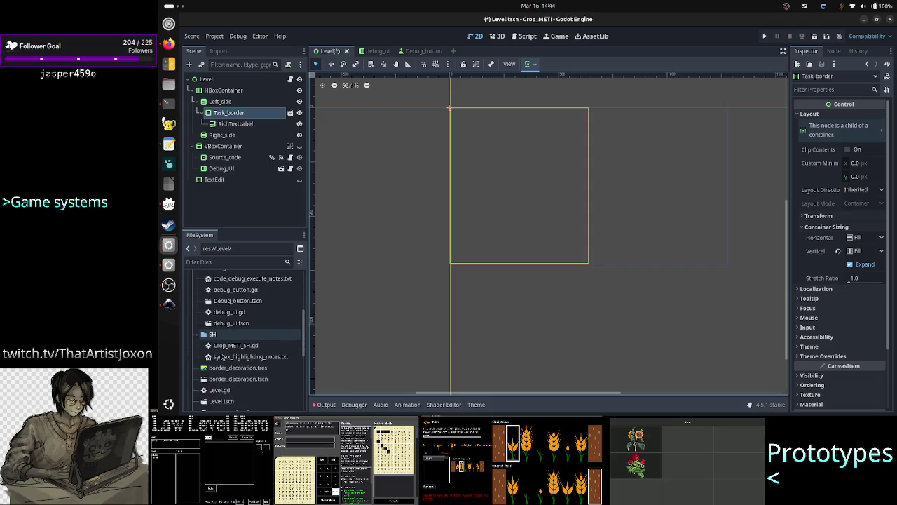
Open border_decoration.tscn in its own tab, then return to Level and select the RichTextLabel
double_click(253, 382)
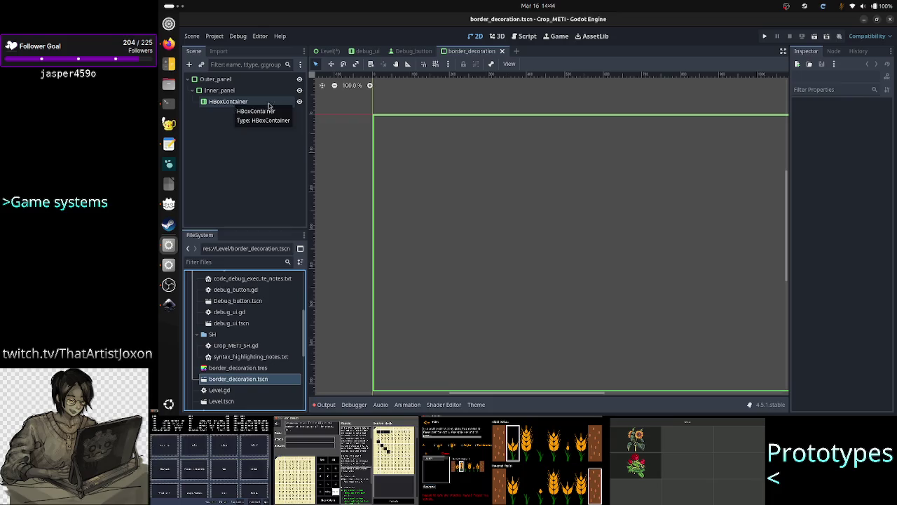
left_click(407, 52)
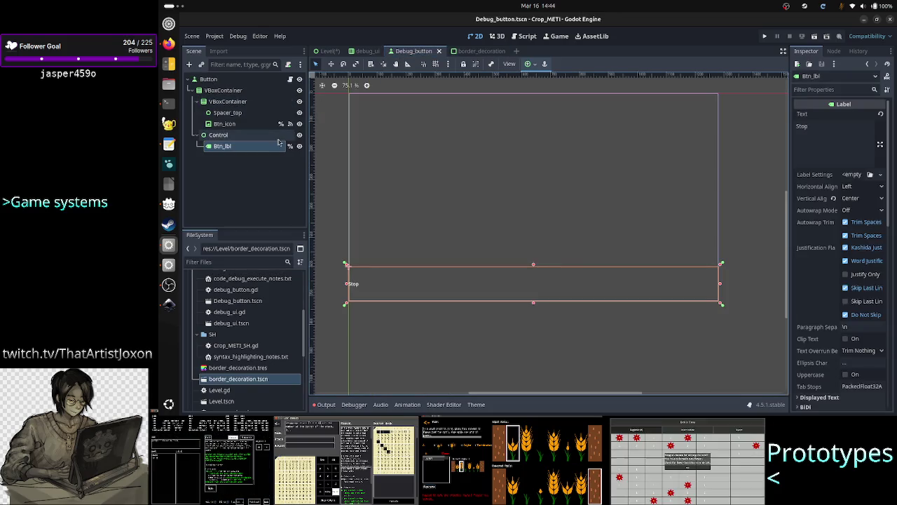
left_click(328, 51)
left_click(236, 123)
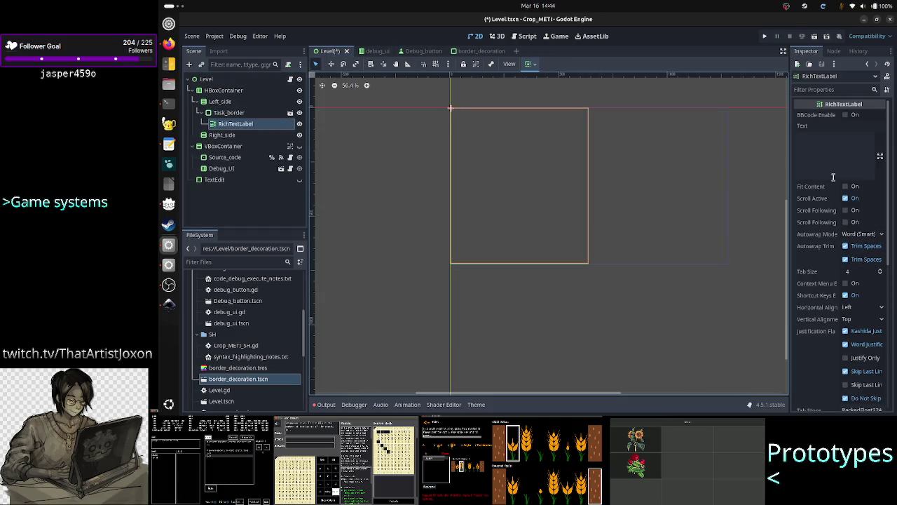
Expand the RichTextLabel's Layout > Container Sizing and Theme Overrides > Styles sections
scroll(828, 200, "down", 6)
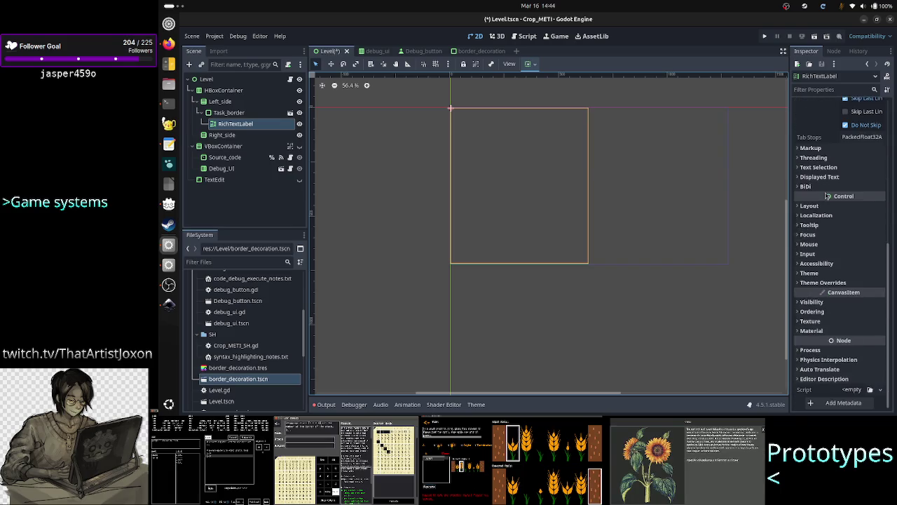
left_click(827, 206)
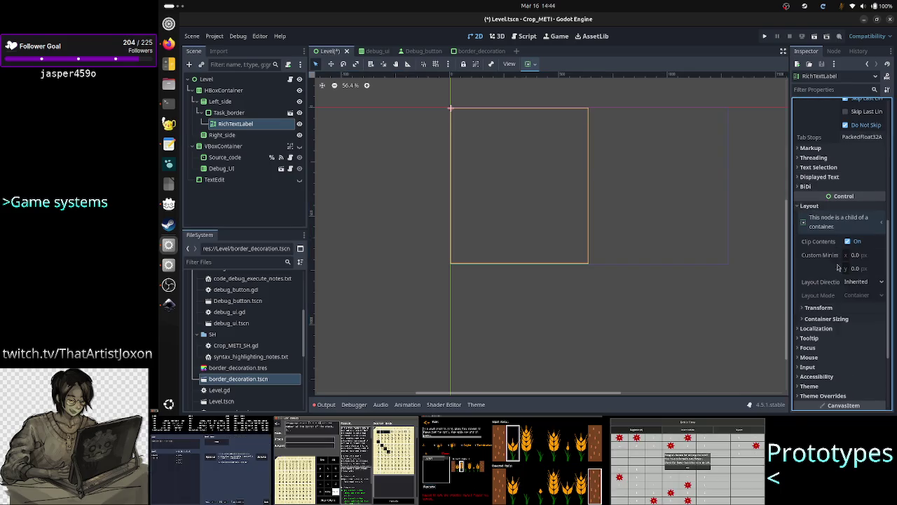
left_click(834, 311)
left_click(833, 309)
left_click(834, 319)
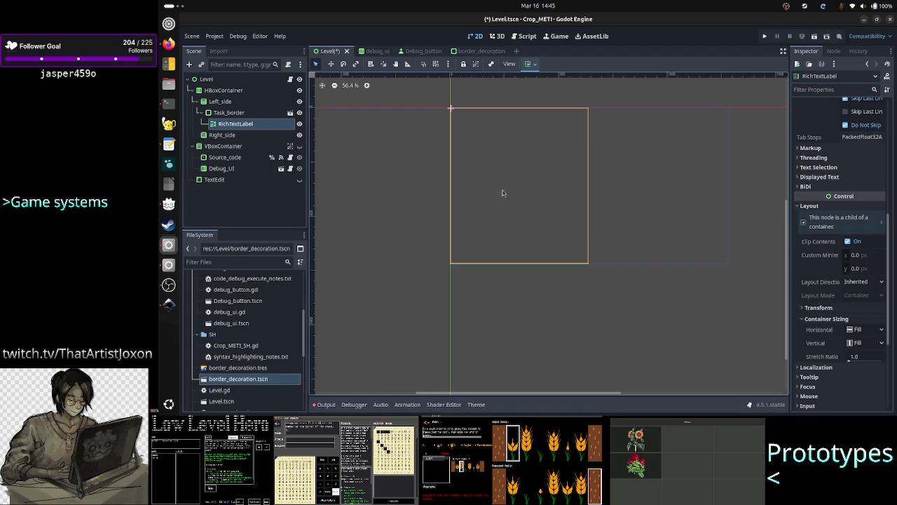
scroll(824, 371, "down", 4)
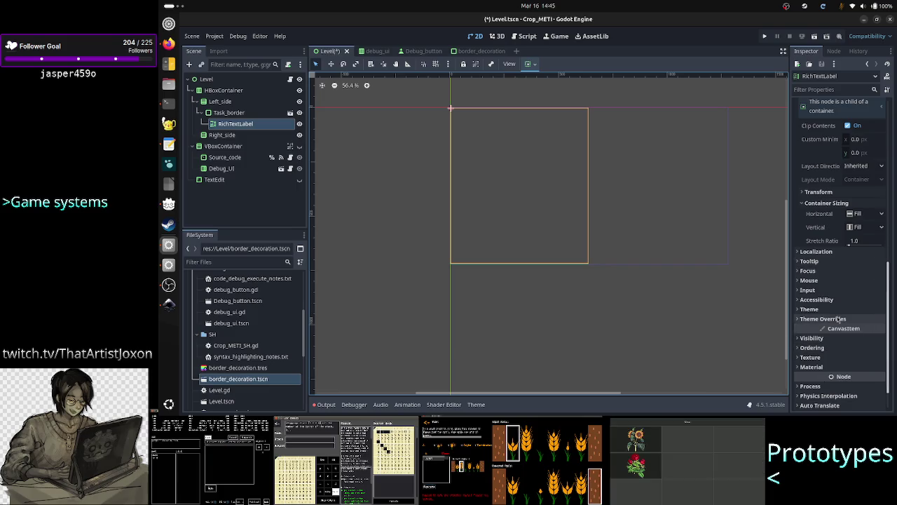
left_click(820, 319)
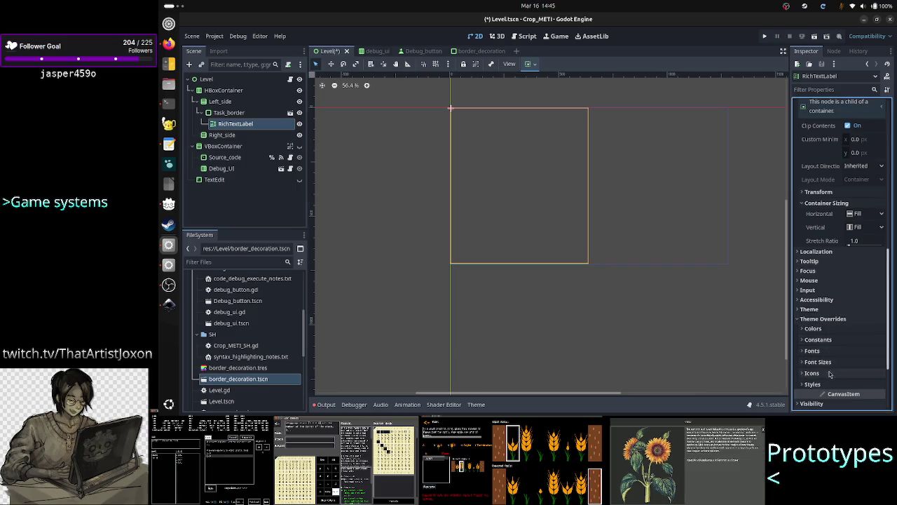
left_click(812, 385)
scroll(827, 378, "down", 5)
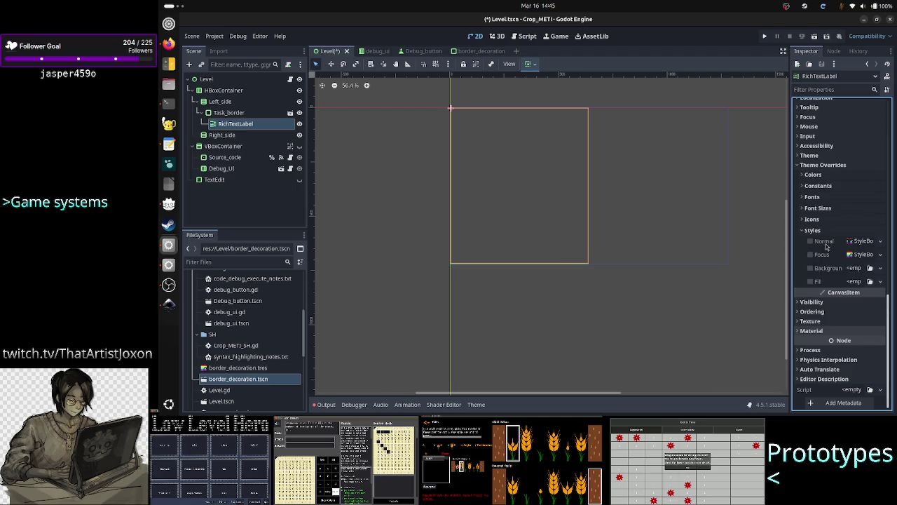
Set the RichTextLabel's Normal style to border_decoration.tres and save the Level scene
left_click(881, 241)
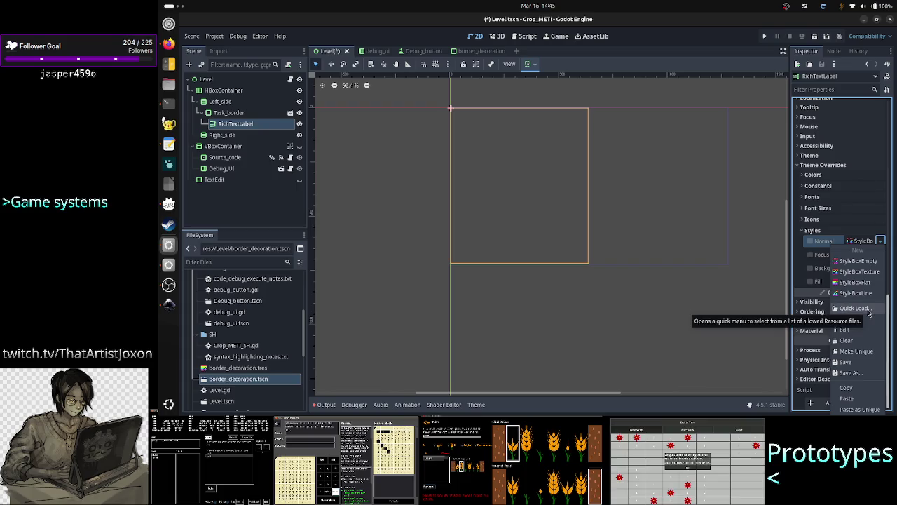
left_click(869, 311)
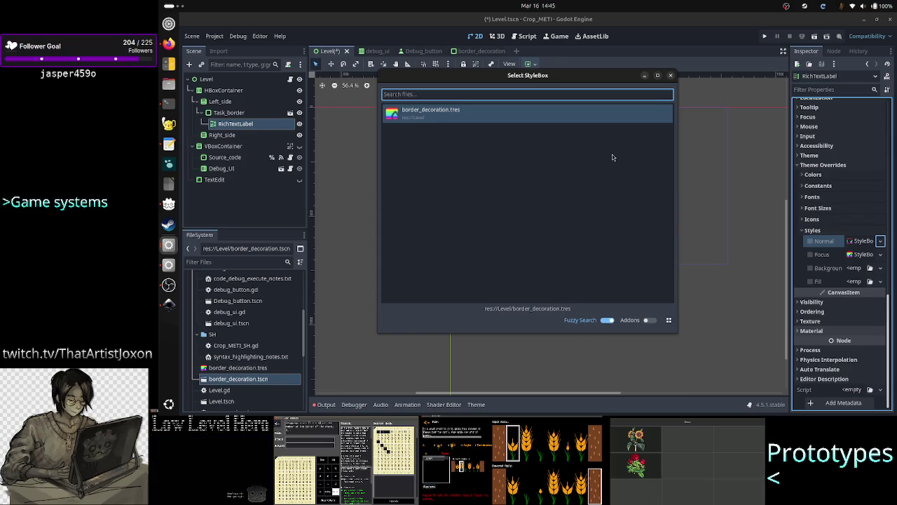
double_click(593, 117)
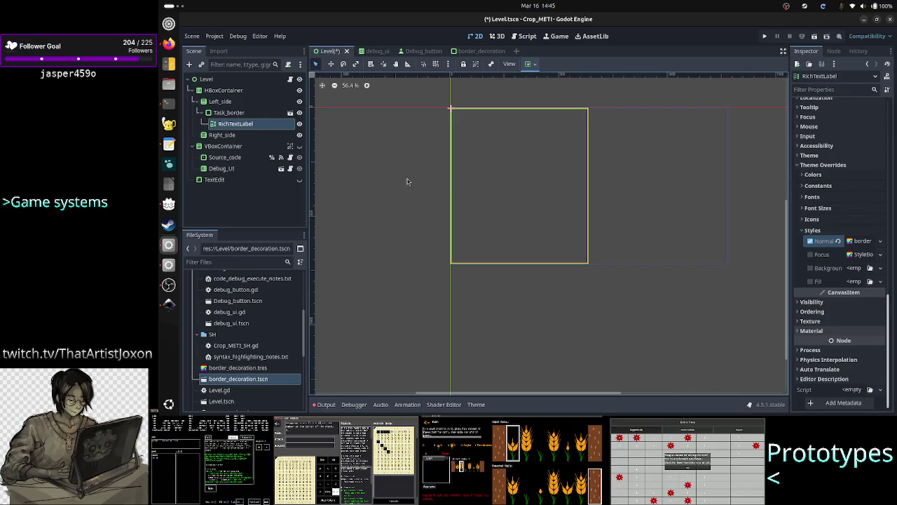
left_click(355, 159)
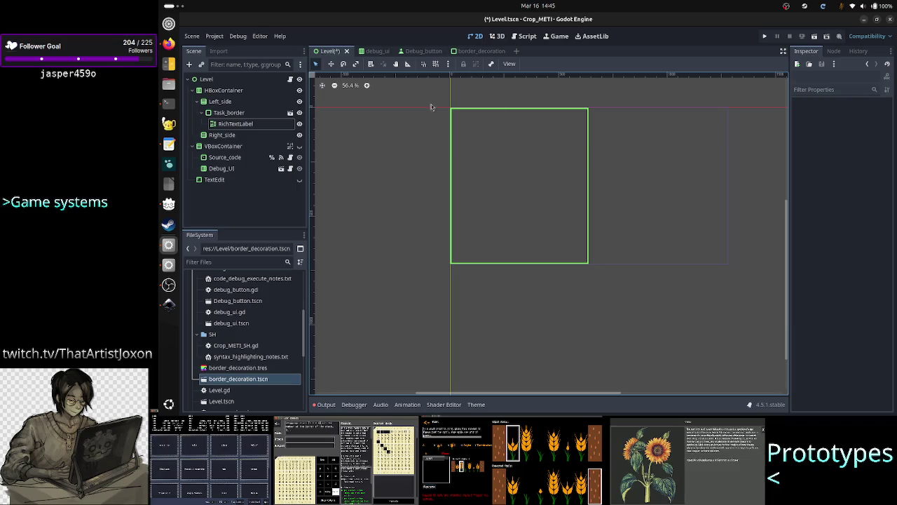
key("ctrl+s")
scroll(403, 190, "up", 5)
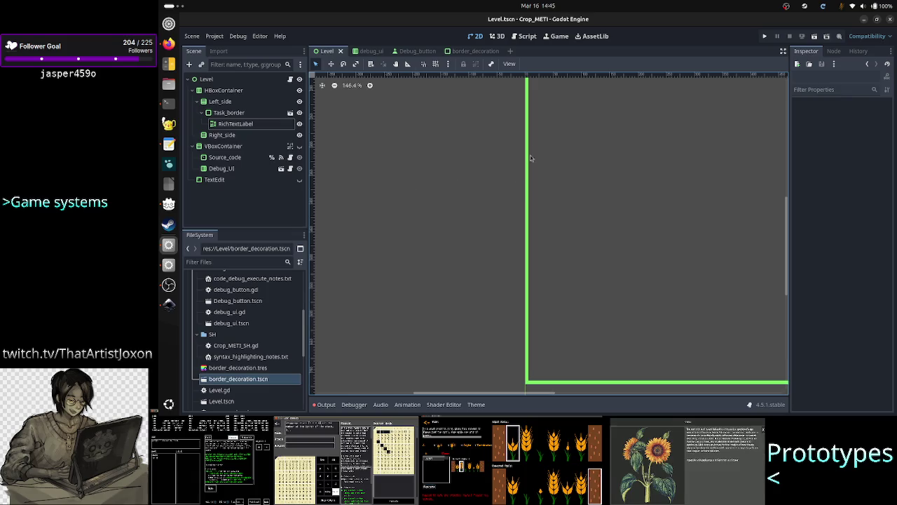
Check the RichTextLabel's style, then select Outer_panel in the border_decoration scene
left_click(243, 114)
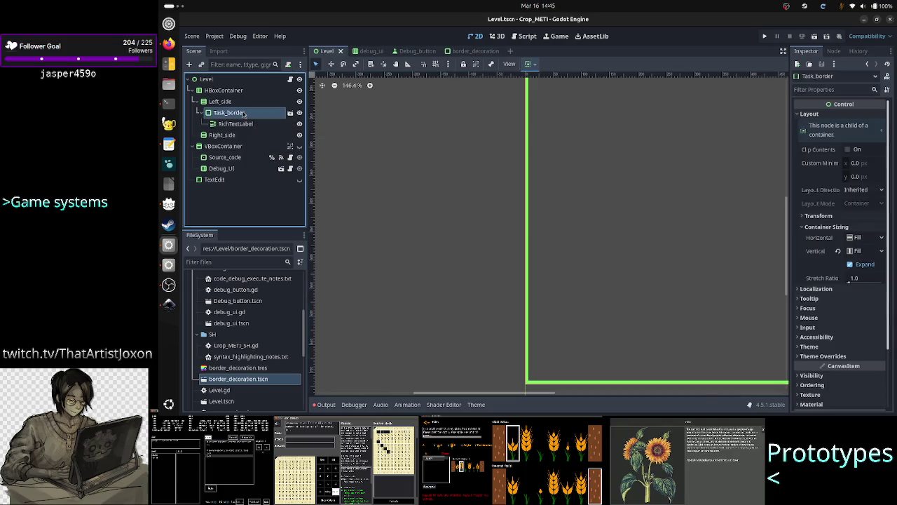
left_click(241, 124)
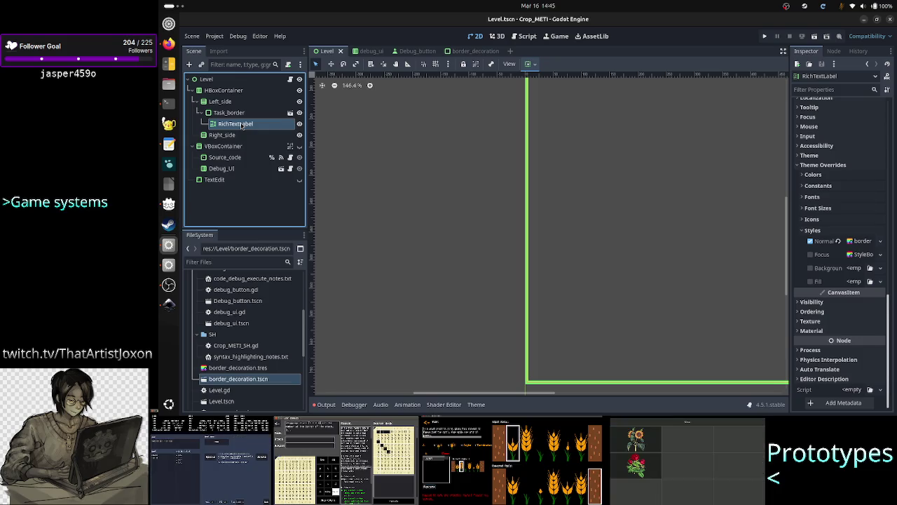
left_click(467, 51)
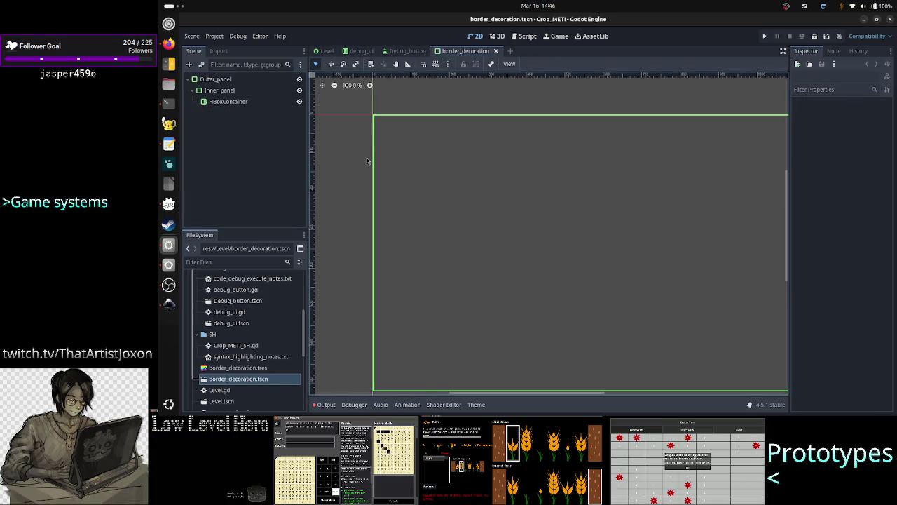
left_click(219, 90)
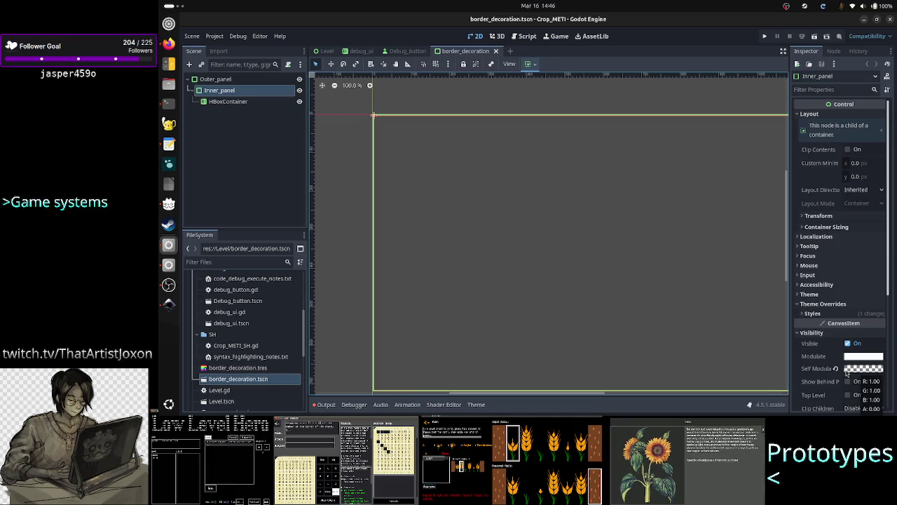
left_click(240, 79)
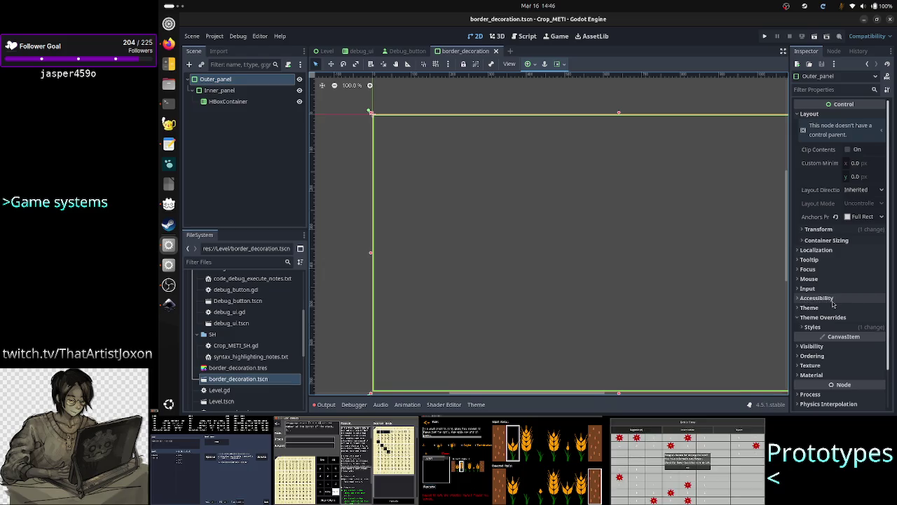
left_click(834, 327)
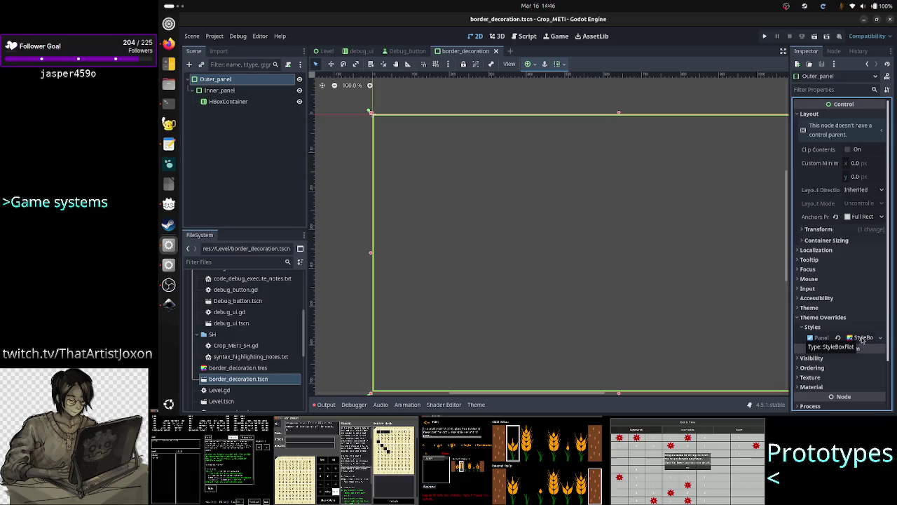
left_click(863, 338)
scroll(845, 377, "down", 4)
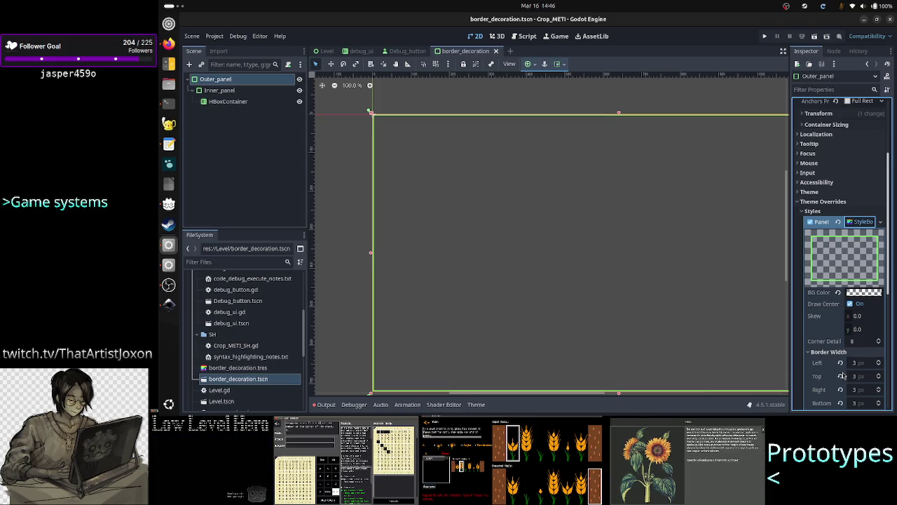
mouse_move(845, 346)
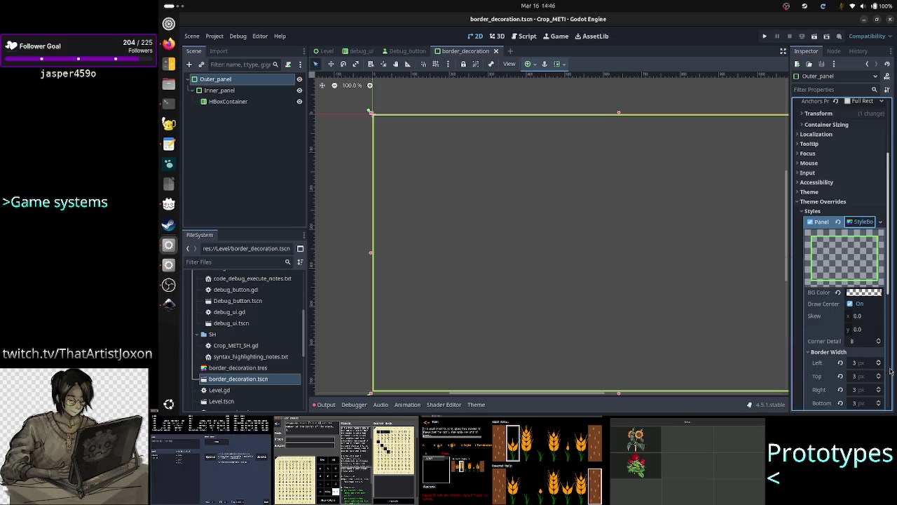
scroll(864, 353, "down", 4)
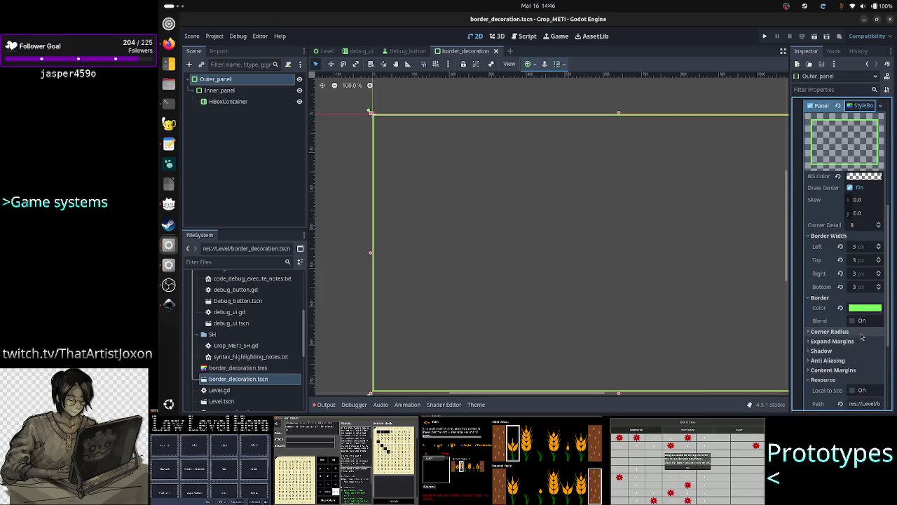
left_click(861, 335)
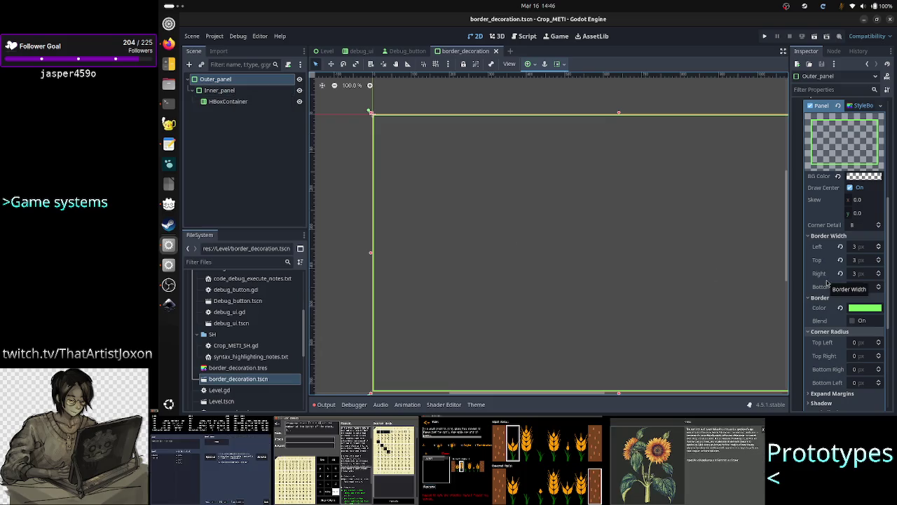
scroll(827, 283, "up", 2)
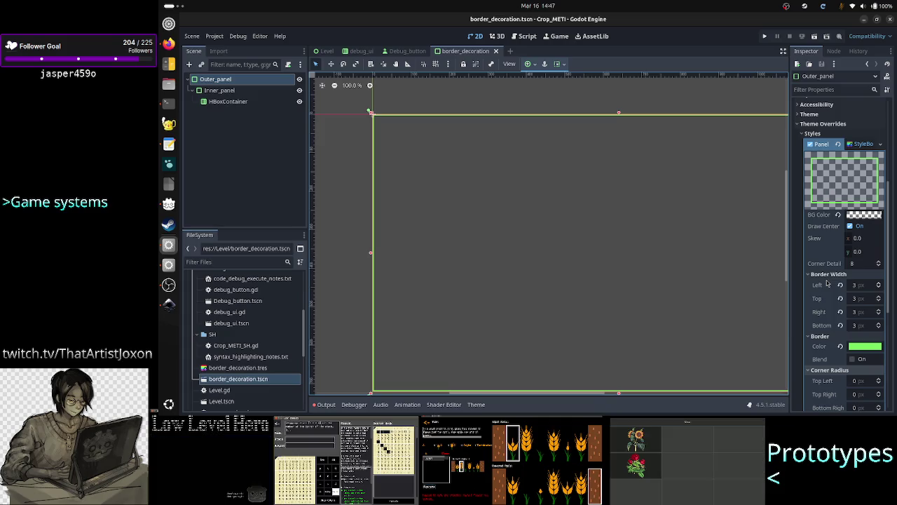
scroll(828, 282, "up", 2)
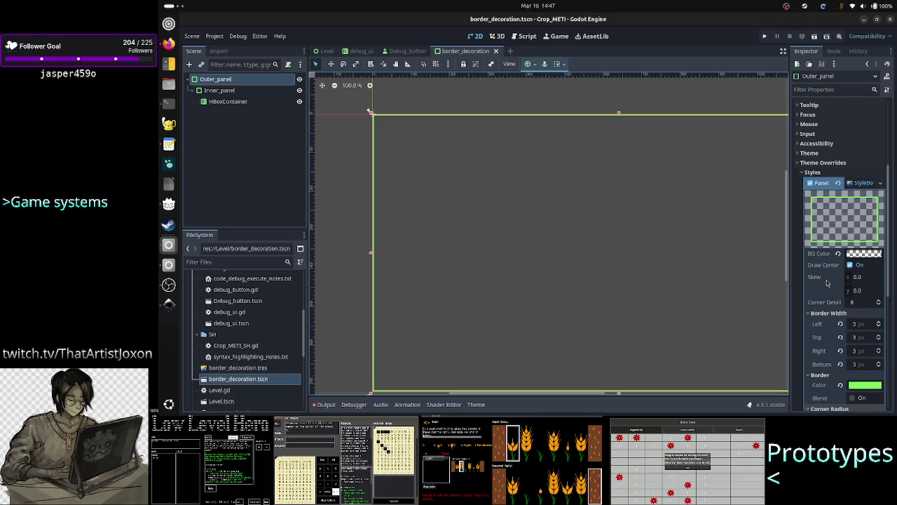
scroll(827, 283, "down", 6)
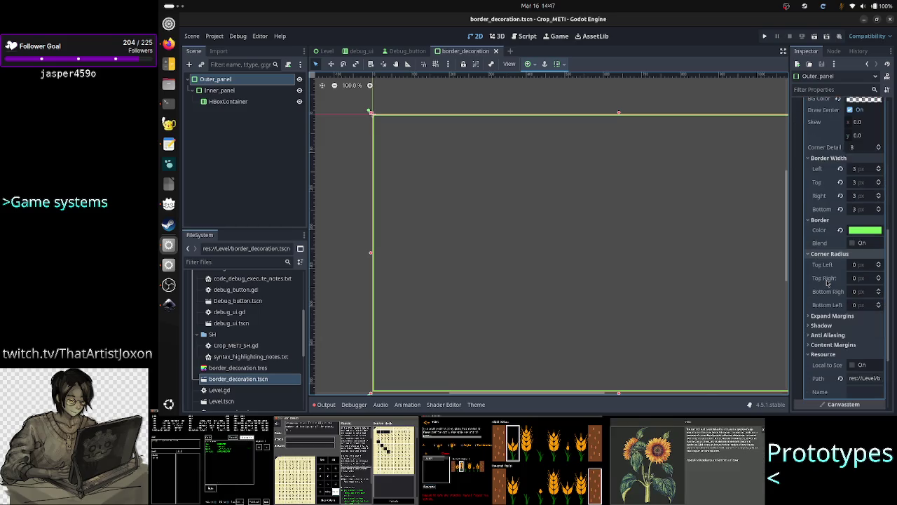
scroll(827, 283, "up", 6)
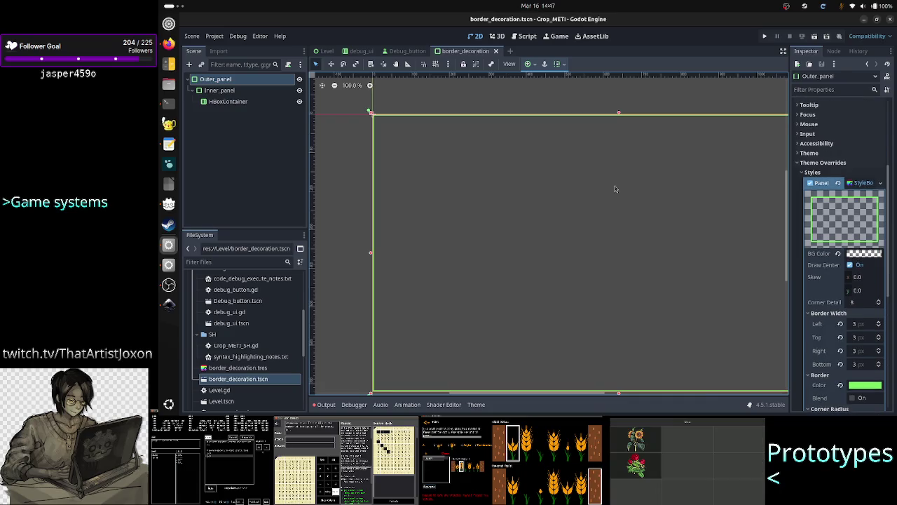
left_click(251, 92)
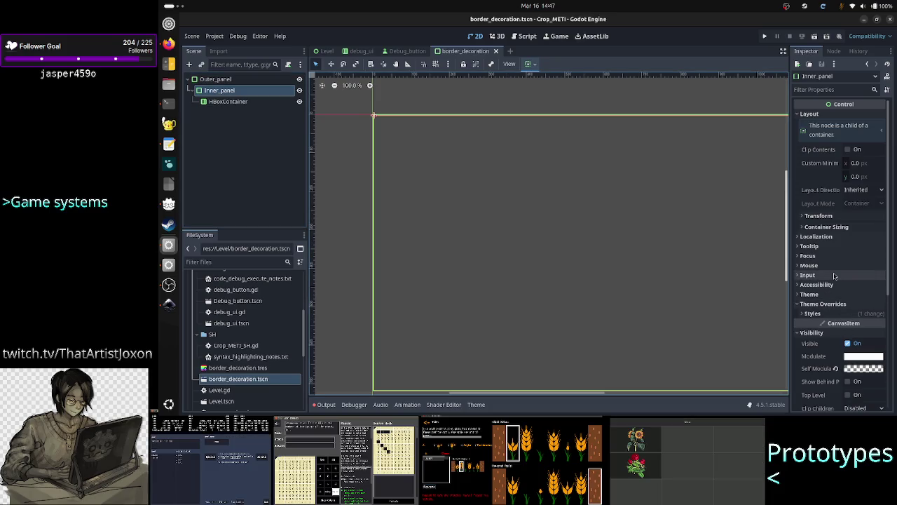
Expand Inner_panel's Panel StyleBox override and make it a unique copy
left_click(823, 314)
left_click(850, 324)
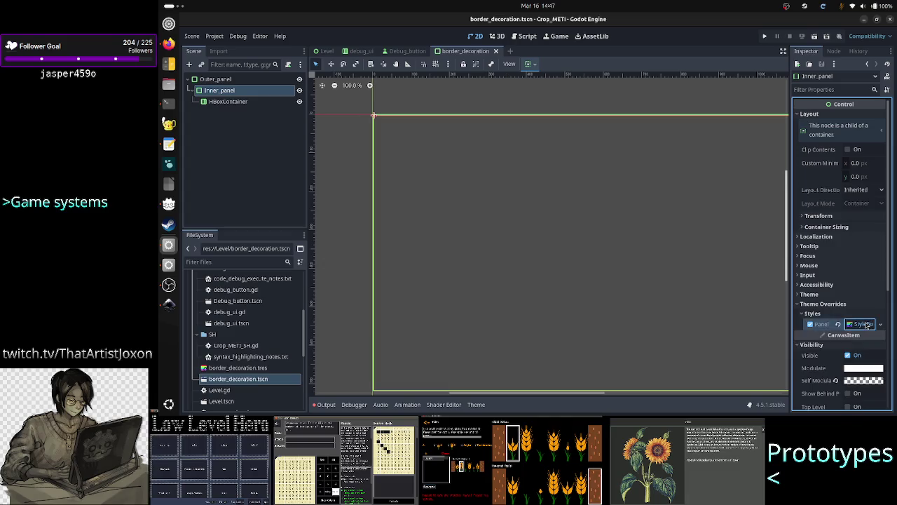
scroll(845, 336, "down", 5)
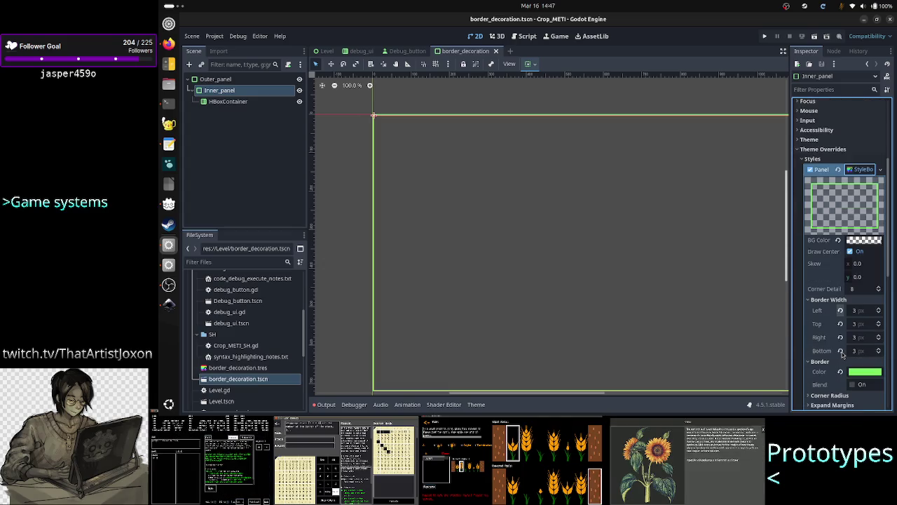
scroll(843, 354, "down", 2)
scroll(844, 354, "down", 2)
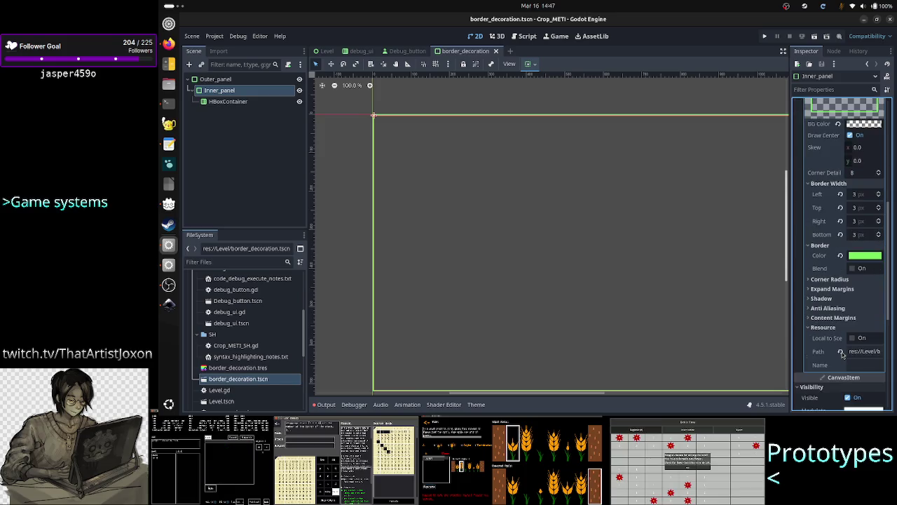
scroll(843, 354, "up", 5)
scroll(844, 354, "up", 2)
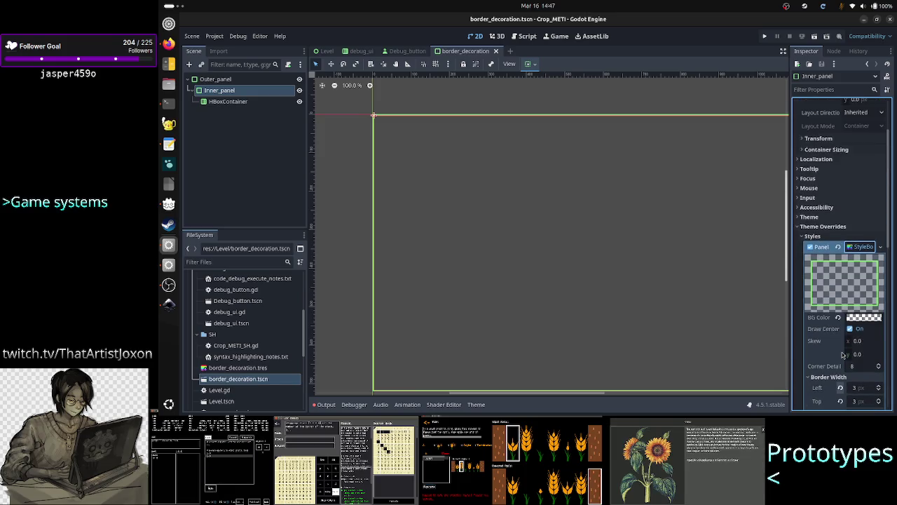
left_click(882, 247)
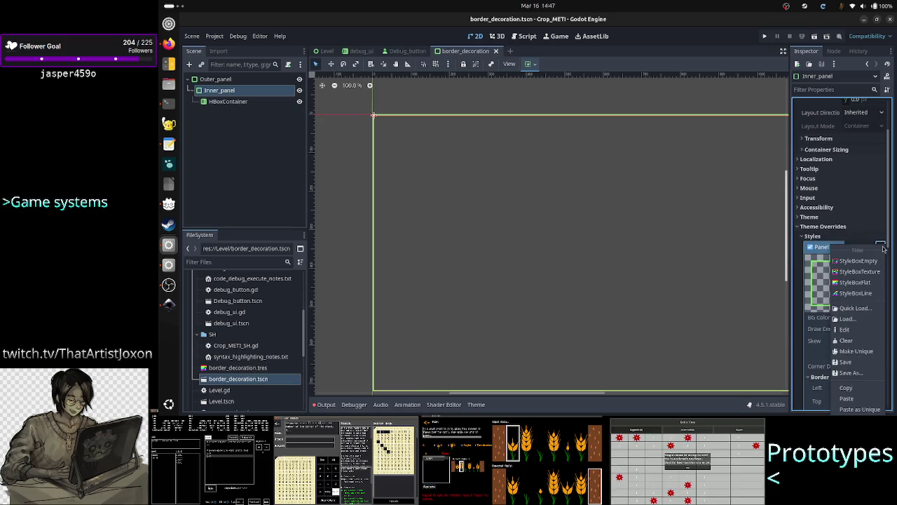
left_click(865, 350)
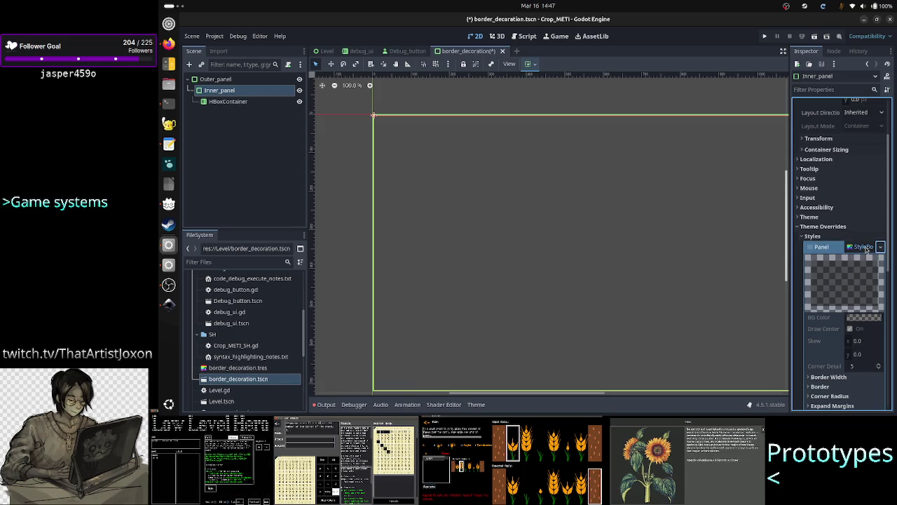
left_click(868, 248)
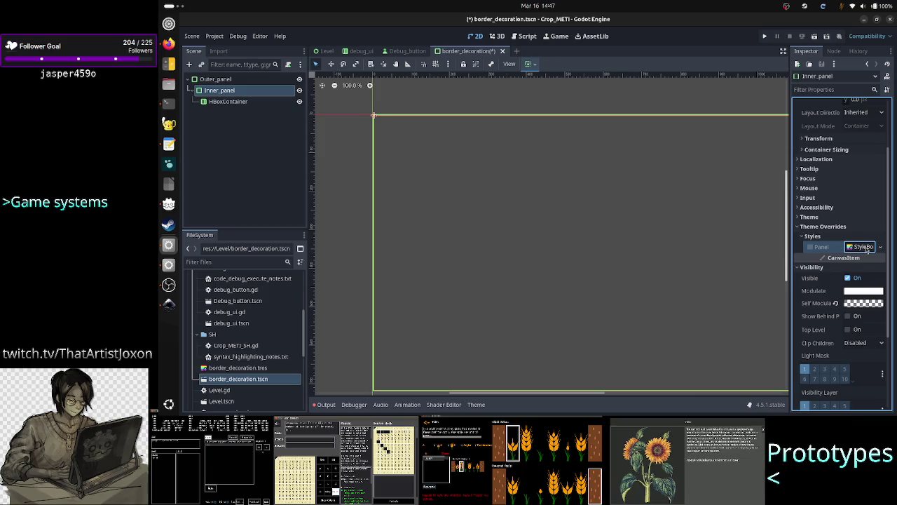
Load border_decoration.tres as Inner_panel's Panel style and confirm its resource path
left_click(879, 249)
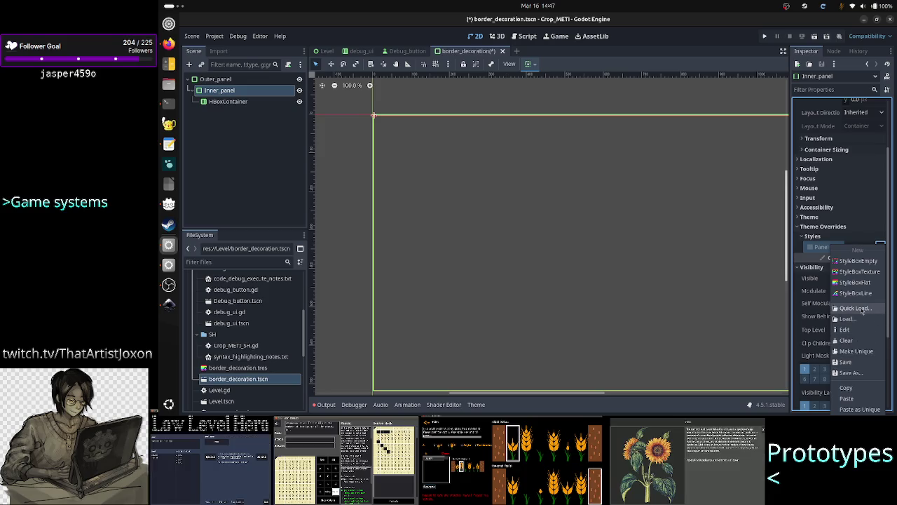
left_click(861, 309)
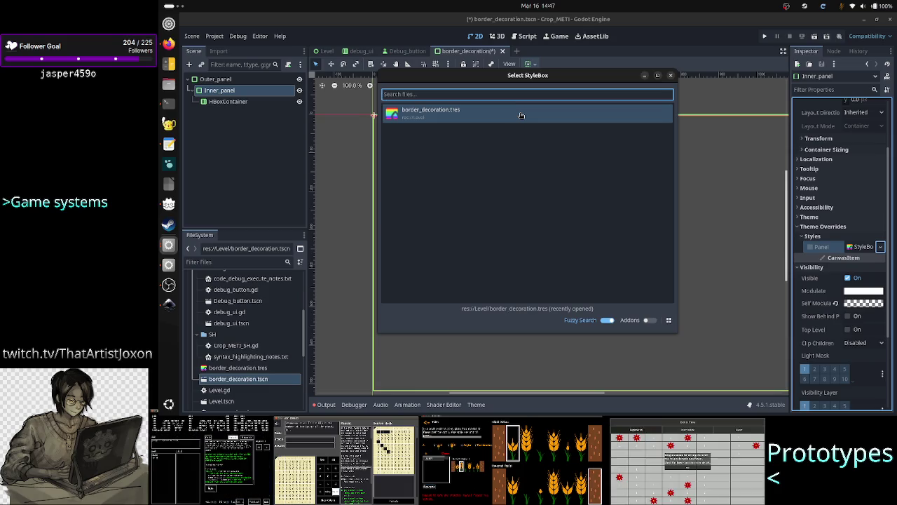
double_click(521, 115)
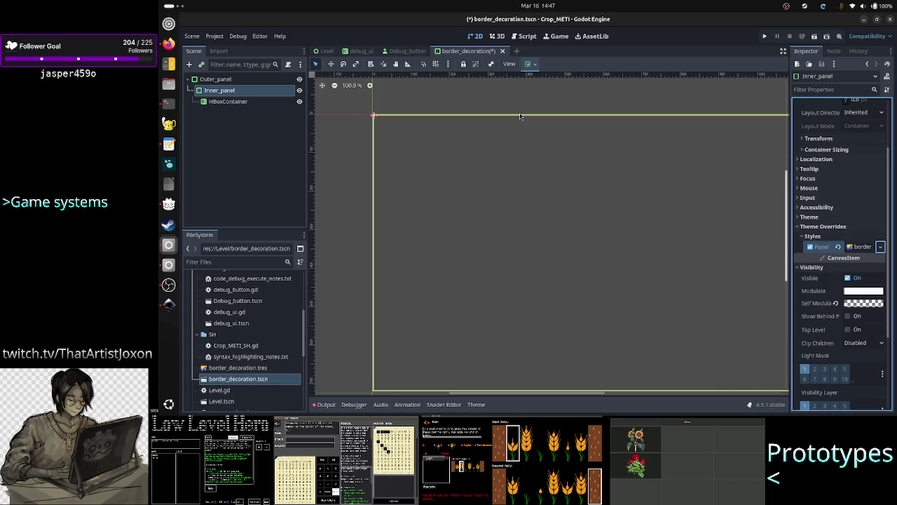
left_click(864, 248)
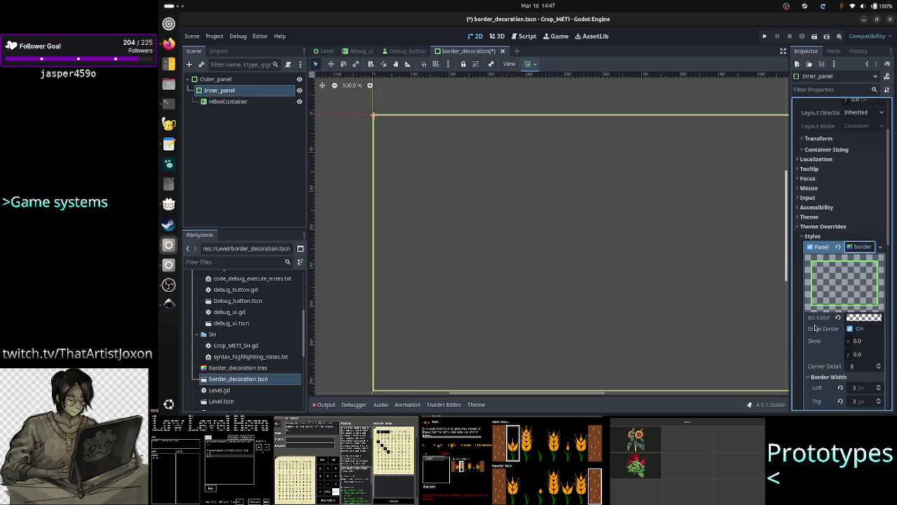
scroll(817, 324, "down", 5)
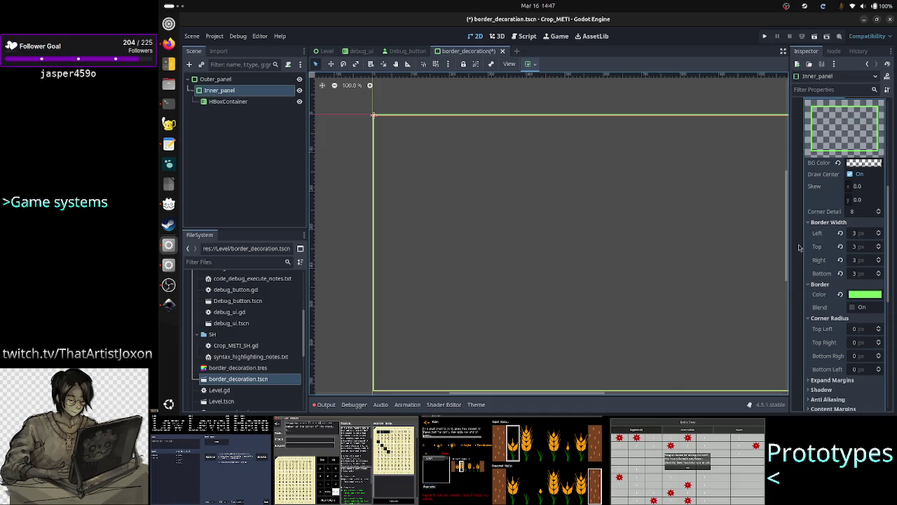
scroll(836, 284, "down", 5)
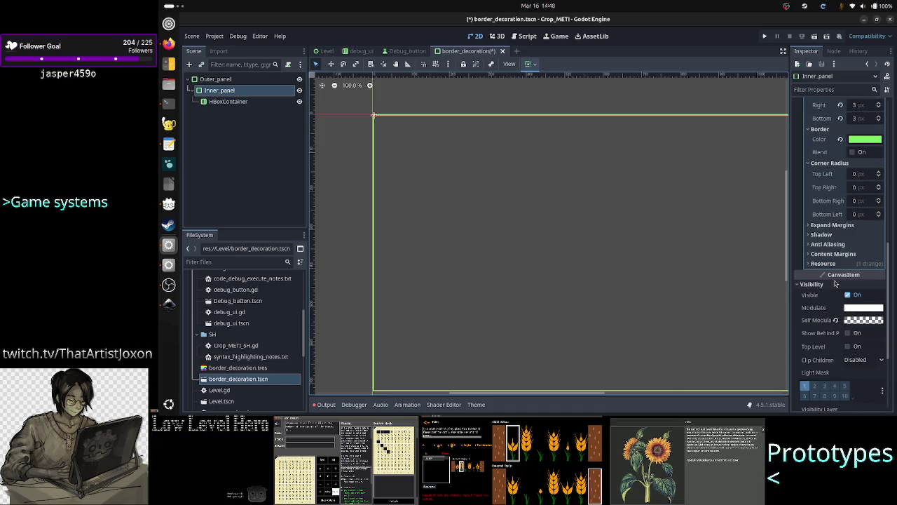
left_click(840, 263)
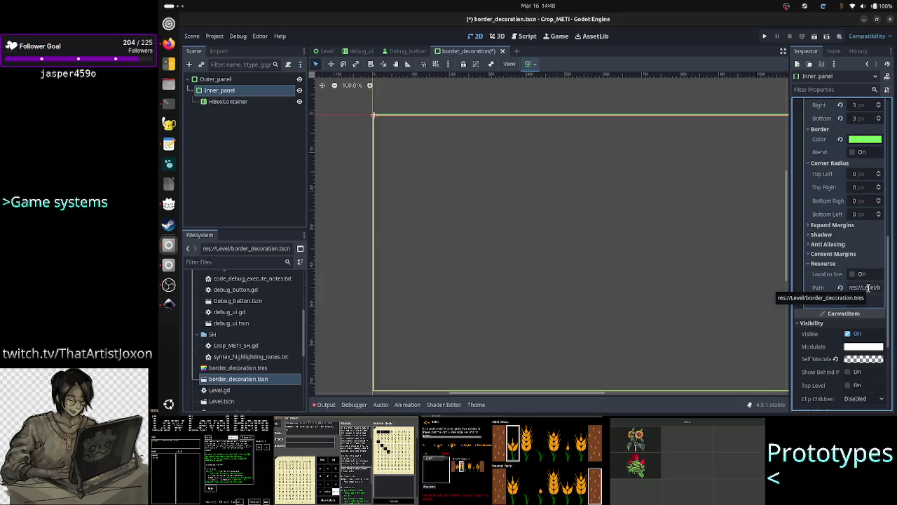
left_click(216, 78)
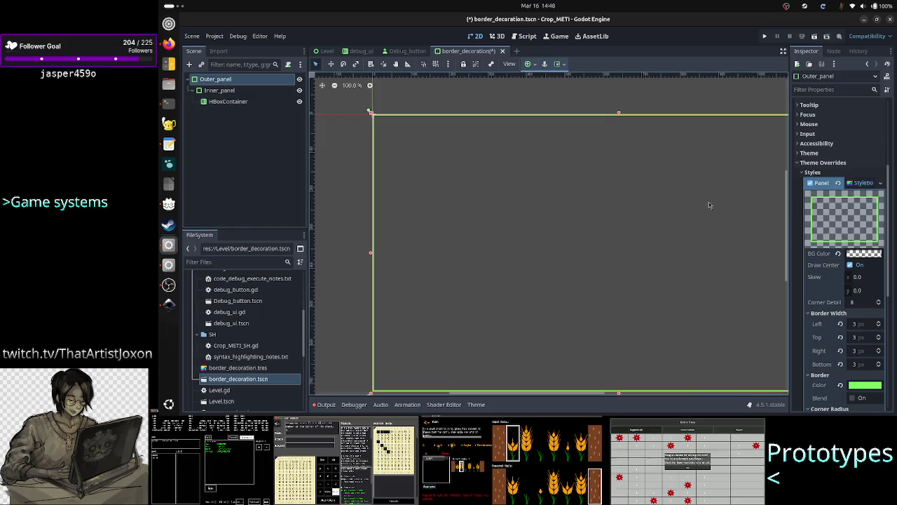
Compare Inner_panel's style settings, then return to Outer_panel's properties
scroll(860, 298, "down", 5)
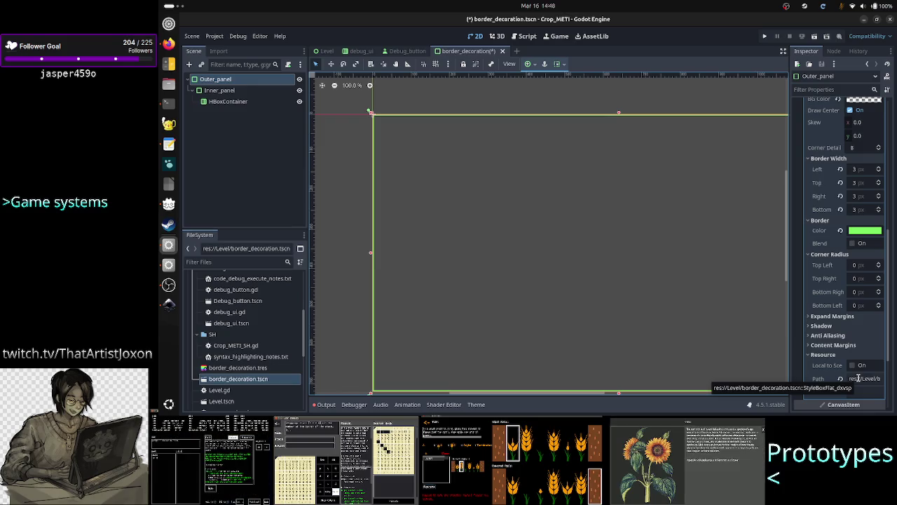
left_click(231, 91)
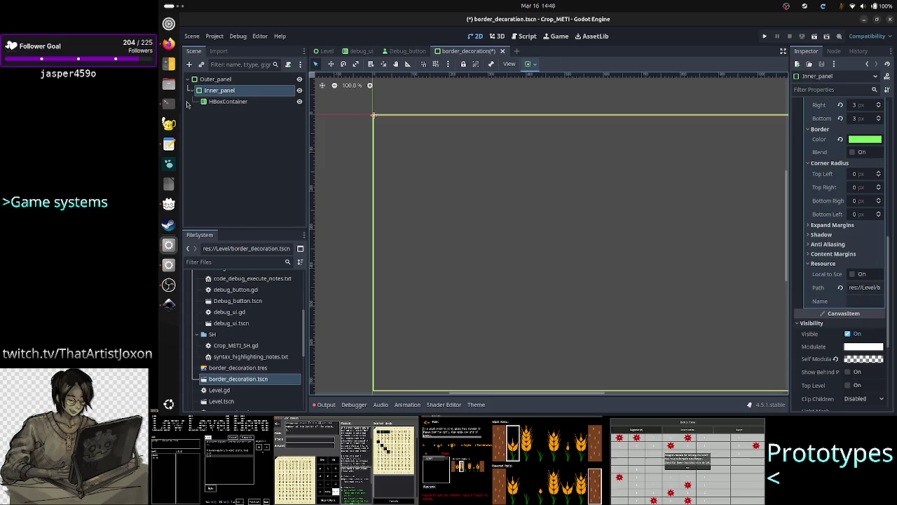
key("Up")
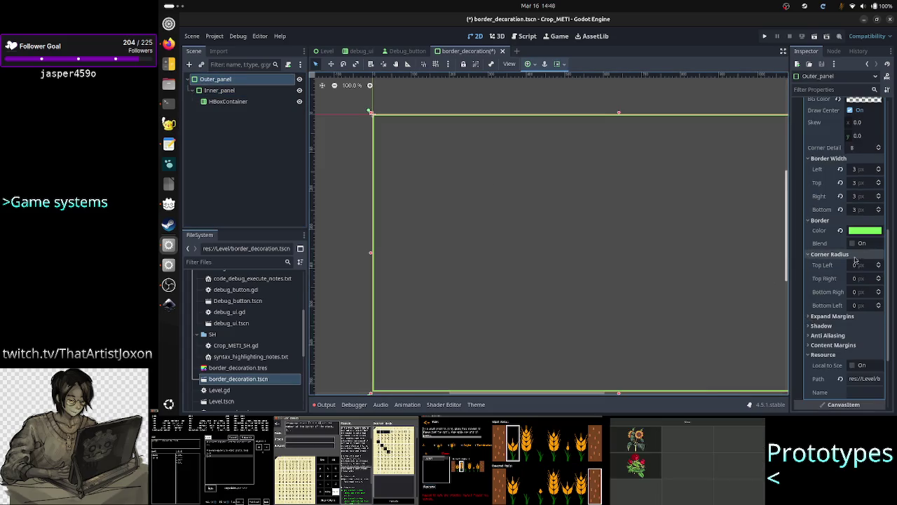
scroll(889, 183, "up", 3)
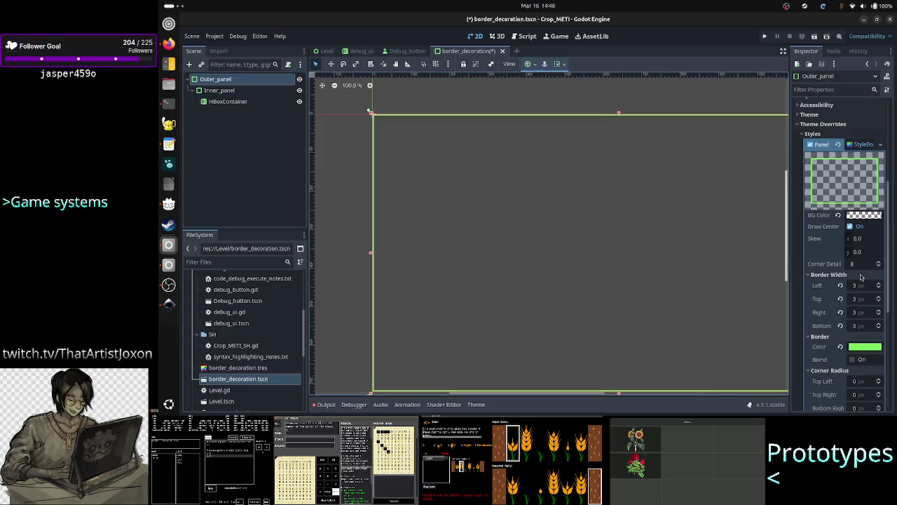
Clear Outer_panel's embedded Panel style and load border_decoration.tres in its place
left_click(880, 145)
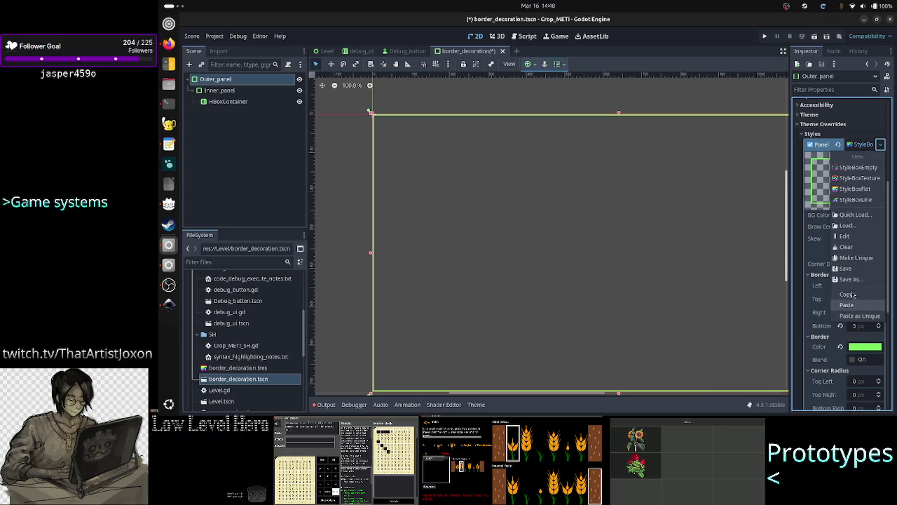
left_click(858, 246)
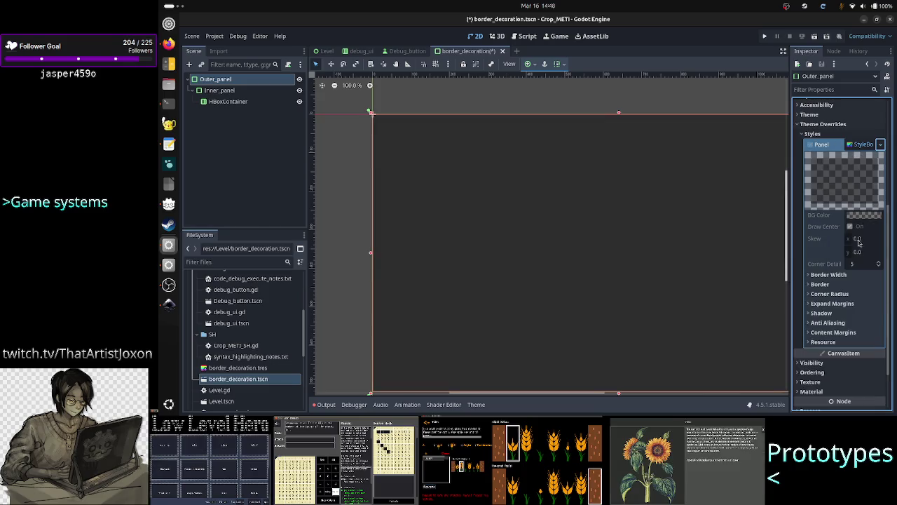
left_click(880, 145)
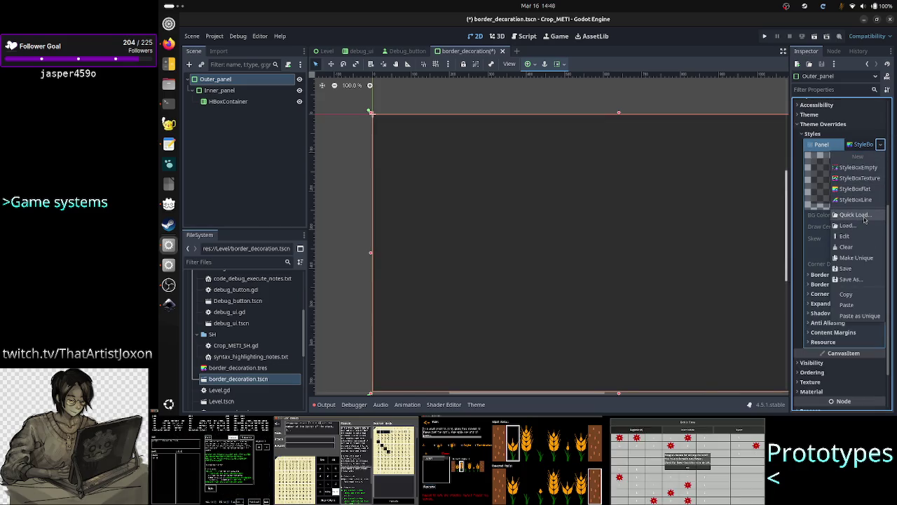
left_click(854, 215)
double_click(496, 115)
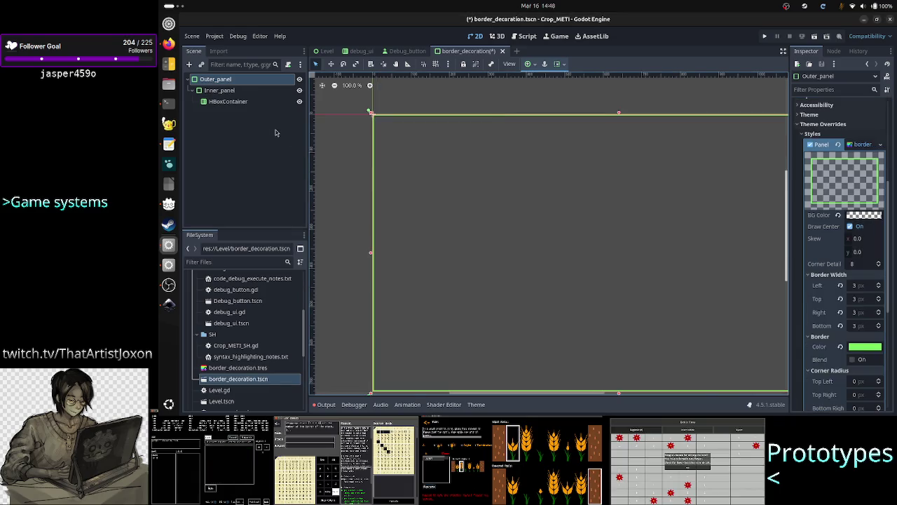
Verify Outer_panel and Inner_panel share the border style, then save border_decoration.tscn
left_click(331, 171)
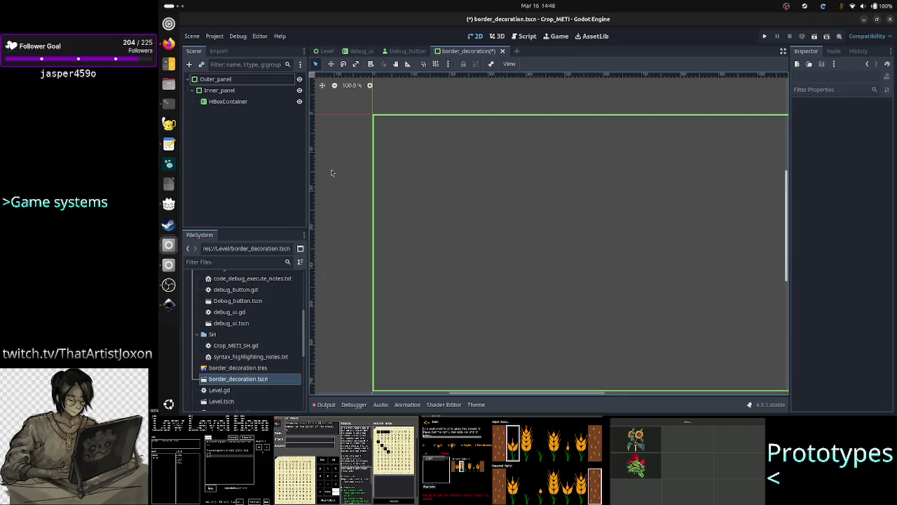
left_click(231, 79)
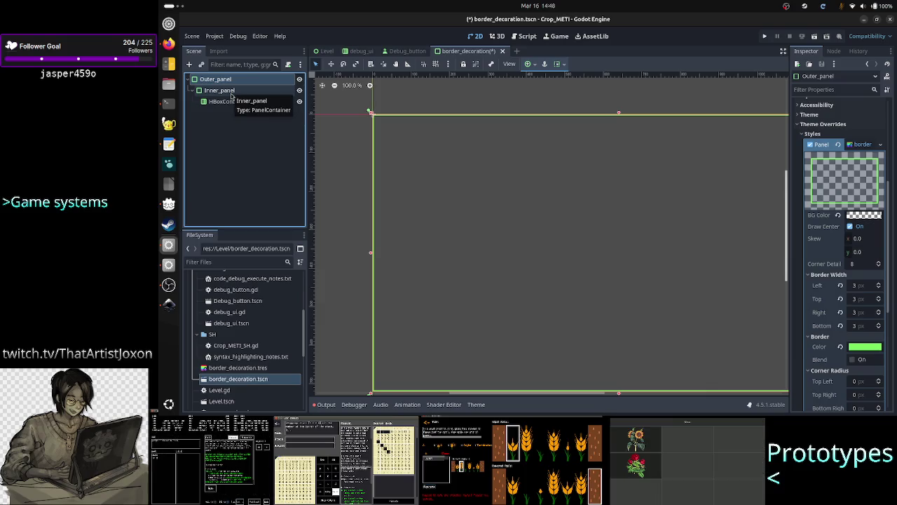
left_click(232, 91)
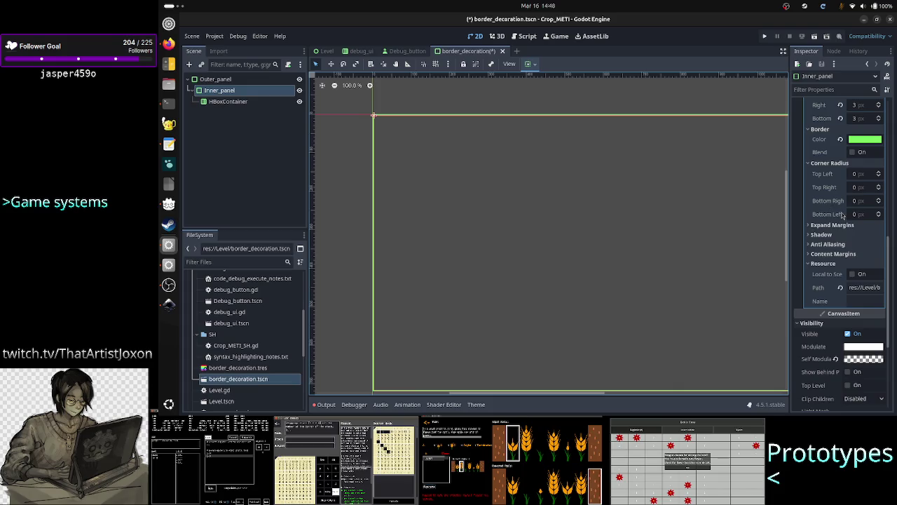
scroll(852, 225, "up", 3)
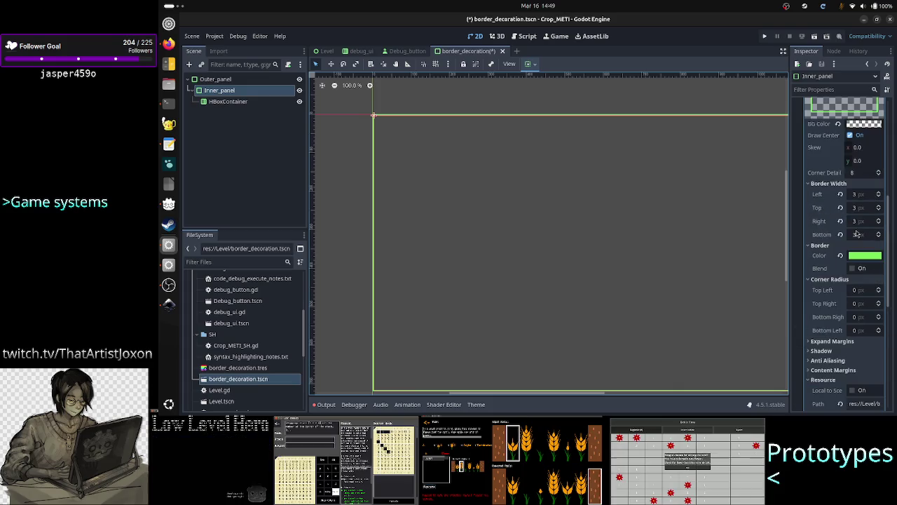
scroll(857, 234, "down", 4)
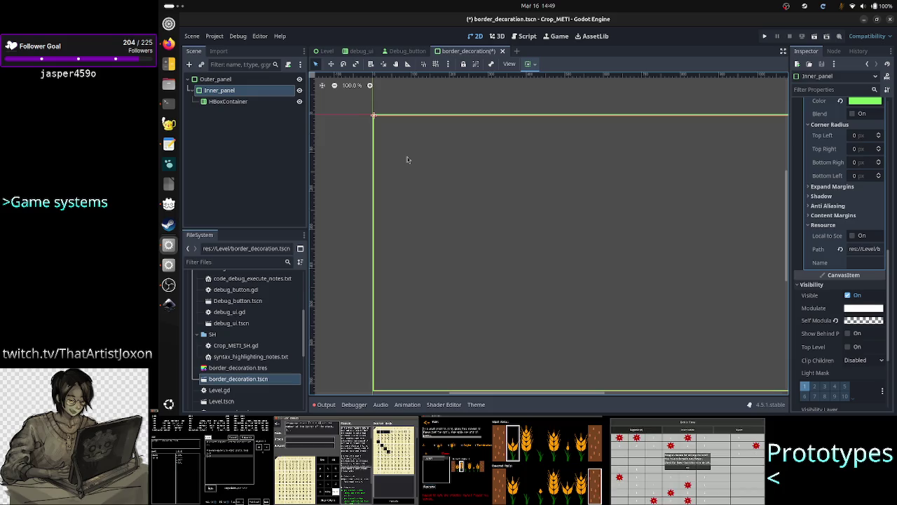
key("ctrl+s")
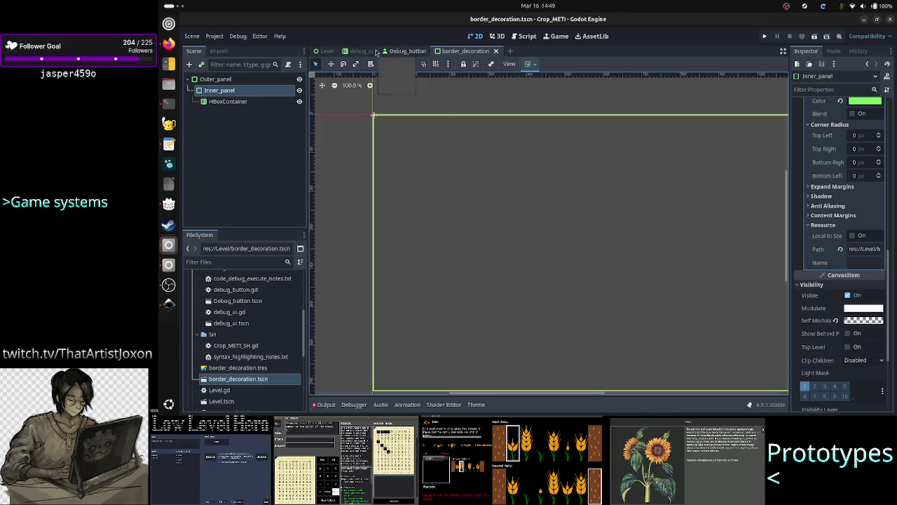
left_click(326, 51)
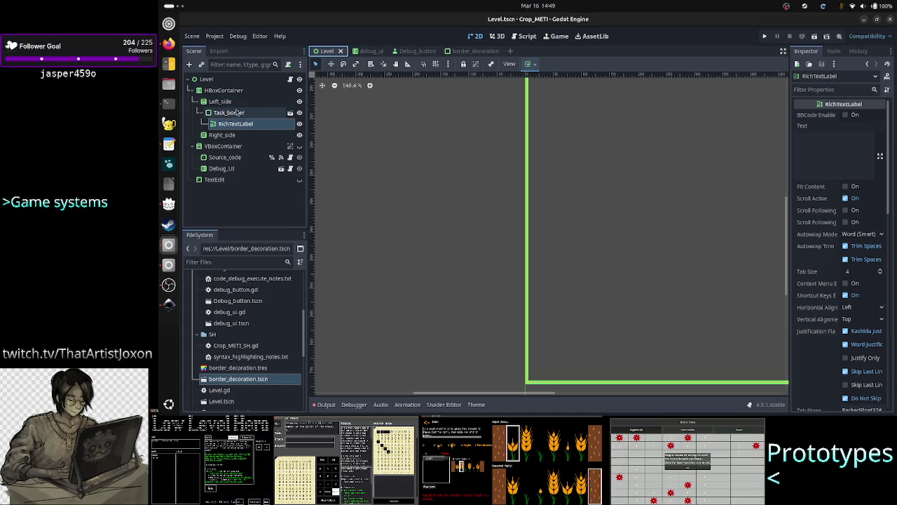
Set the RichTextLabel's Focus style override to border_decoration.tres
left_click(238, 113)
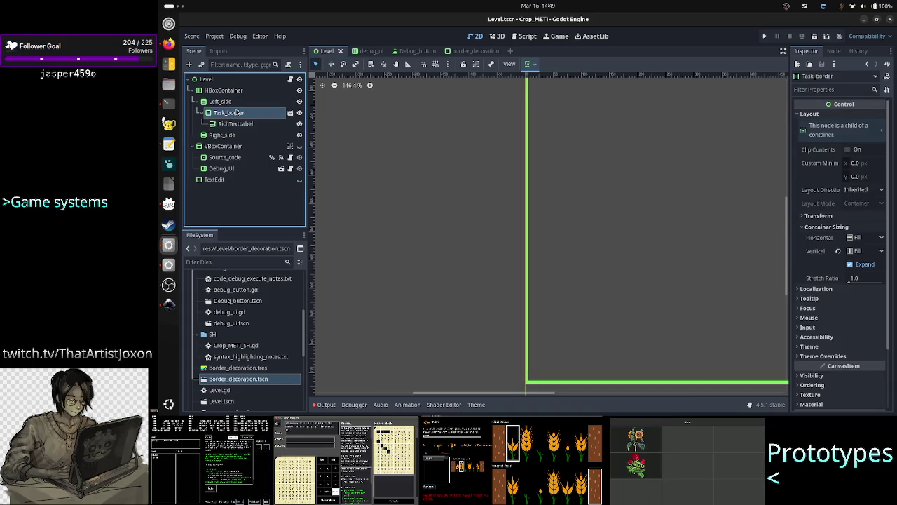
left_click(239, 124)
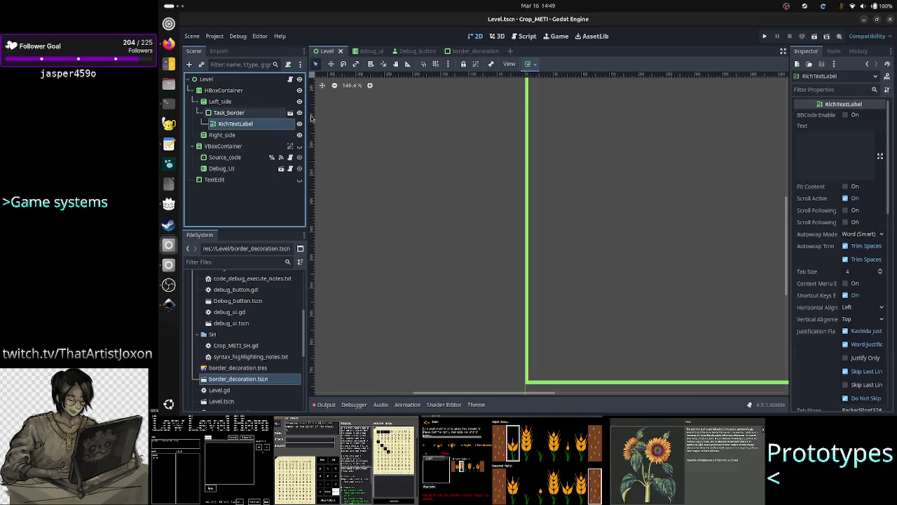
scroll(838, 282, "up", 1)
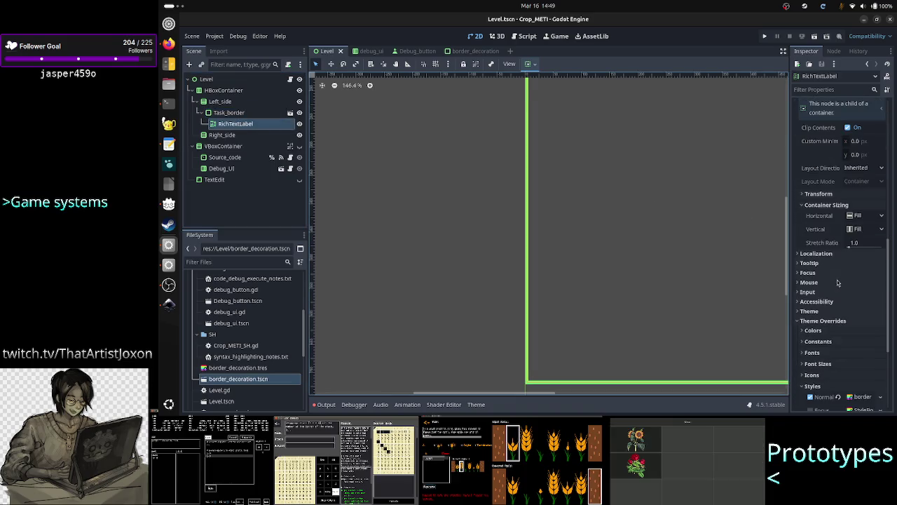
scroll(837, 283, "down", 5)
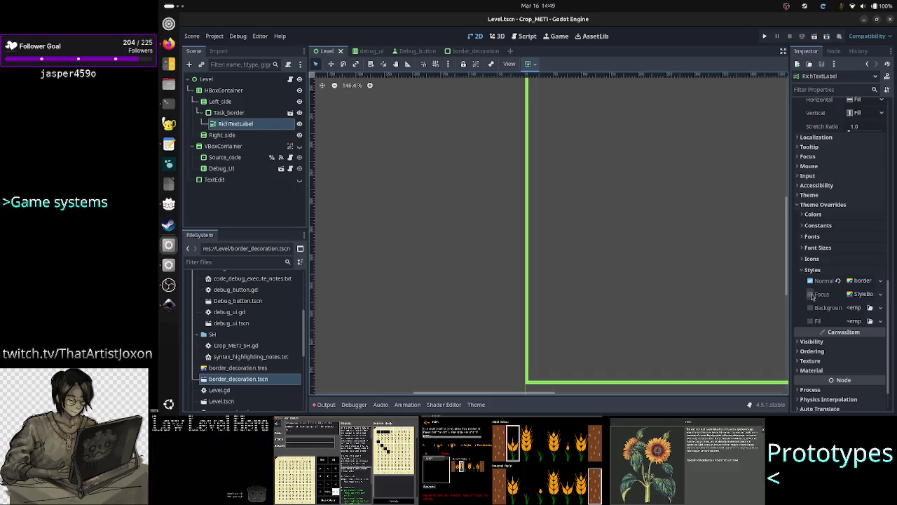
left_click(880, 294)
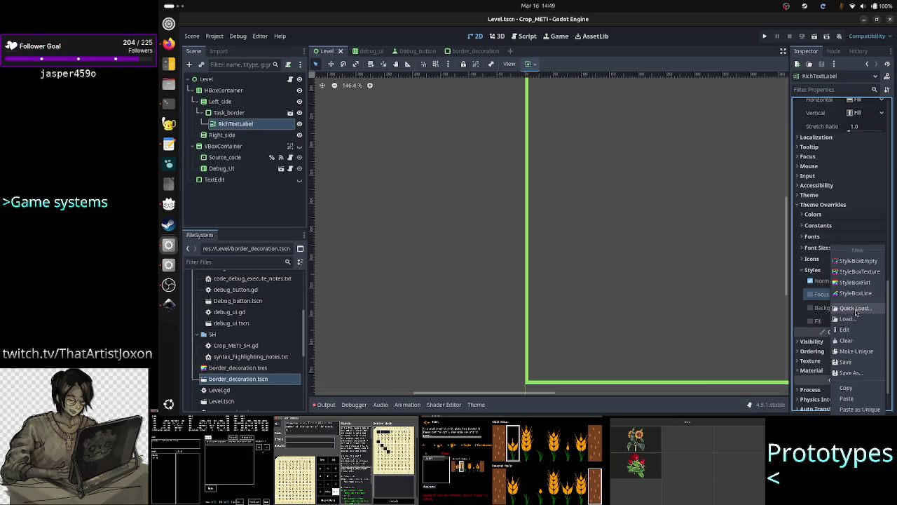
left_click(857, 319)
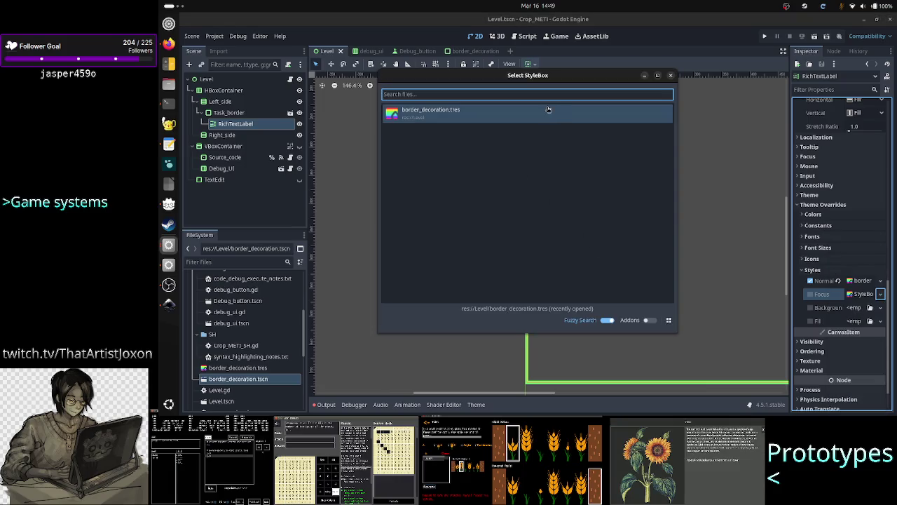
double_click(546, 113)
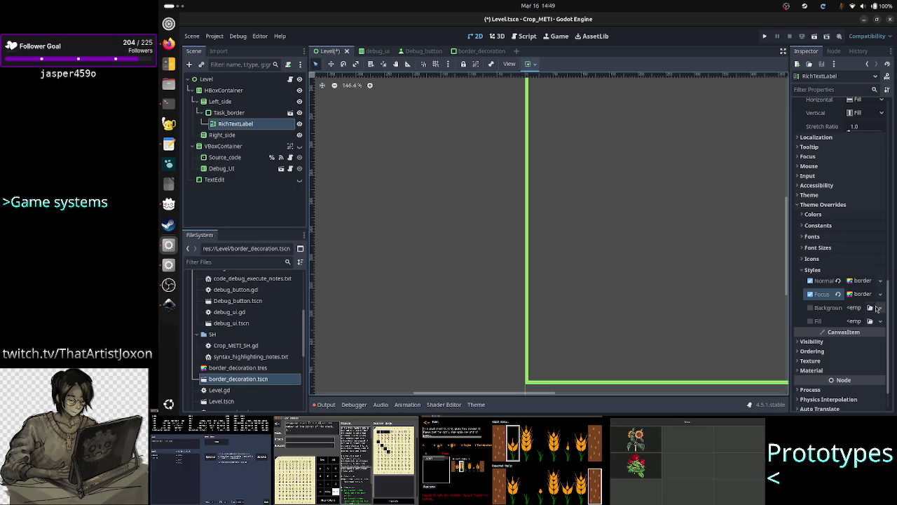
Apply border_decoration.tres to the Background and Fill style overrides as well
left_click(881, 307)
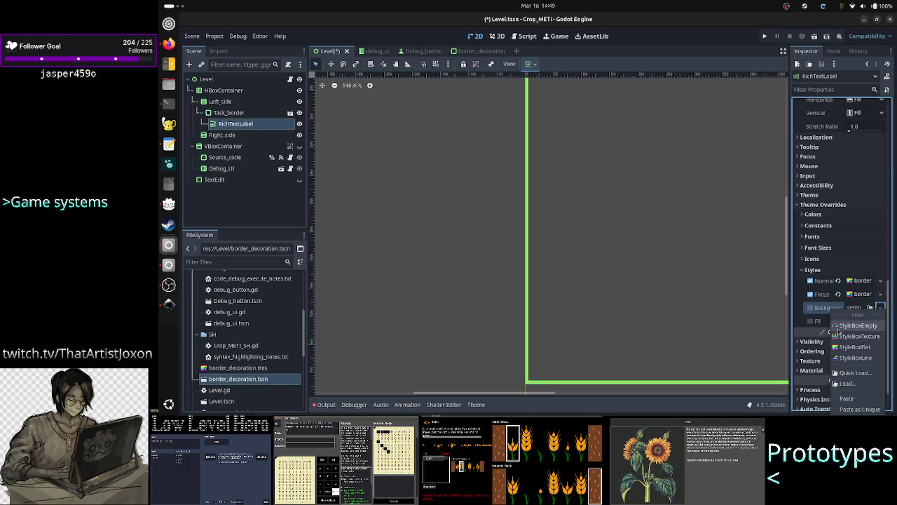
left_click(867, 373)
double_click(587, 111)
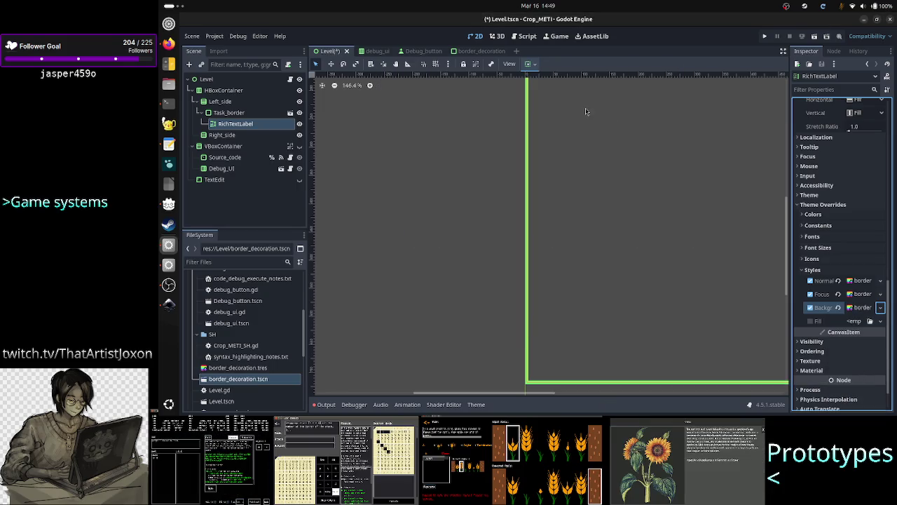
left_click(881, 322)
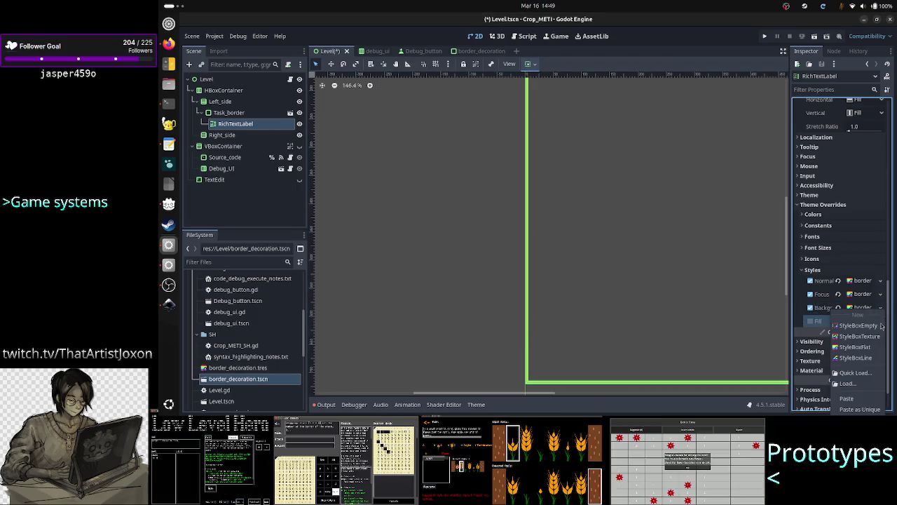
left_click(857, 373)
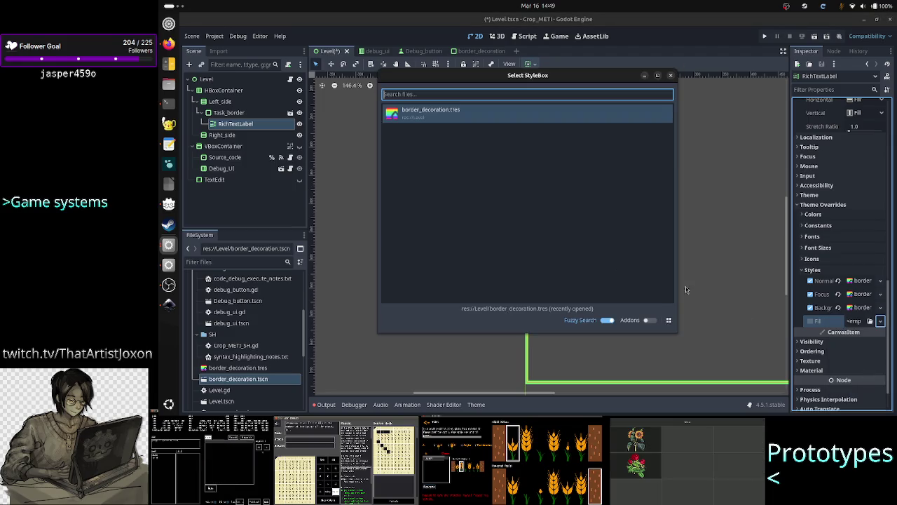
double_click(534, 117)
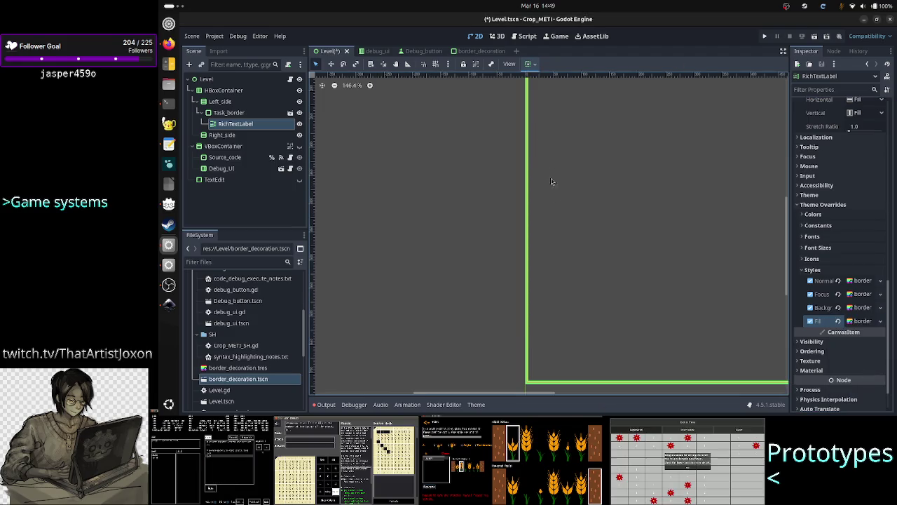
left_click(500, 249)
scroll(563, 197, "up", 3)
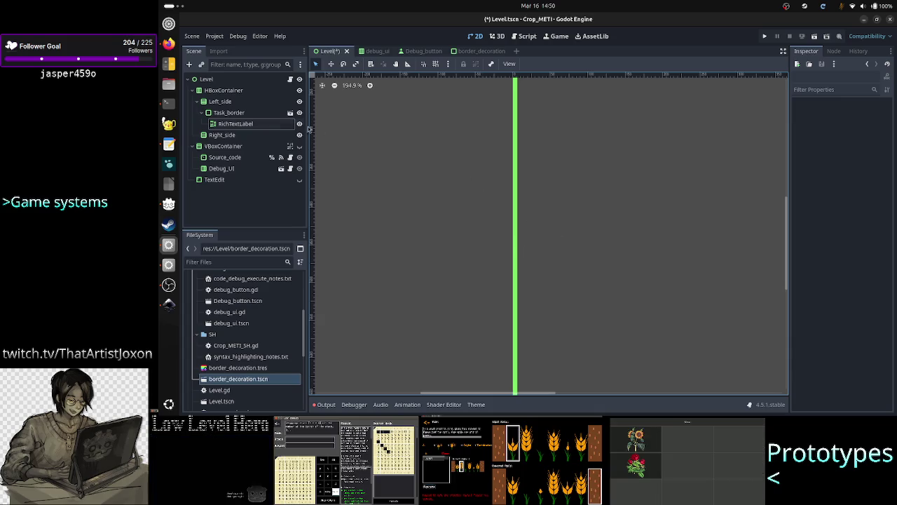
left_click(504, 210)
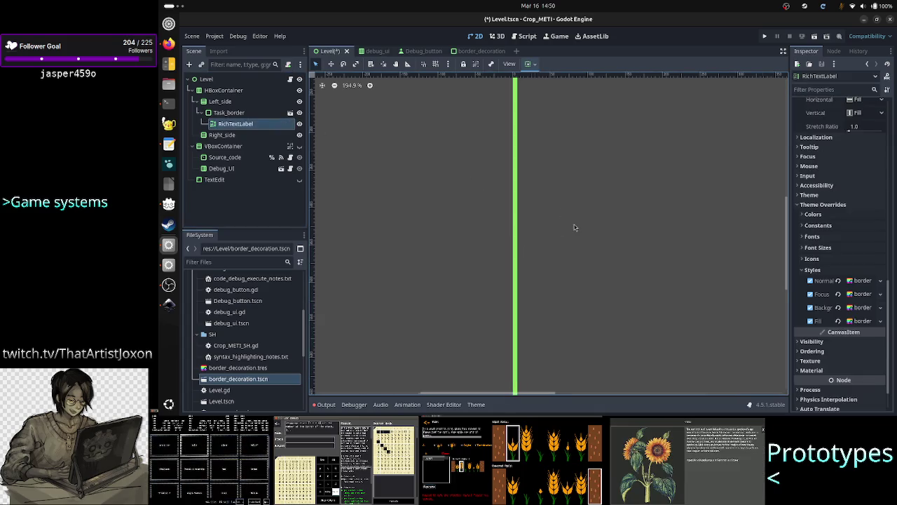
scroll(575, 226, "down", 6)
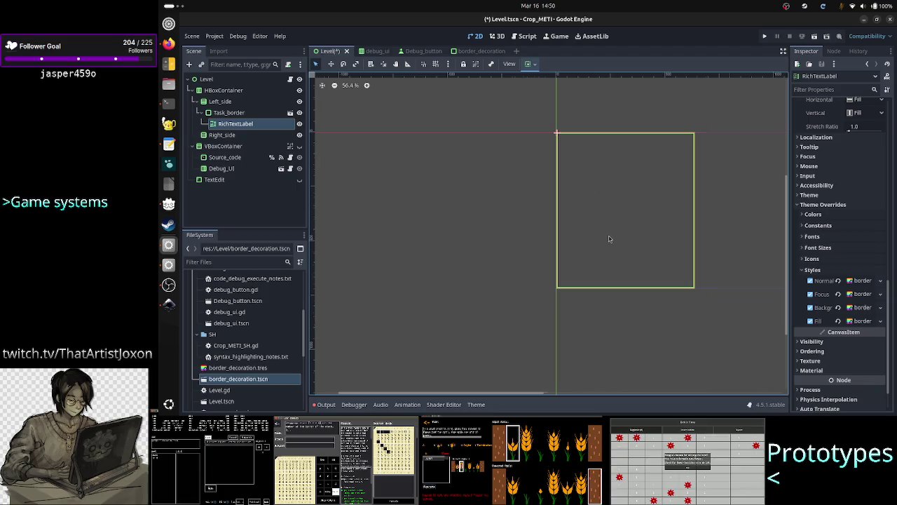
scroll(609, 240, "up", 3)
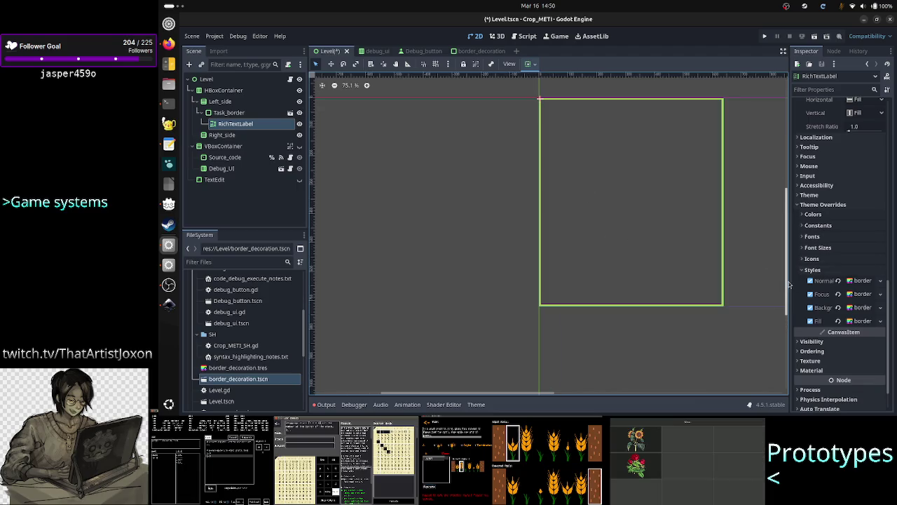
left_click_drag(788, 286, 788, 234)
scroll(604, 186, "up", 4)
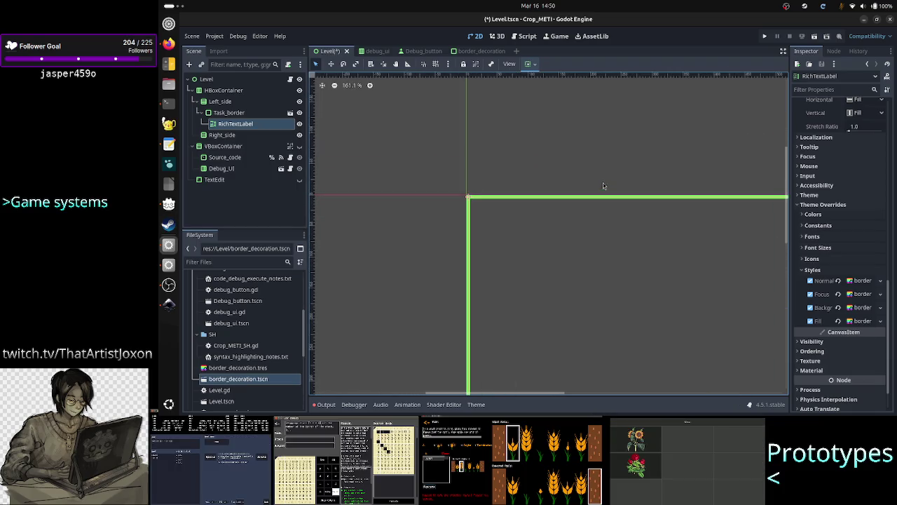
scroll(604, 186, "up", 2)
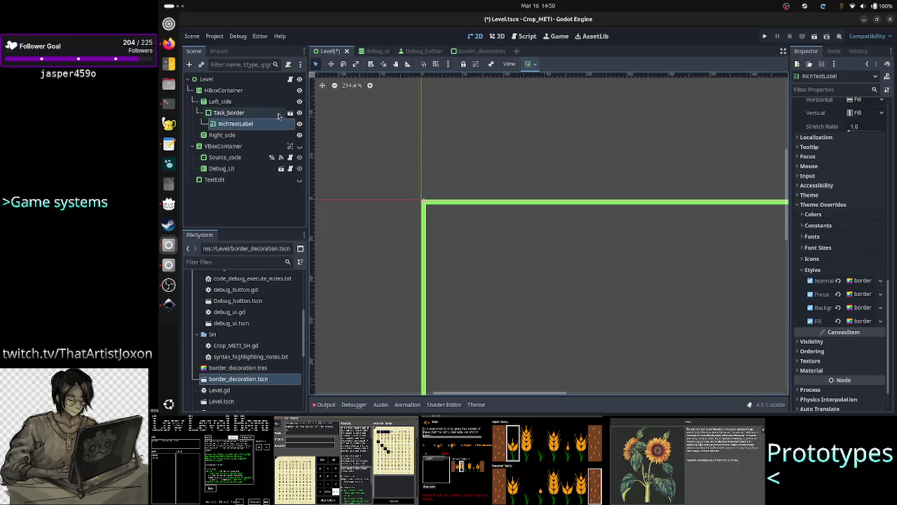
left_click(250, 114)
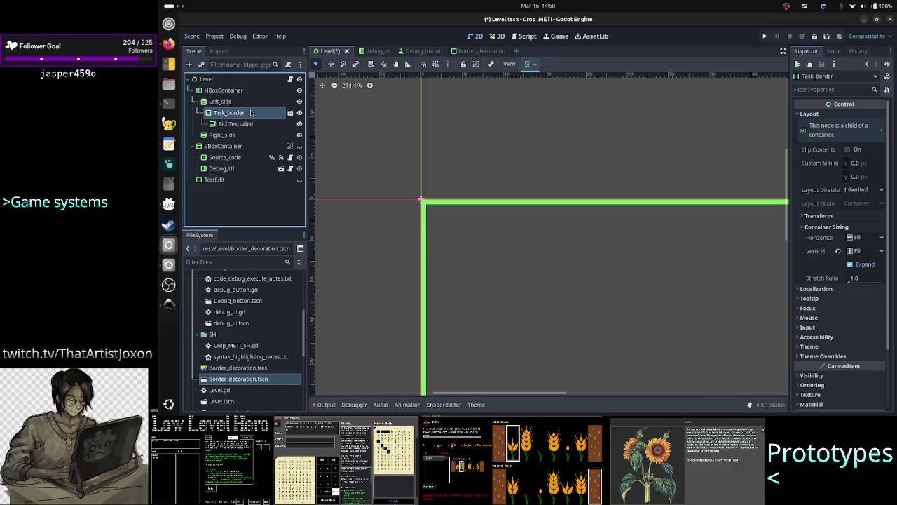
left_click(246, 124)
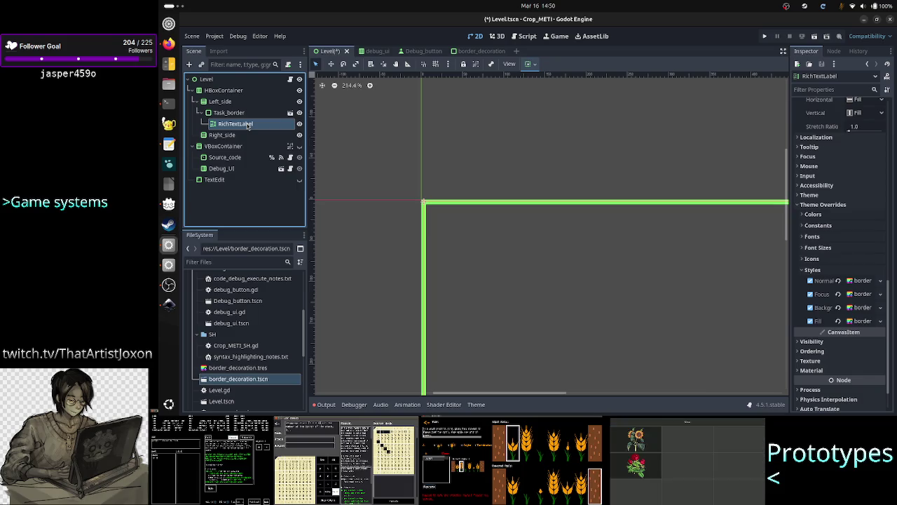
left_click(168, 44)
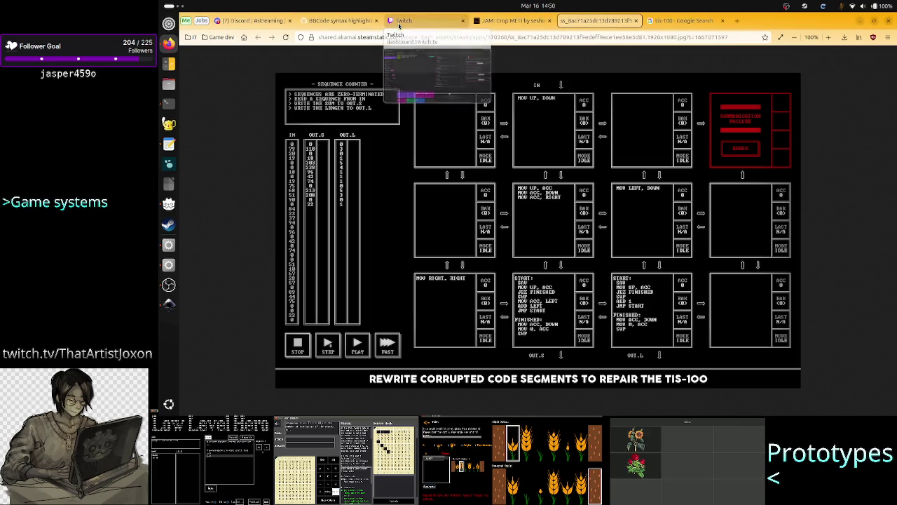
Ban the chat spammer advertising viewers from their Twitch viewer card, then go back to Godot
left_click(417, 25)
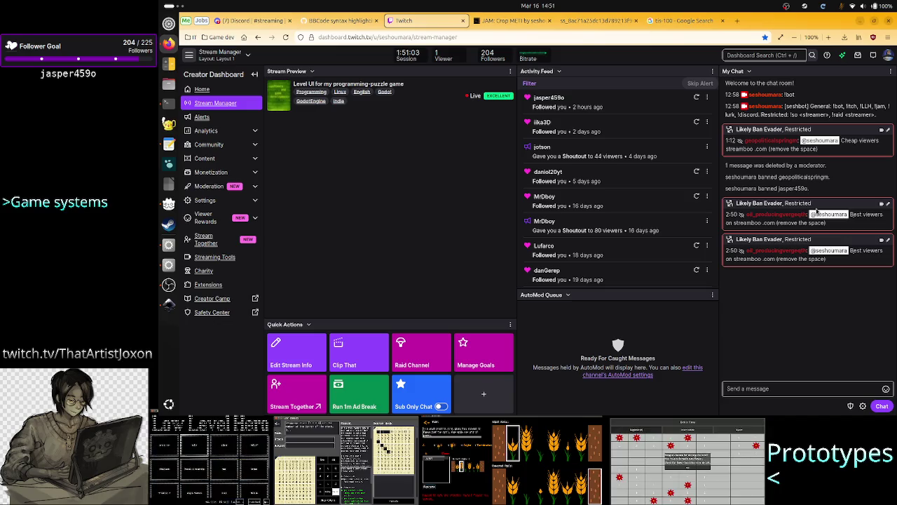
left_click(780, 250)
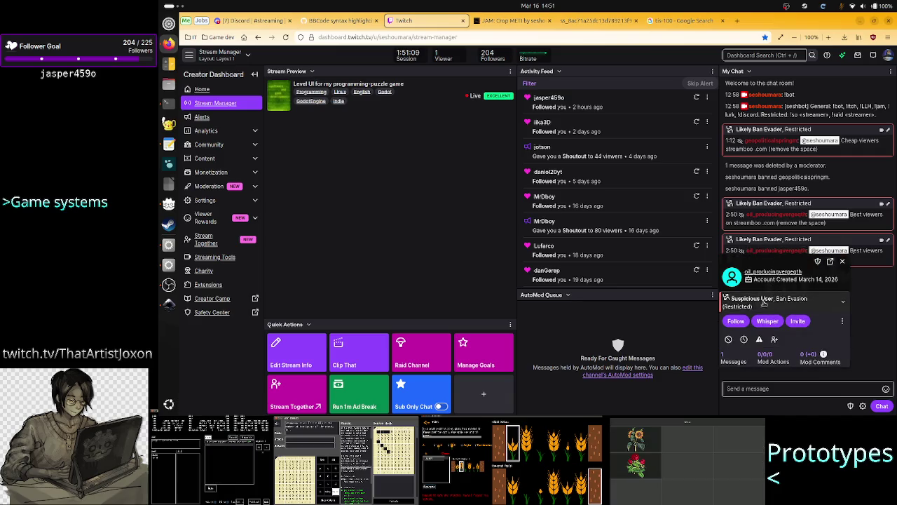
left_click(729, 340)
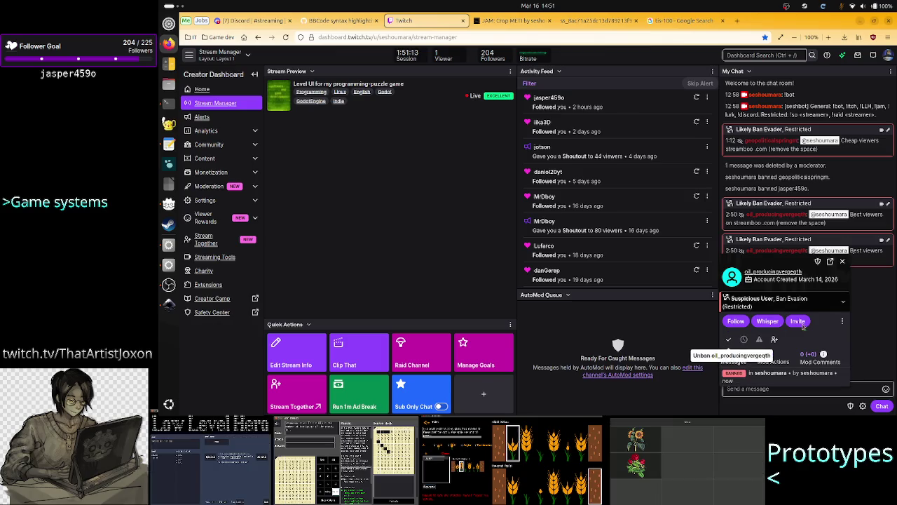
left_click(845, 261)
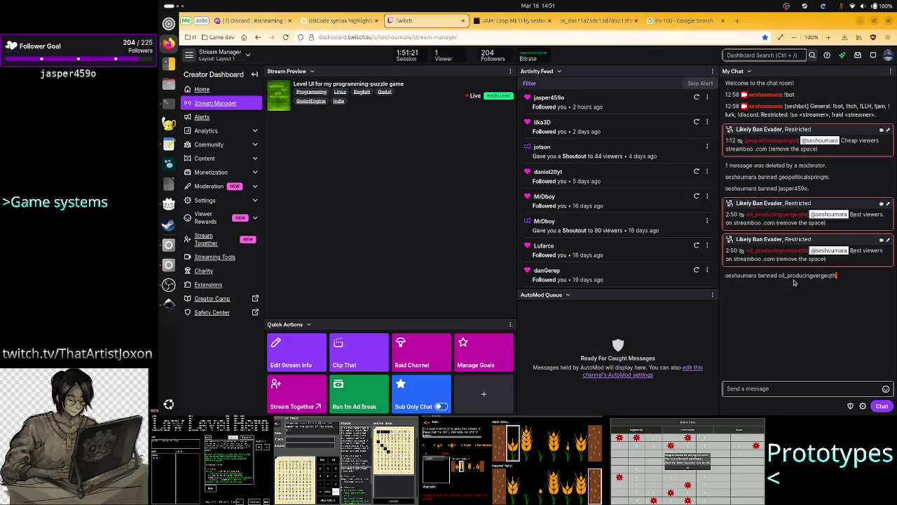
left_click(500, 21)
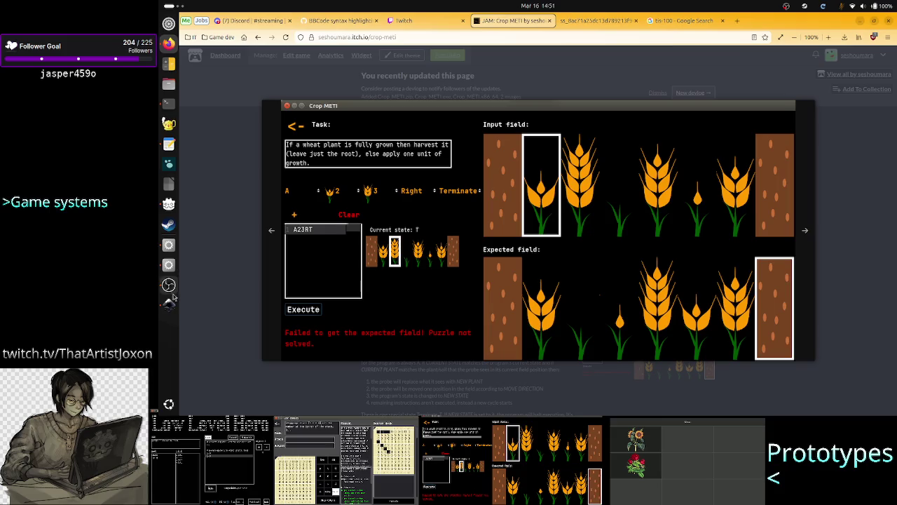
left_click(168, 247)
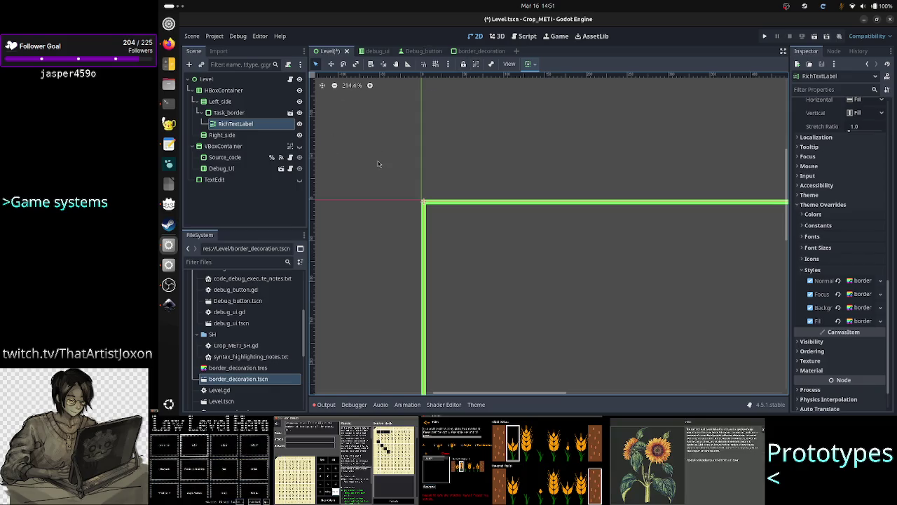
Save the Level scene and inspect the HBoxContainer node in the border_decoration scene
key("ctrl+s")
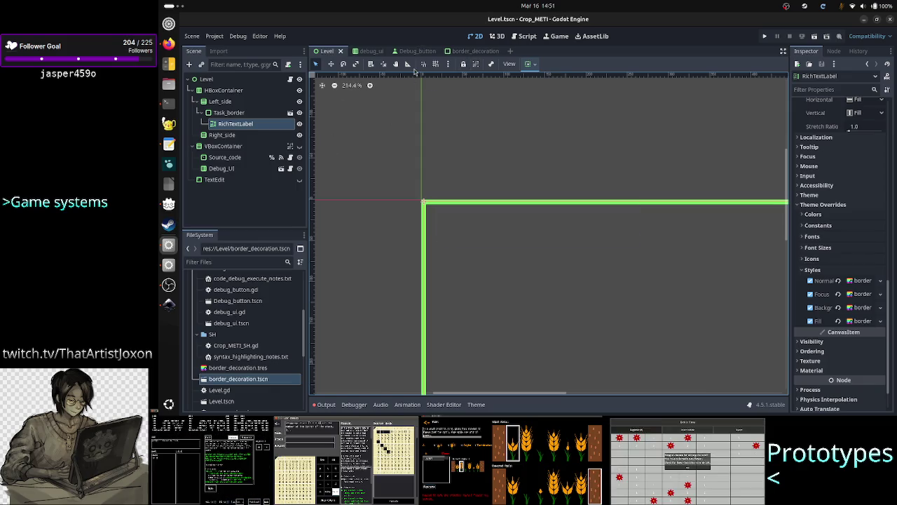
left_click(464, 49)
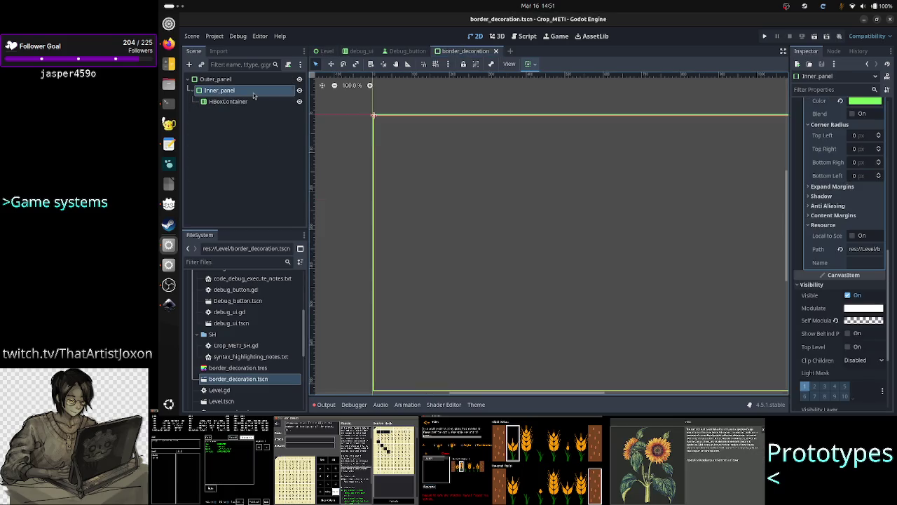
left_click(251, 121)
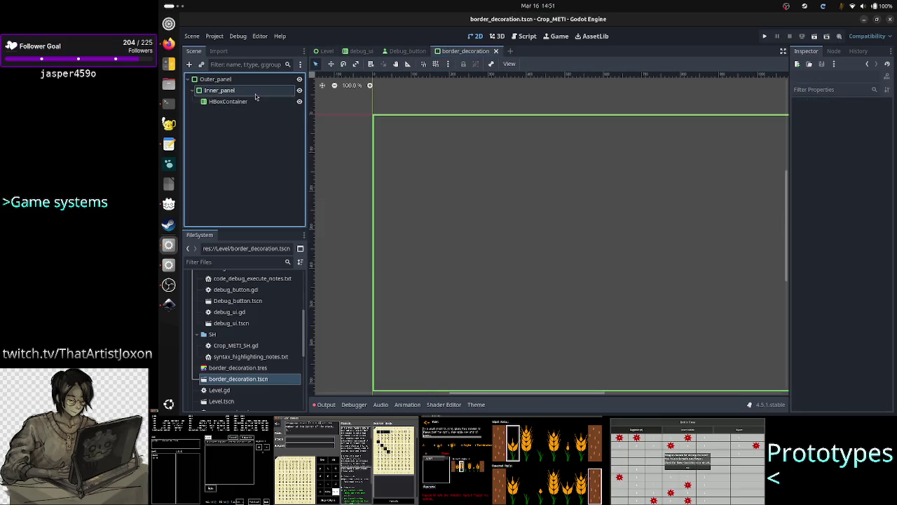
left_click(242, 102)
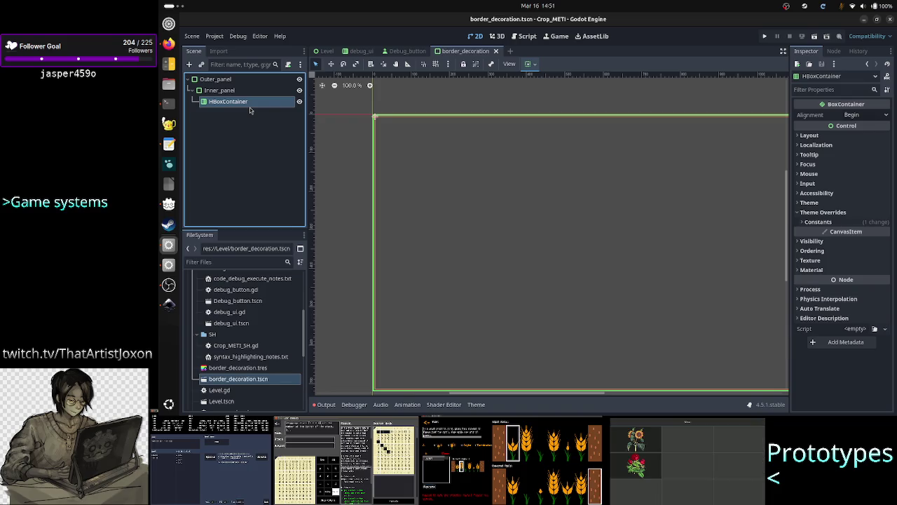
scroll(378, 185, "up", 5)
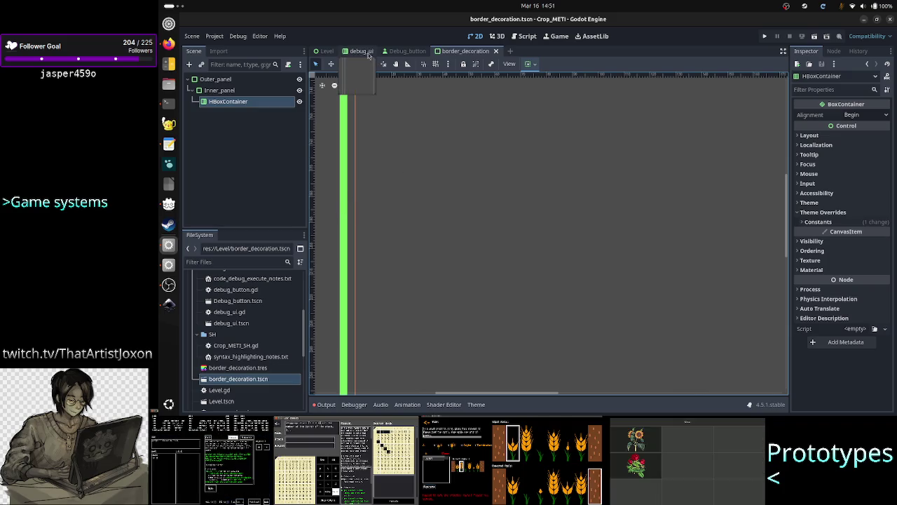
Return to the Level scene and zoom in on Task_border's green-bordered RichTextLabel
left_click(328, 52)
scroll(427, 232, "up", 4)
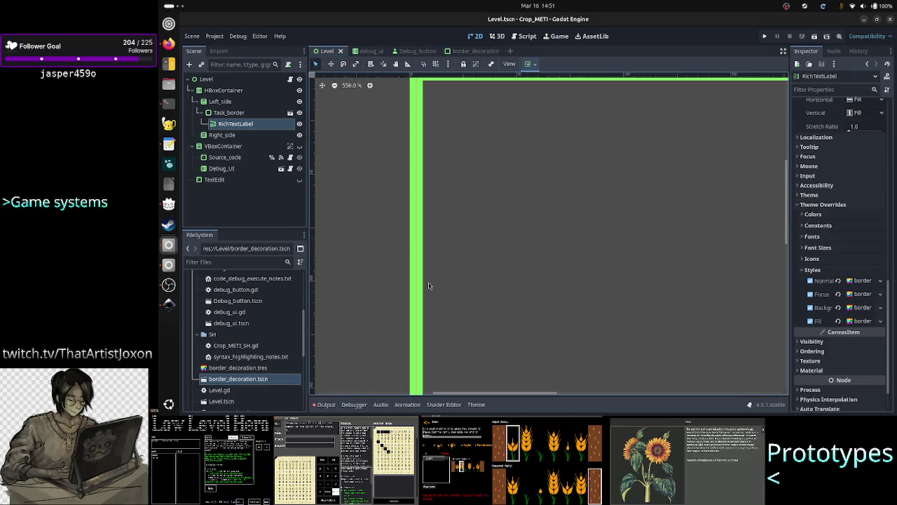
scroll(429, 285, "up", 1)
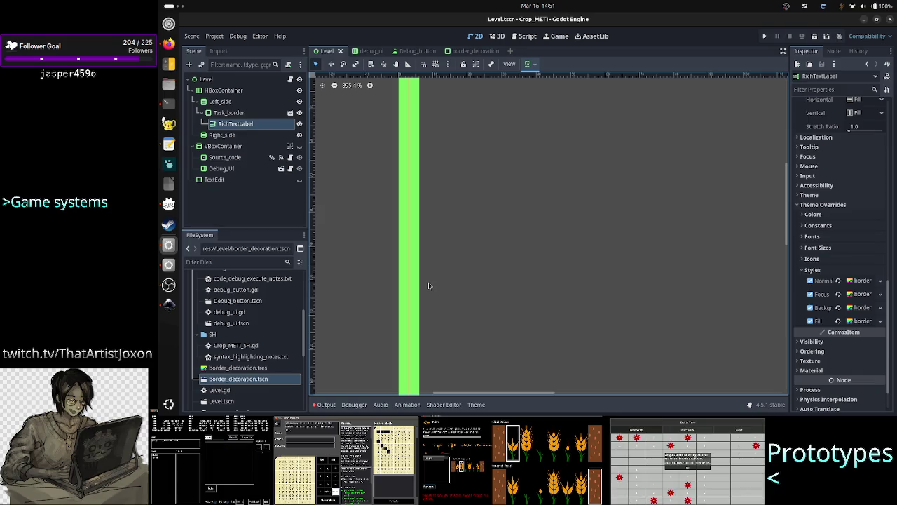
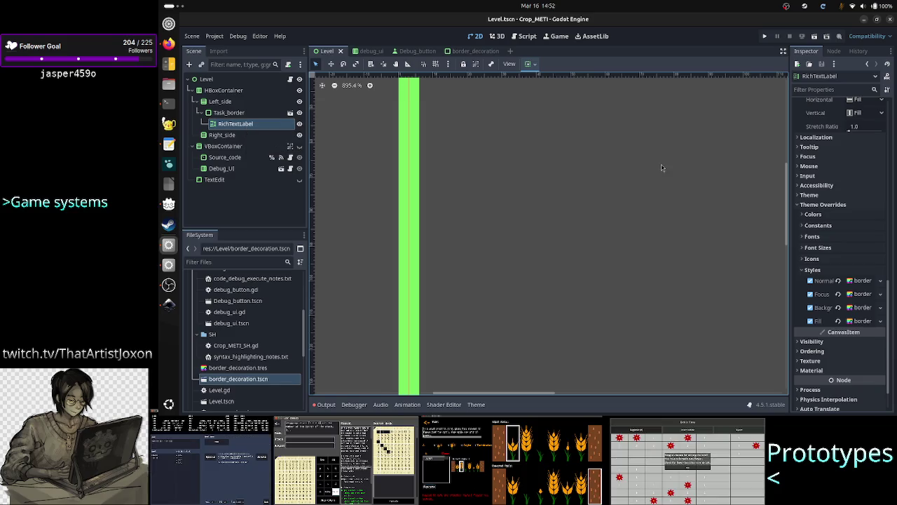
Replace the RichTextLabel's text with 'Level', save Level.tscn, and select Task_border
scroll(855, 196, "up", 10)
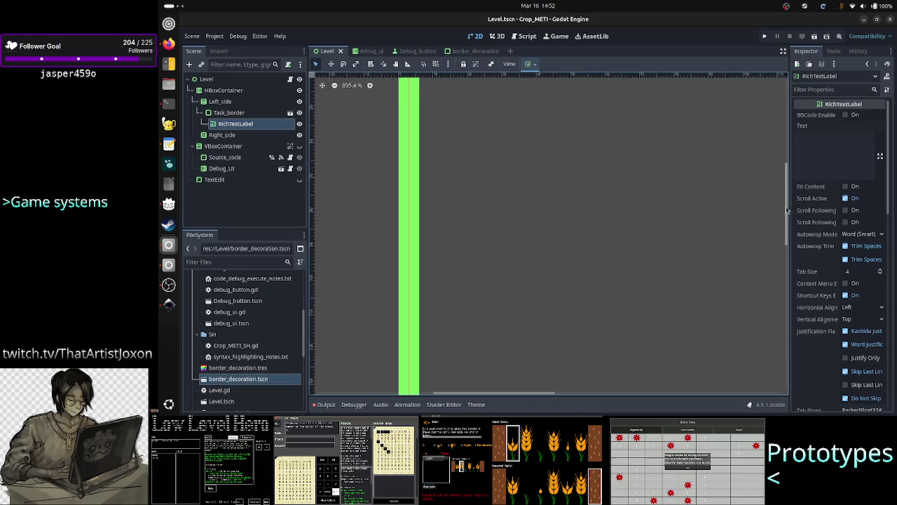
scroll(791, 208, "up", 5)
scroll(792, 200, "down", 3)
scroll(790, 200, "down", 2)
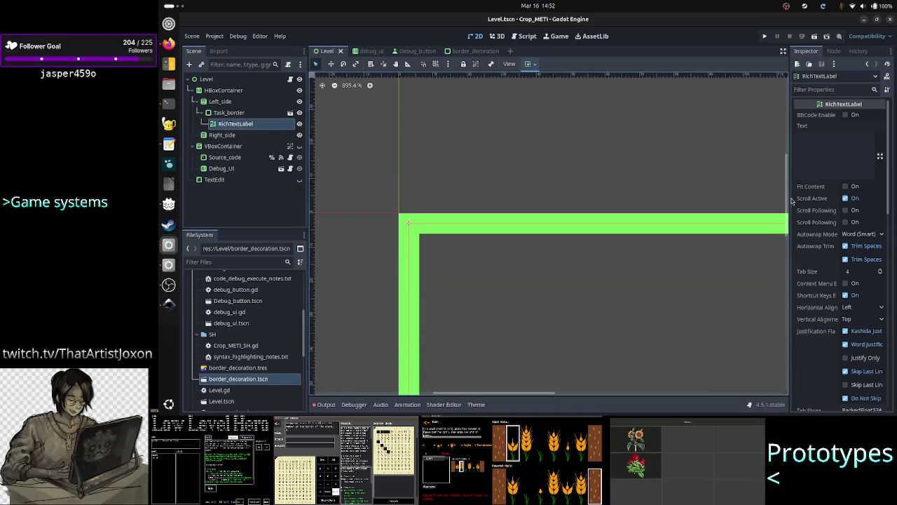
left_click(854, 146)
type("This")
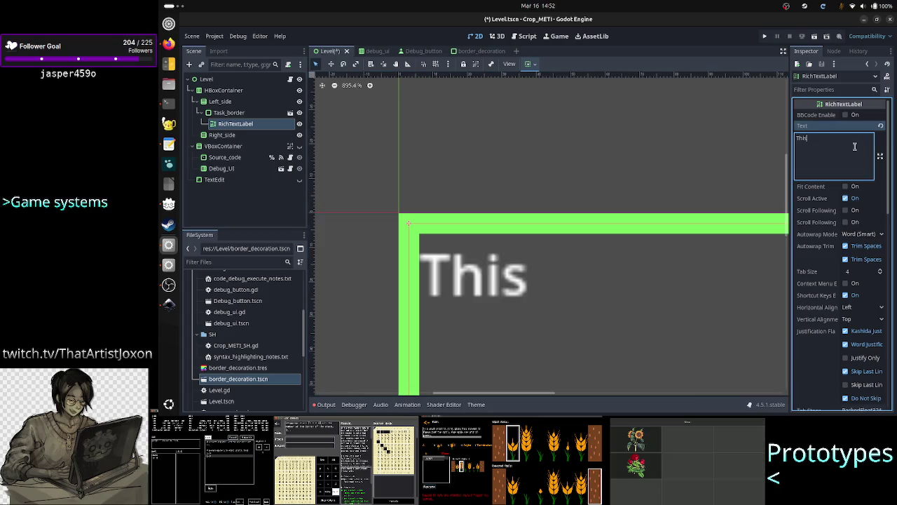
key("BackSpace")
key("BackSpace")
key("BackSpace")
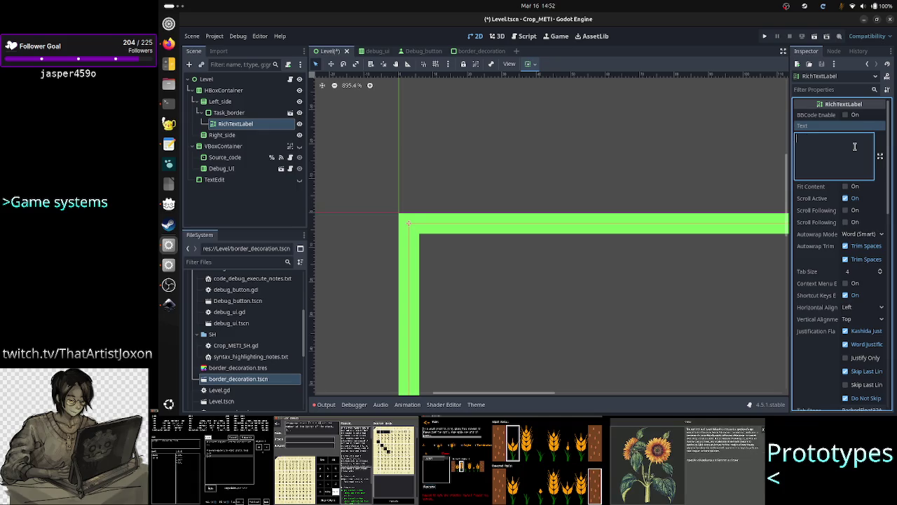
type("Level")
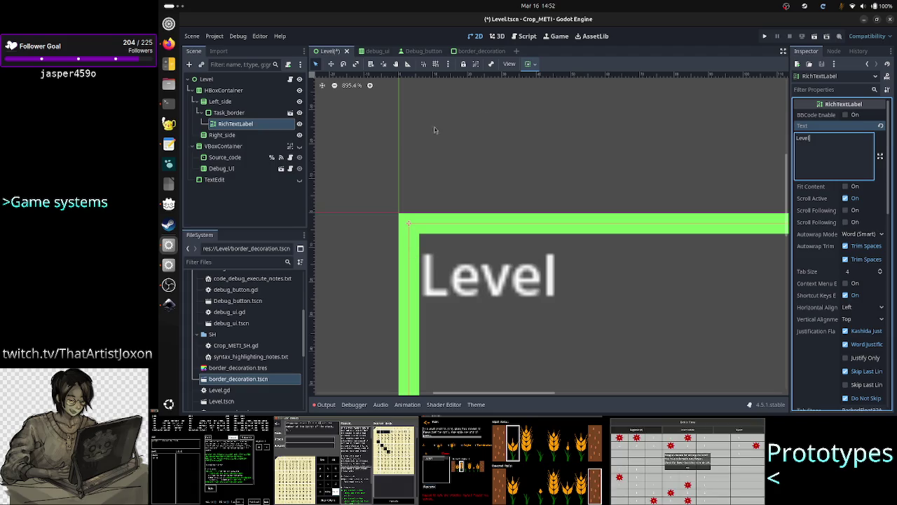
key("ctrl+s")
left_click(248, 113)
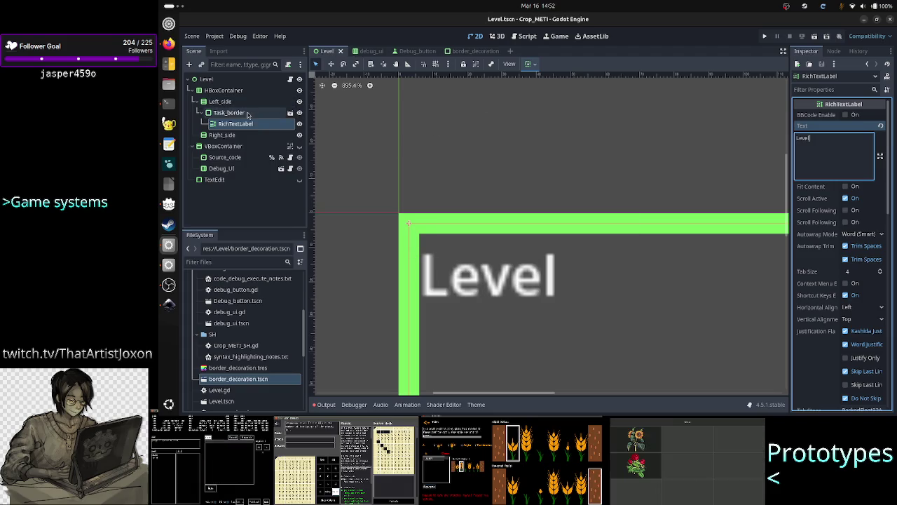
Open the border_decoration scene and select its Inner_panel node, keeping its name
left_click(465, 52)
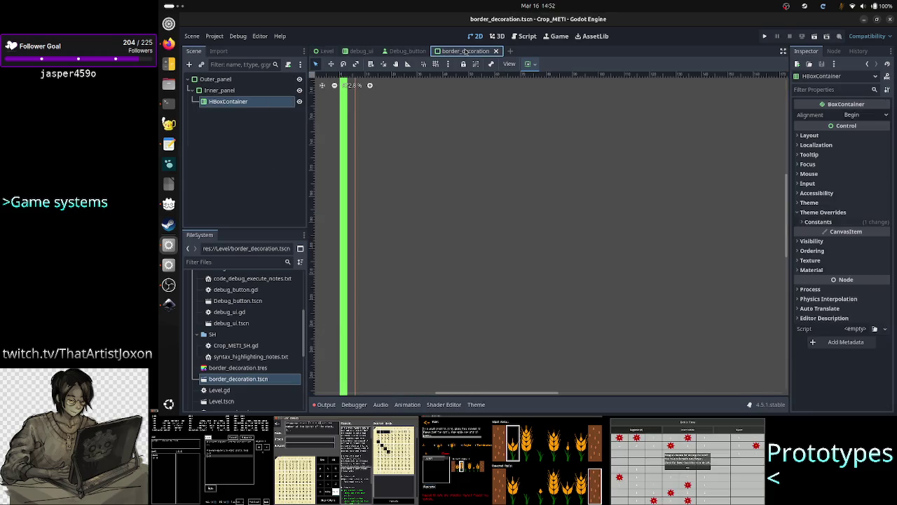
left_click(326, 51)
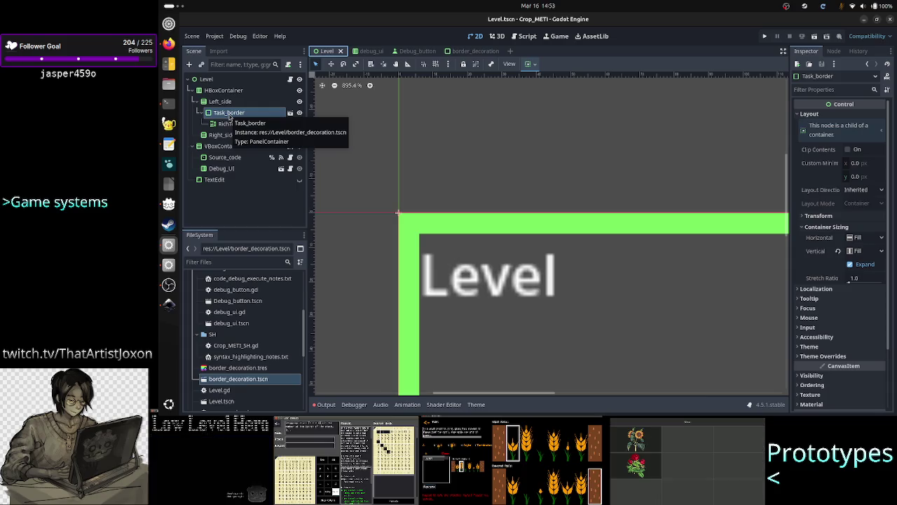
left_click(475, 54)
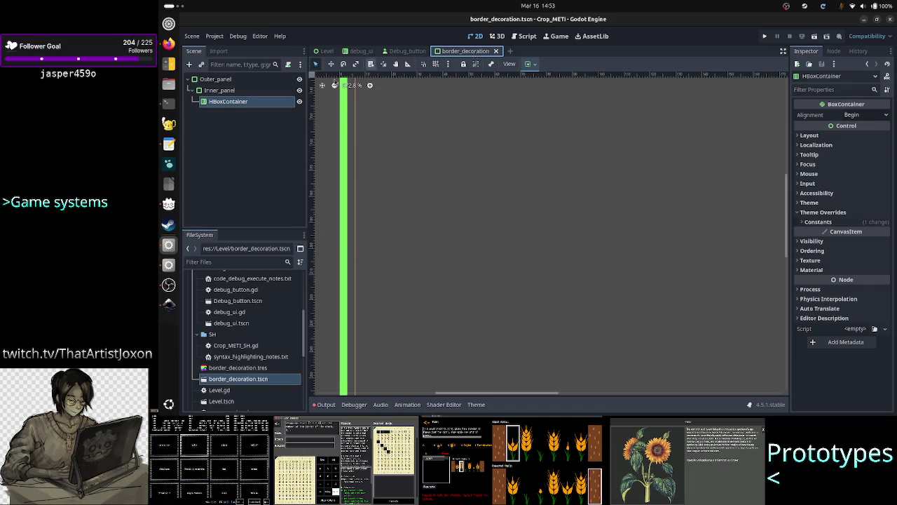
left_click(239, 92)
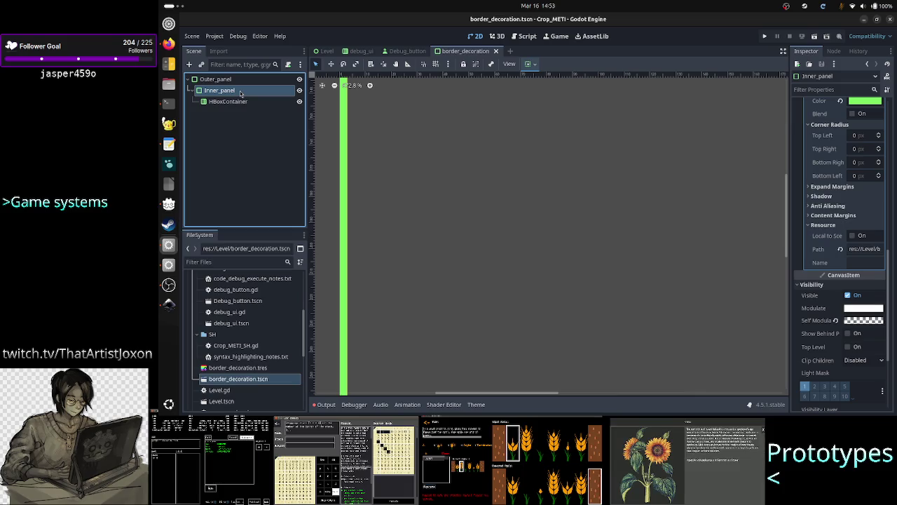
left_click(238, 90)
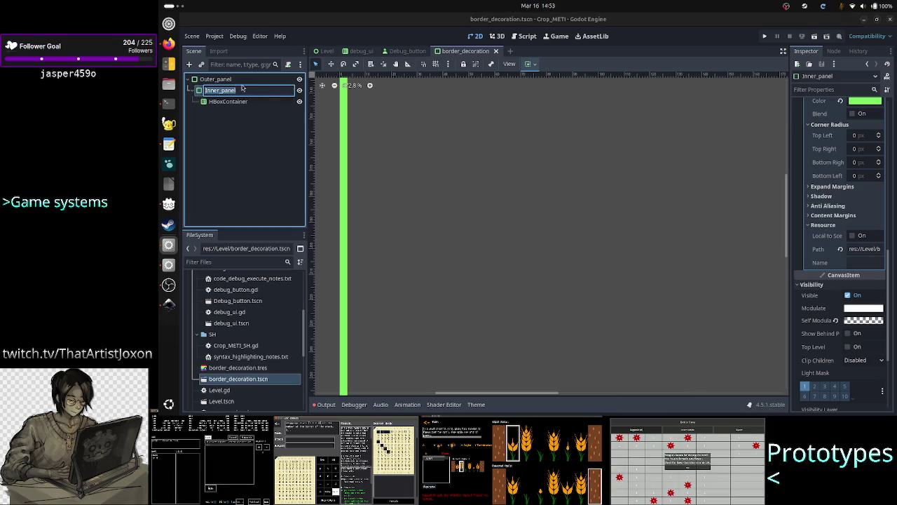
key("Return")
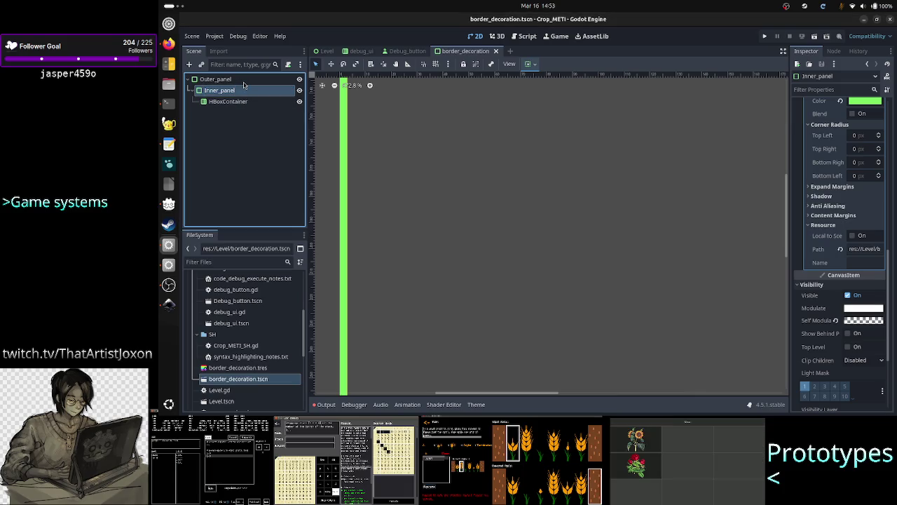
Inspect Outer_panel, Inner_panel and HBoxContainer in turn, ending on Inner_panel's properties
left_click(249, 82)
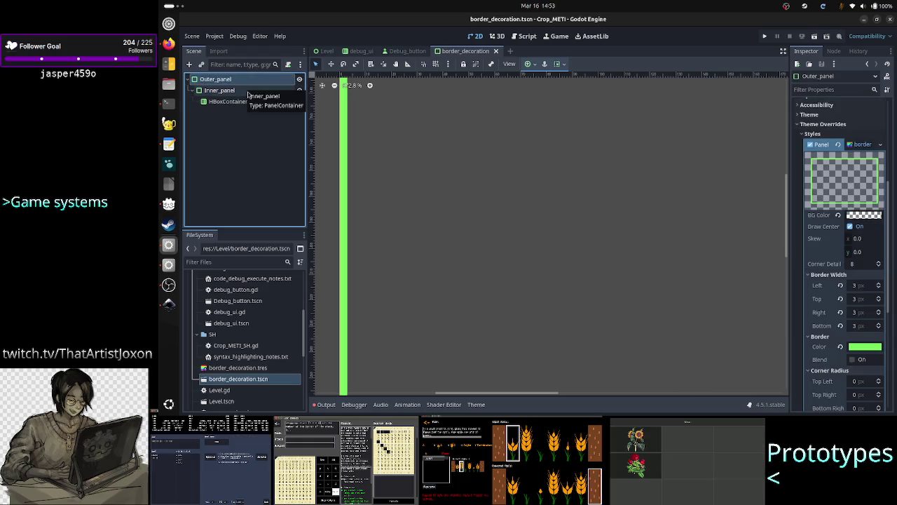
left_click(232, 96)
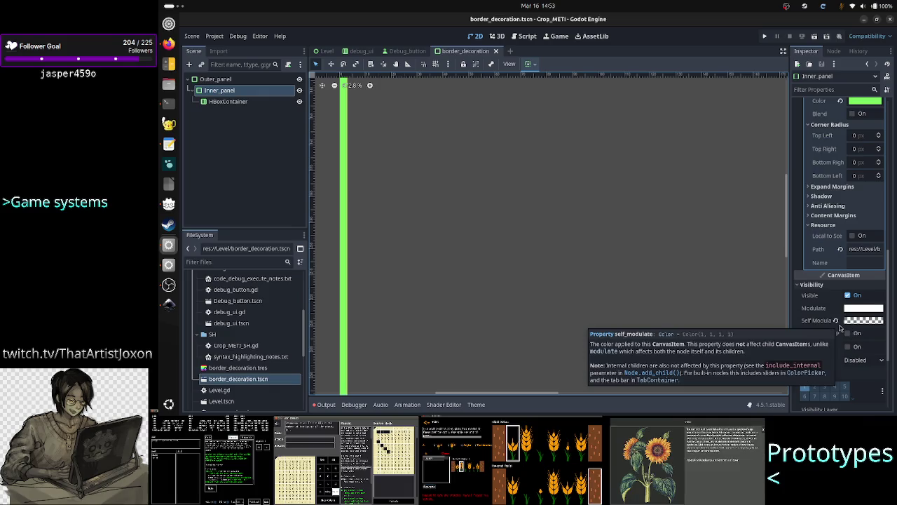
left_click(227, 103)
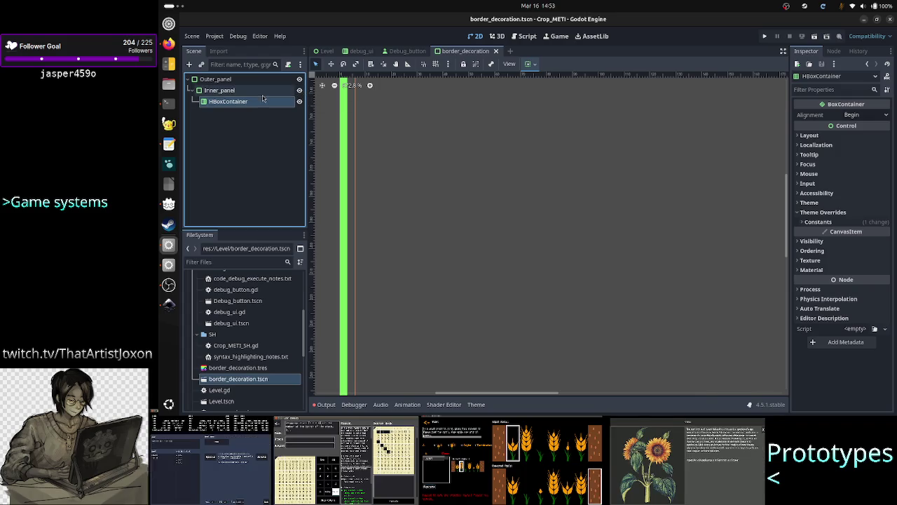
left_click(263, 90)
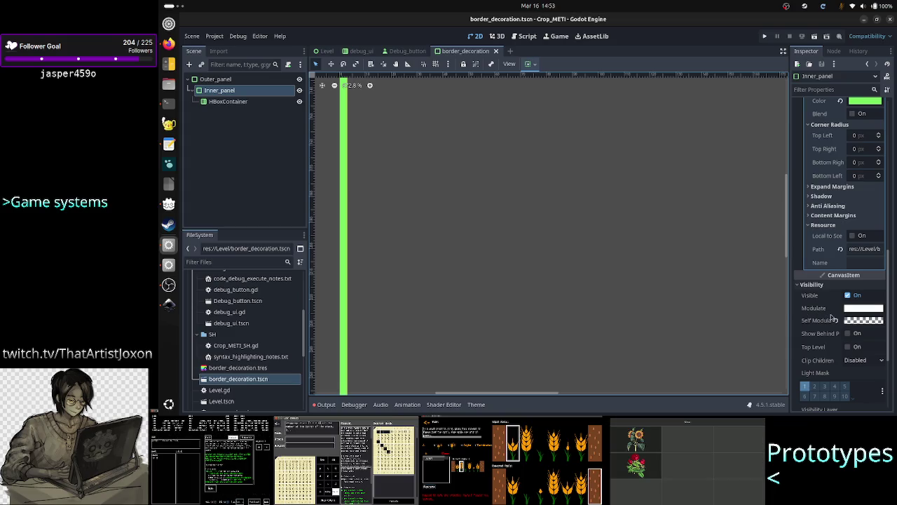
scroll(864, 227, "up", 4)
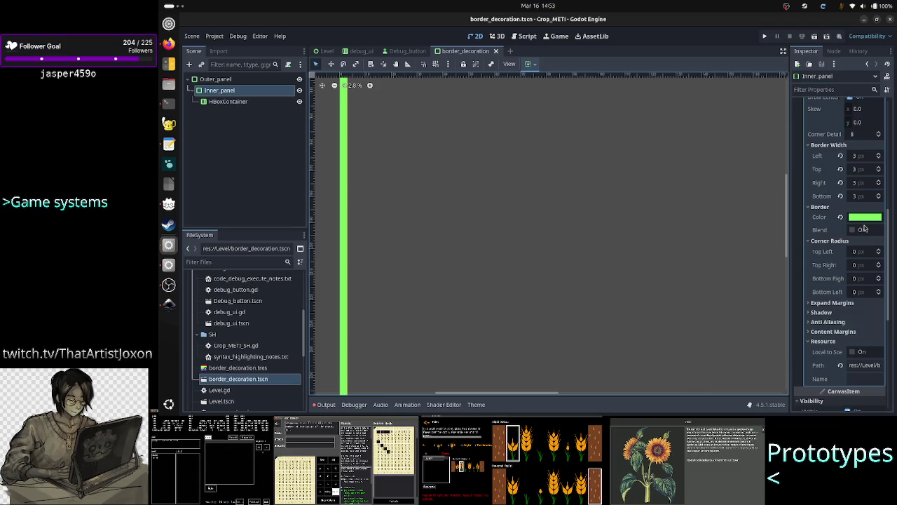
scroll(864, 228, "up", 4)
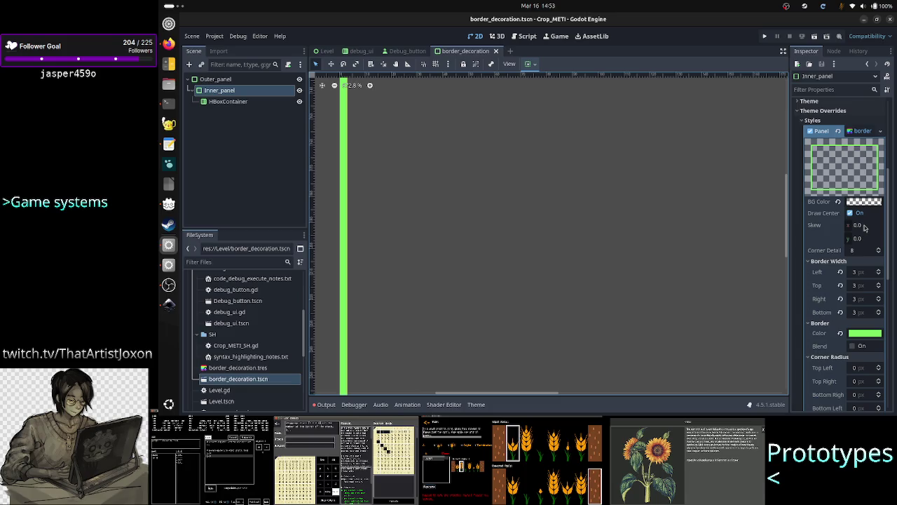
scroll(854, 292, "down", 4)
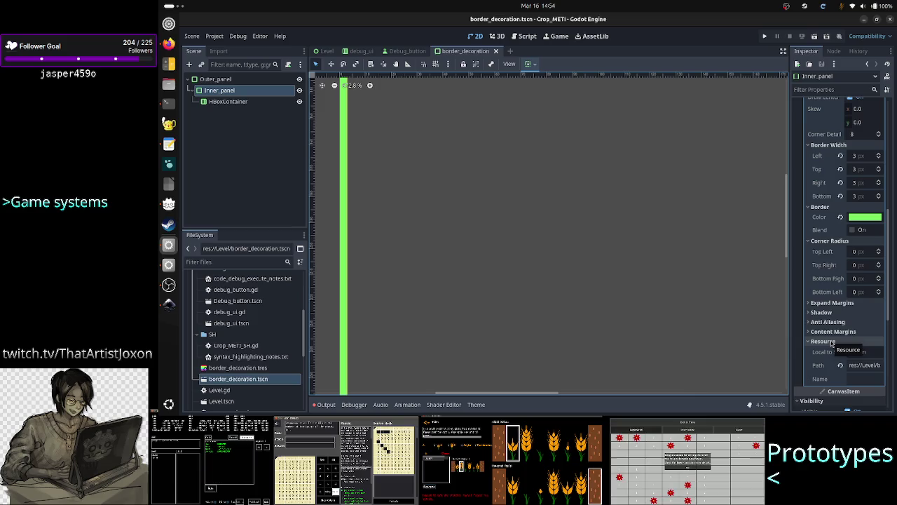
scroll(863, 260, "up", 3)
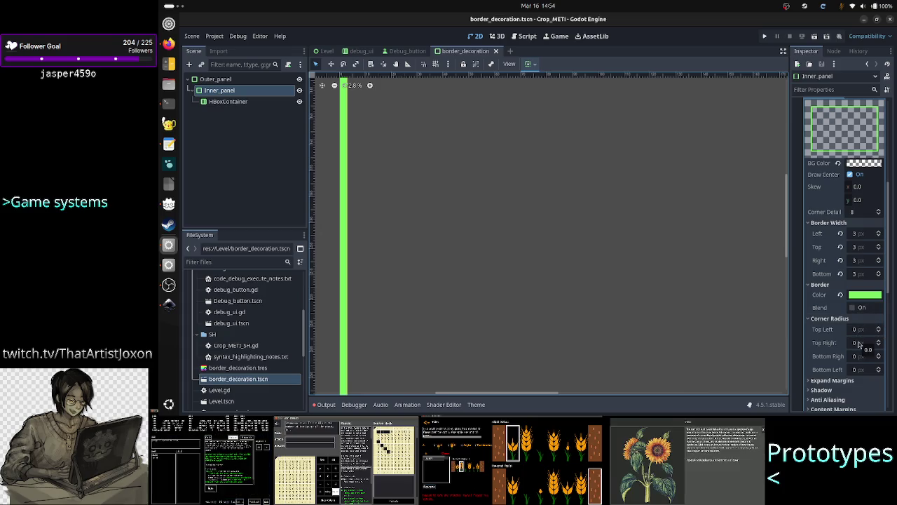
scroll(860, 343, "down", 6)
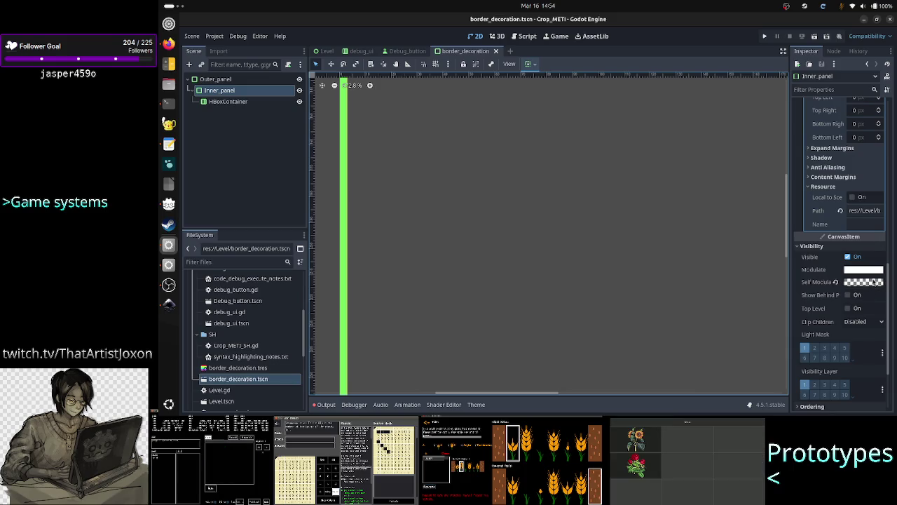
left_click(863, 282)
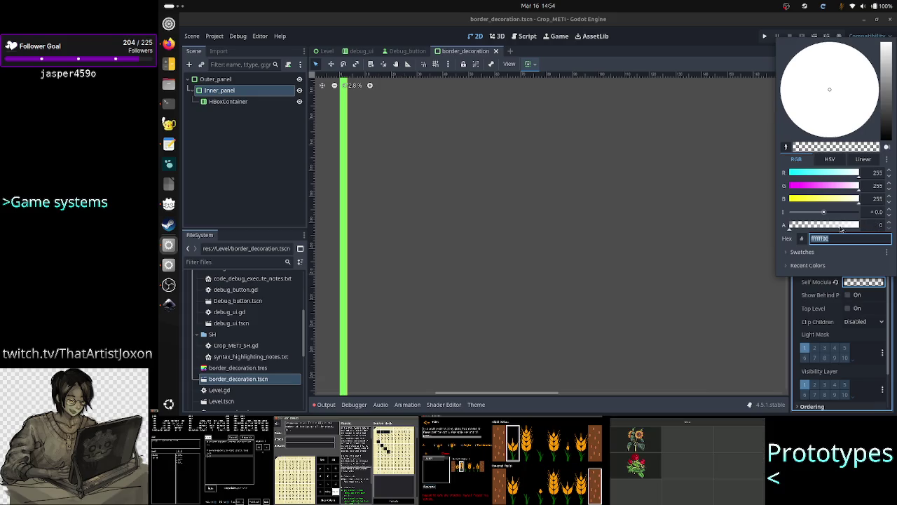
Set Inner_panel's Self Modulate alpha to 45 (ffffff2d), save border_decoration, and return to Level
left_click(874, 224)
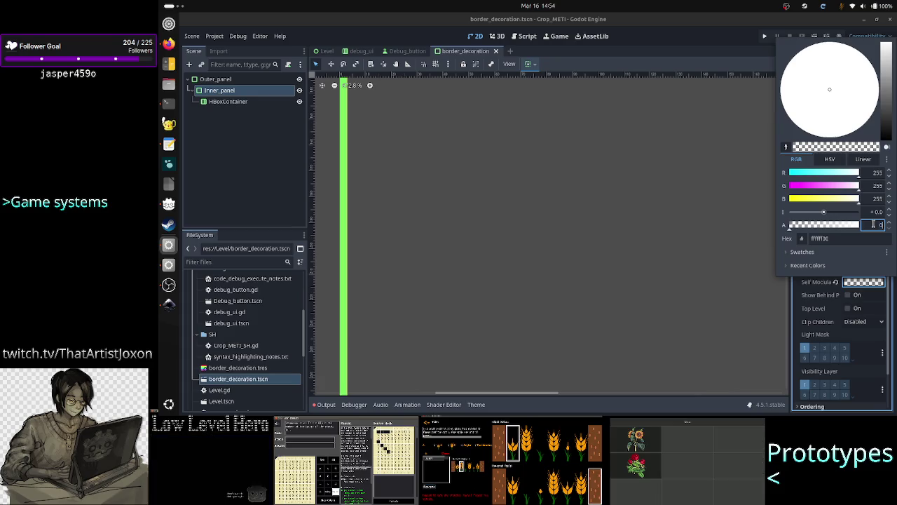
type(".5")
key("Escape")
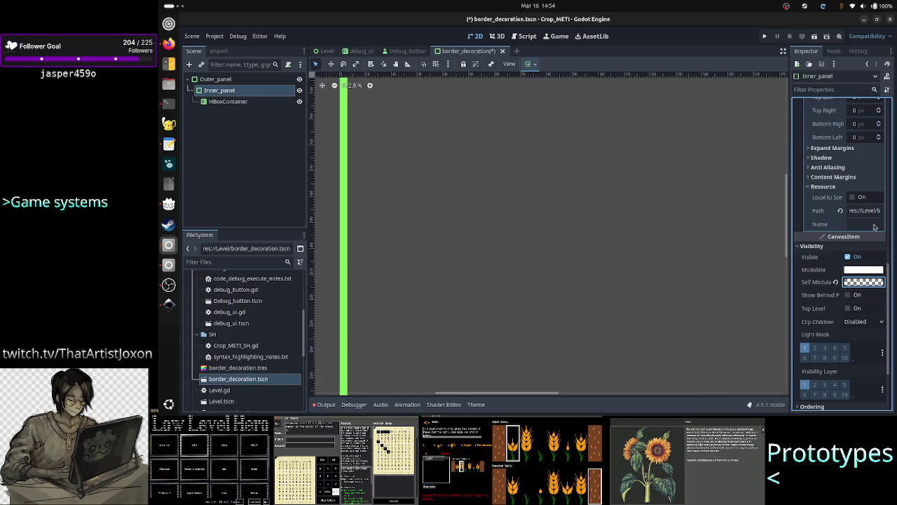
left_click(868, 285)
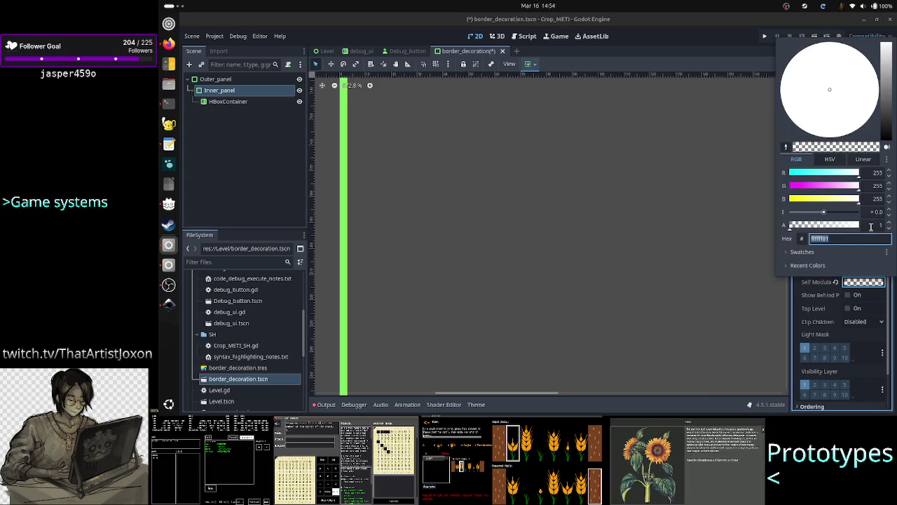
mouse_move(790, 228)
left_mouse_down()
mouse_move(813, 233)
mouse_move(802, 230)
left_mouse_up()
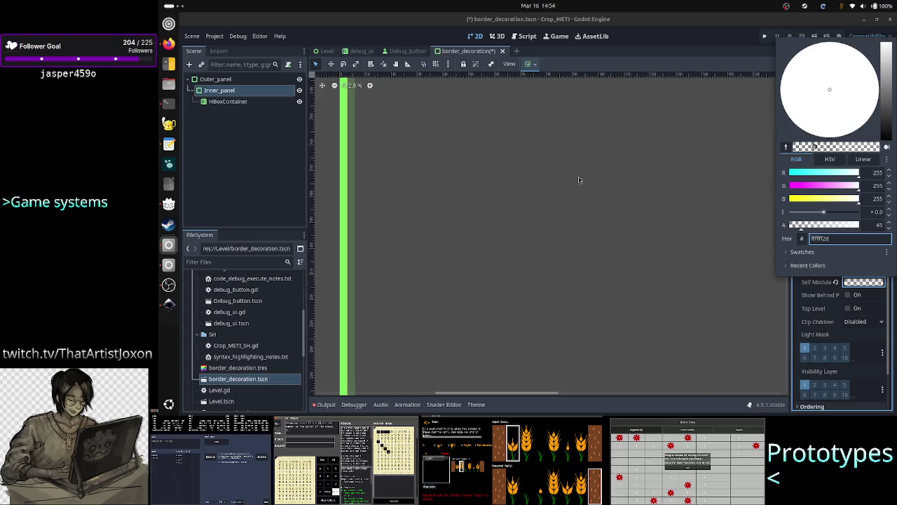
left_click(331, 186)
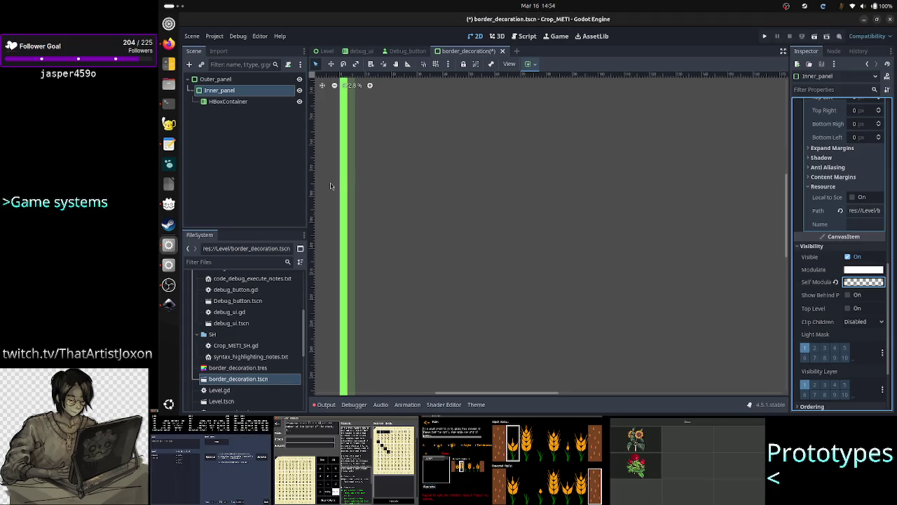
key("ctrl+s")
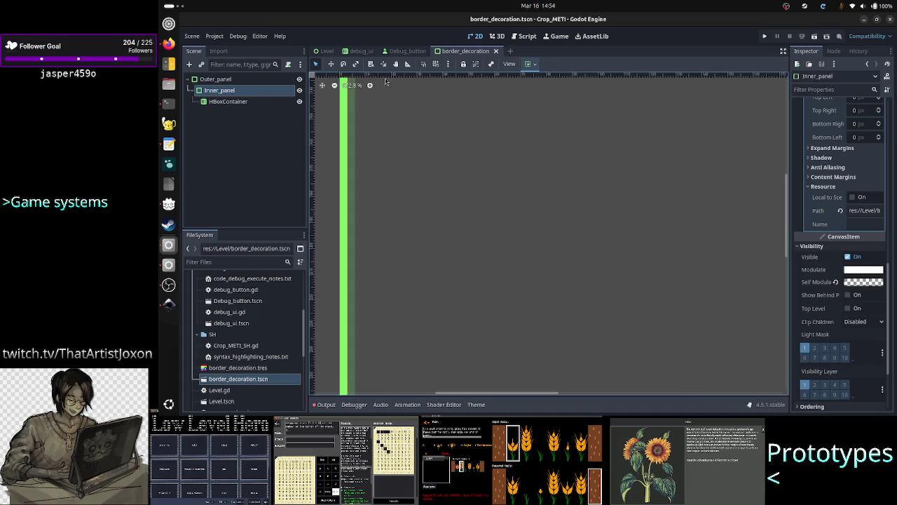
left_click_drag(327, 52, 327, 54)
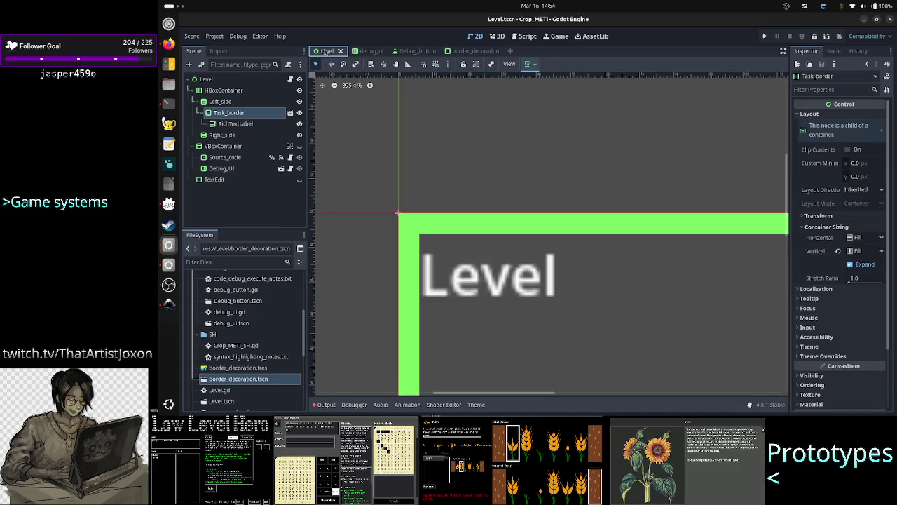
Compare Level with border_decoration's HBoxContainer node, then return to the Level scene
left_click(482, 55)
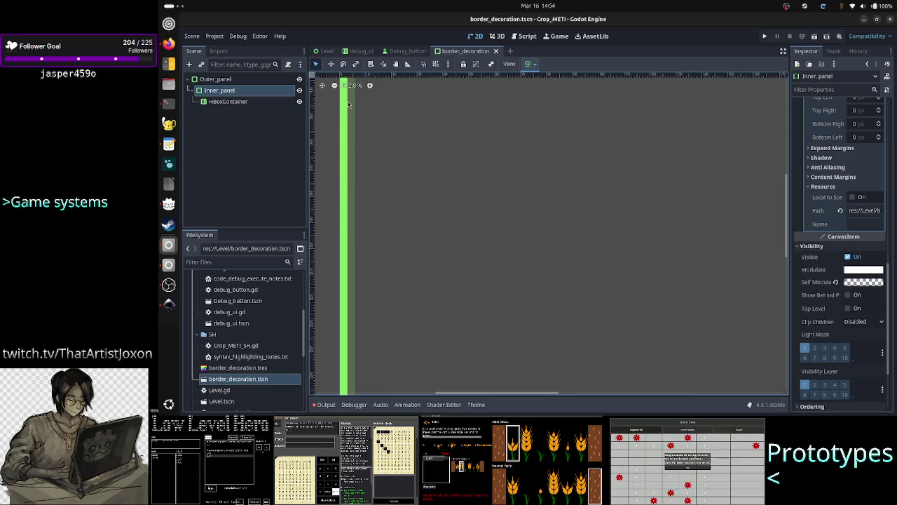
left_click(321, 54)
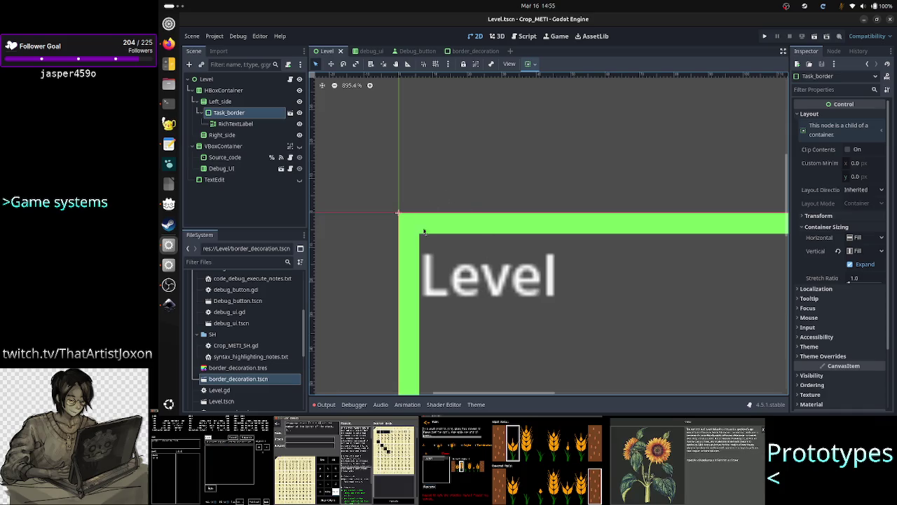
left_click(474, 52)
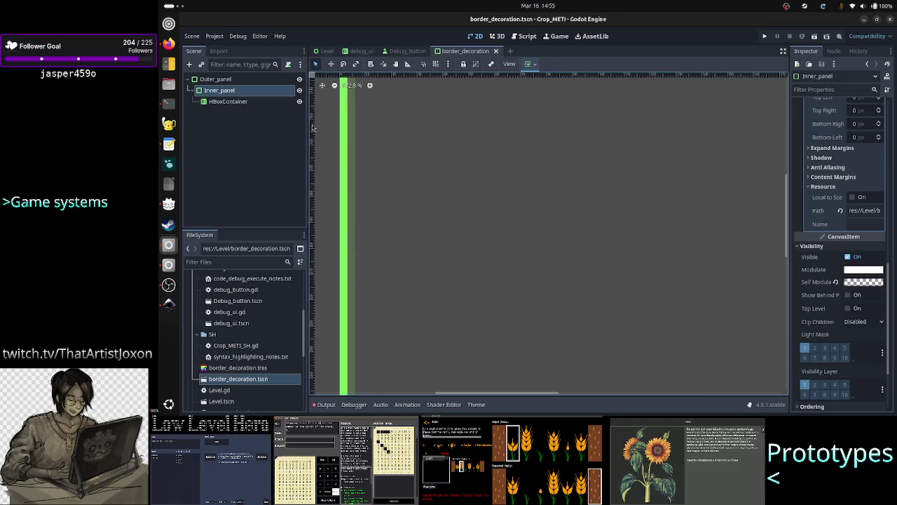
left_click(241, 102)
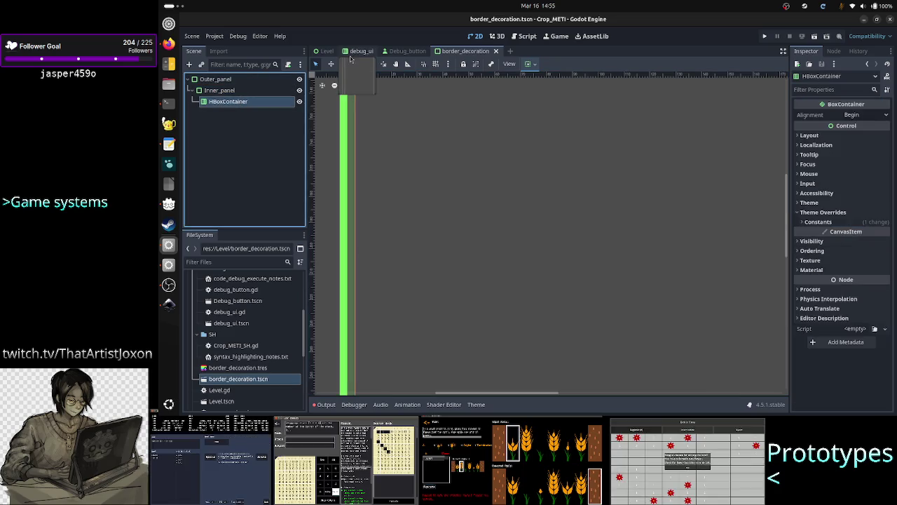
left_click(327, 51)
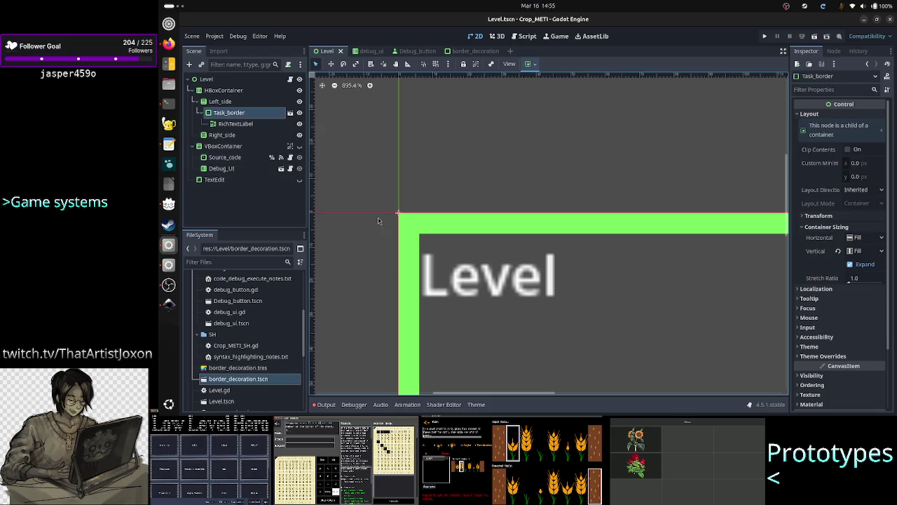
scroll(394, 273, "up", 10)
scroll(394, 273, "up", 4)
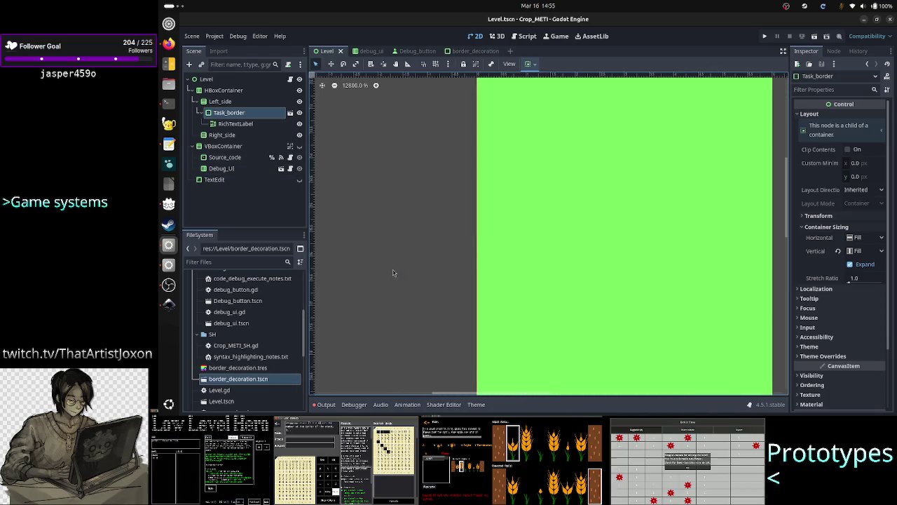
scroll(393, 272, "down", 18)
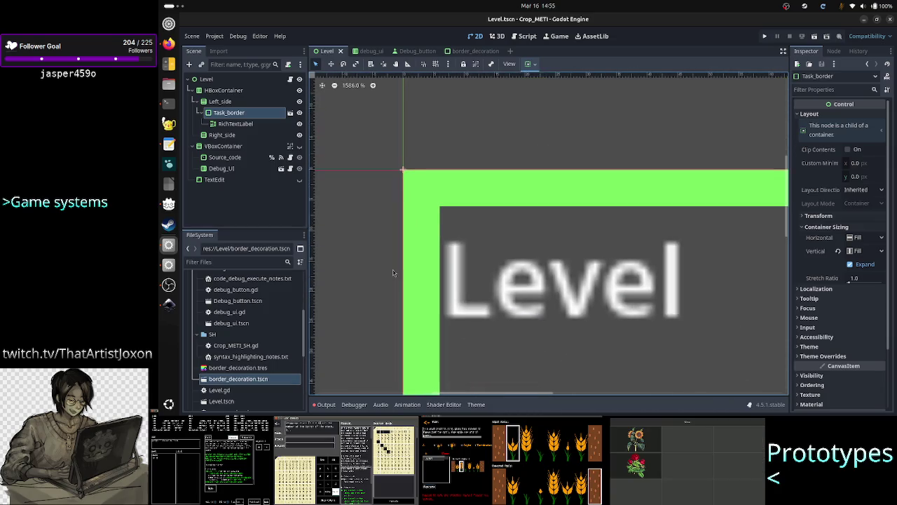
scroll(393, 273, "up", 3)
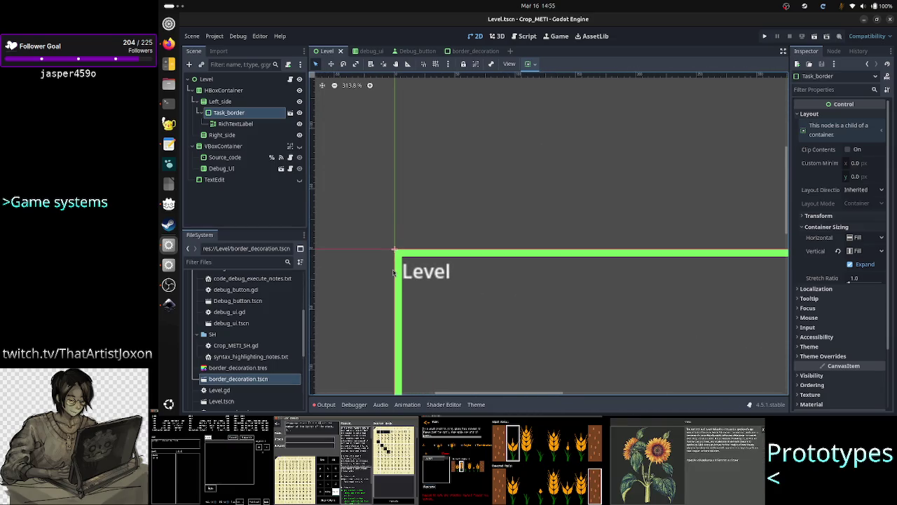
scroll(393, 272, "up", 2)
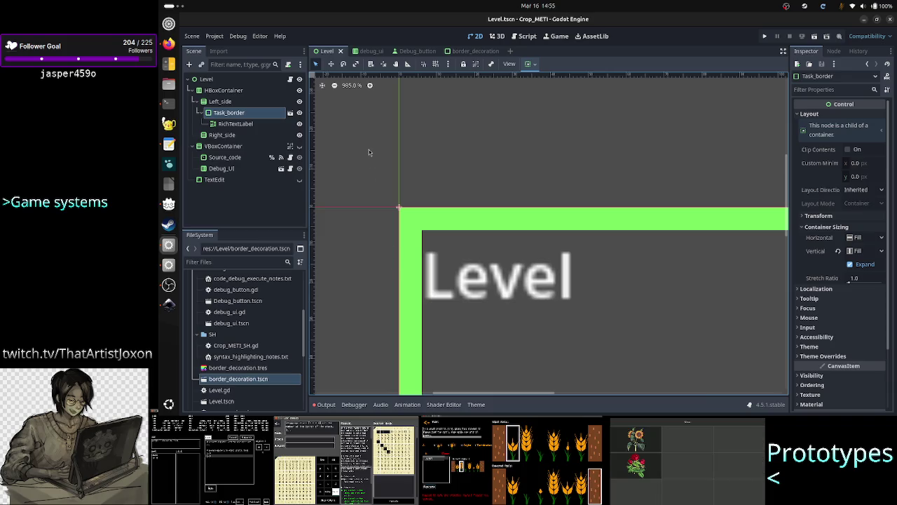
left_click(235, 124)
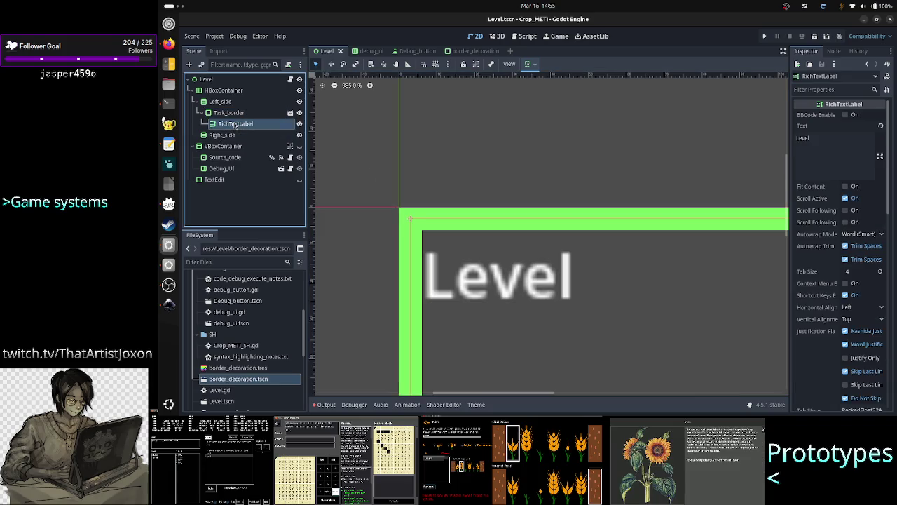
left_click(231, 114)
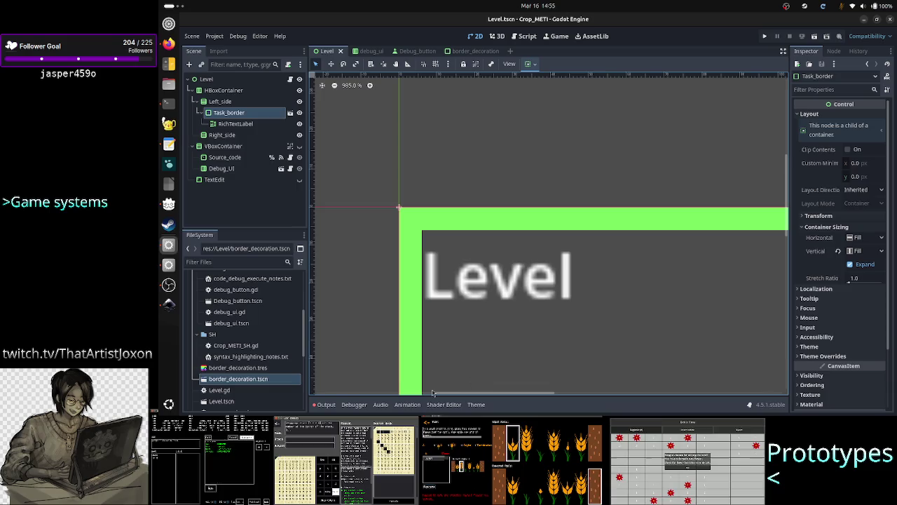
left_click(329, 406)
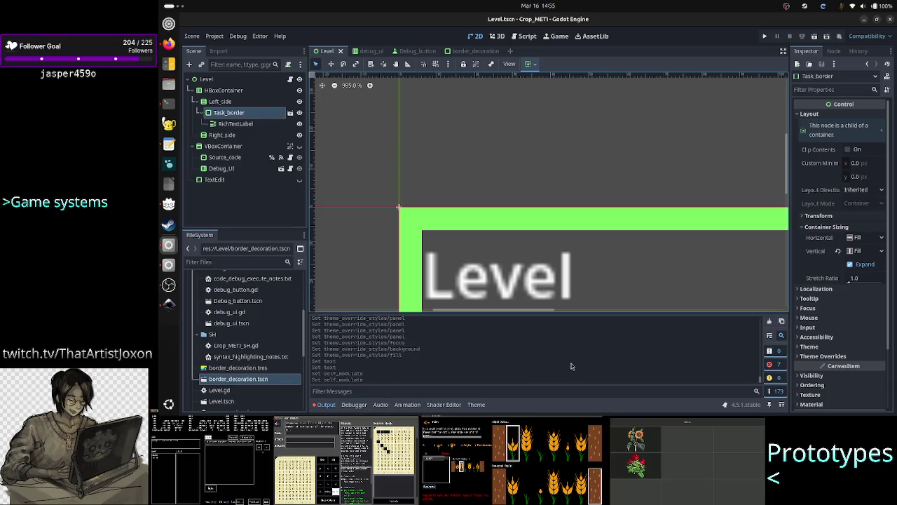
Scroll up through the Output log messages and clear them all
scroll(572, 363, "up", 5)
scroll(572, 363, "up", 10)
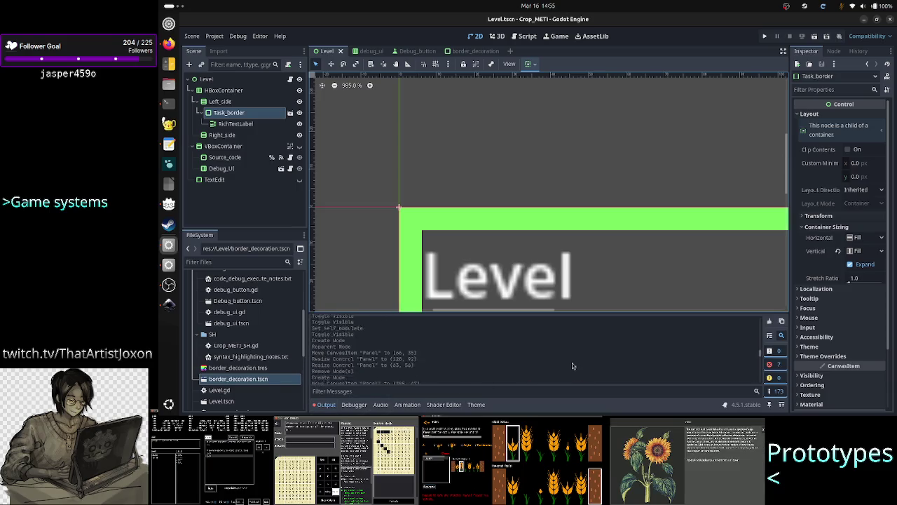
scroll(572, 363, "up", 8)
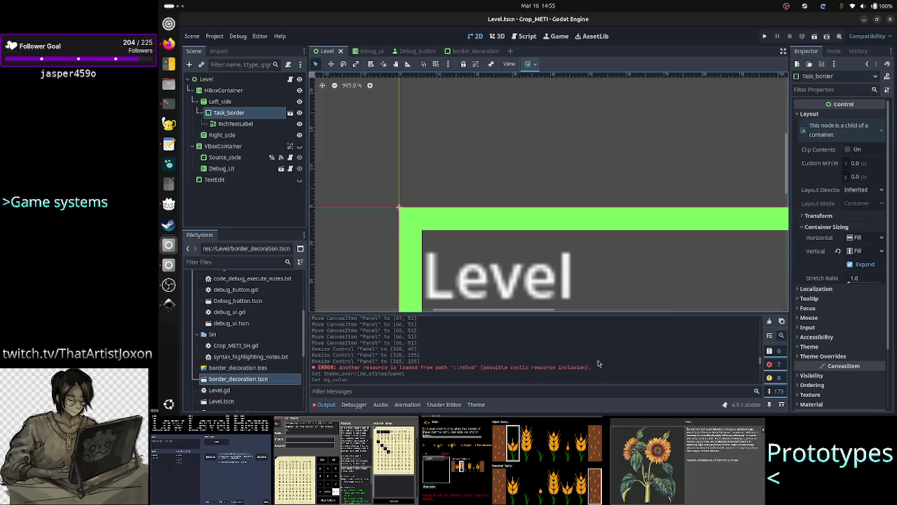
left_click(769, 321)
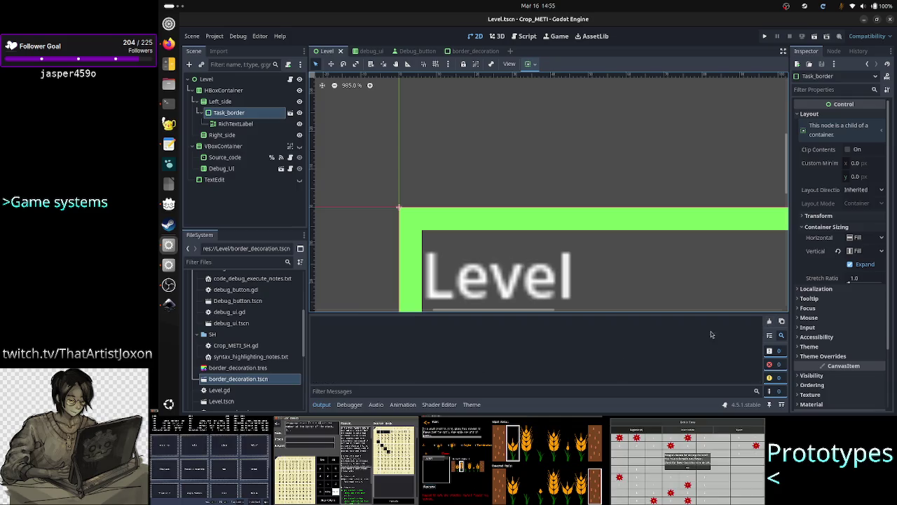
Collapse the Output panel, deselect HBoxContainer in border_decoration, and go back to Level
left_click(322, 404)
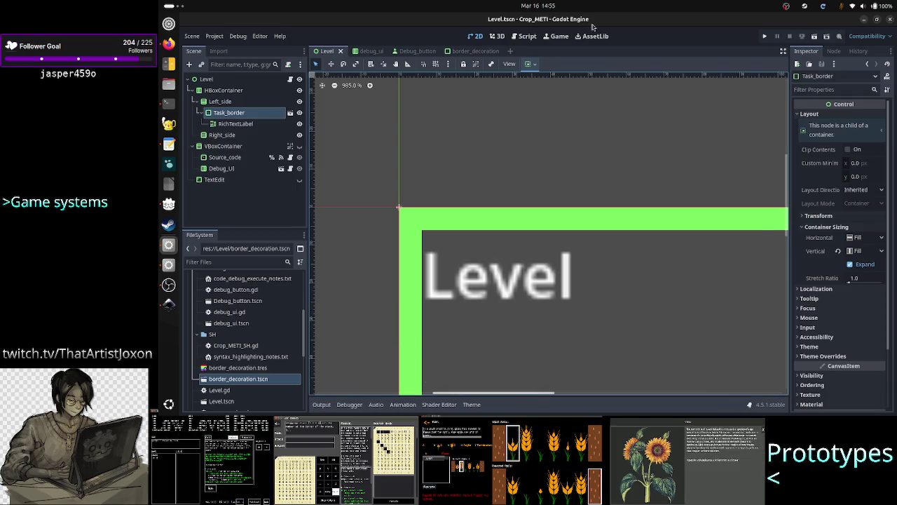
left_click(474, 51)
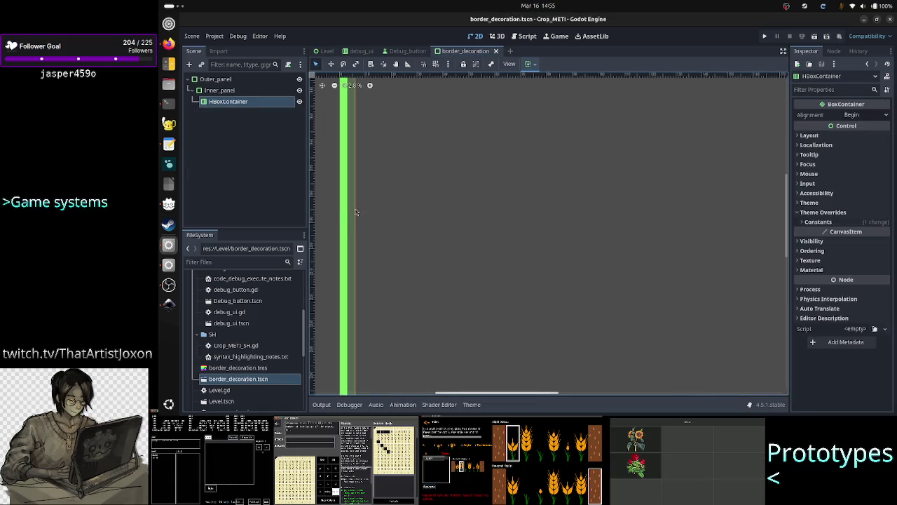
left_click(333, 206)
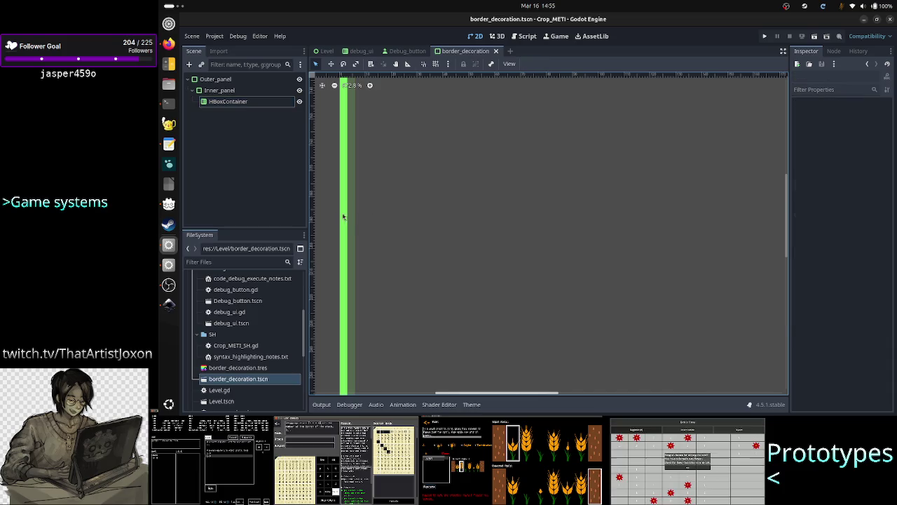
left_click(325, 50)
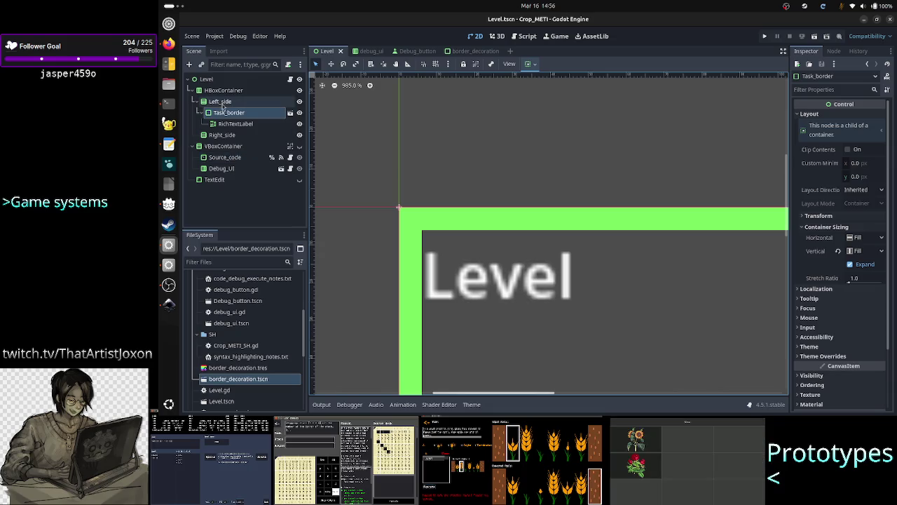
Confirm Task_border's Theme Overrides > Styles Panel uses the border stylebox, then select RichTextLabel
left_click(229, 113)
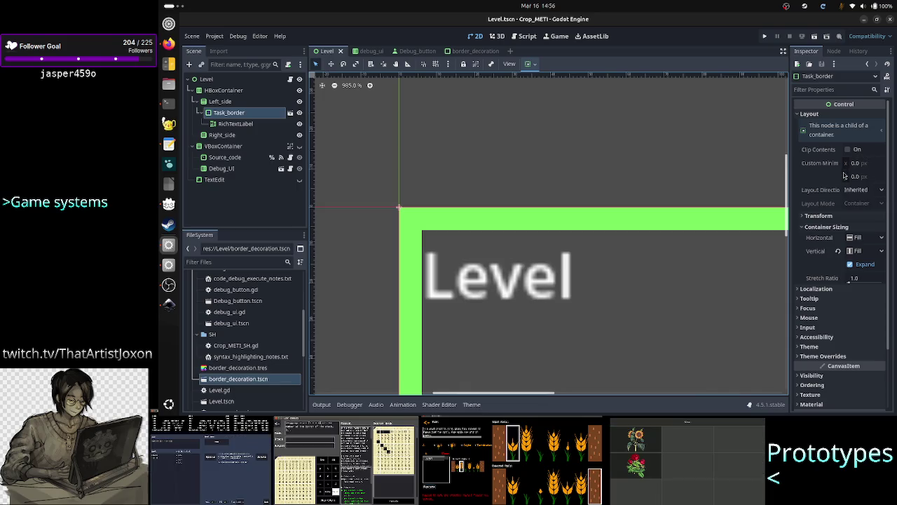
scroll(831, 226, "down", 3)
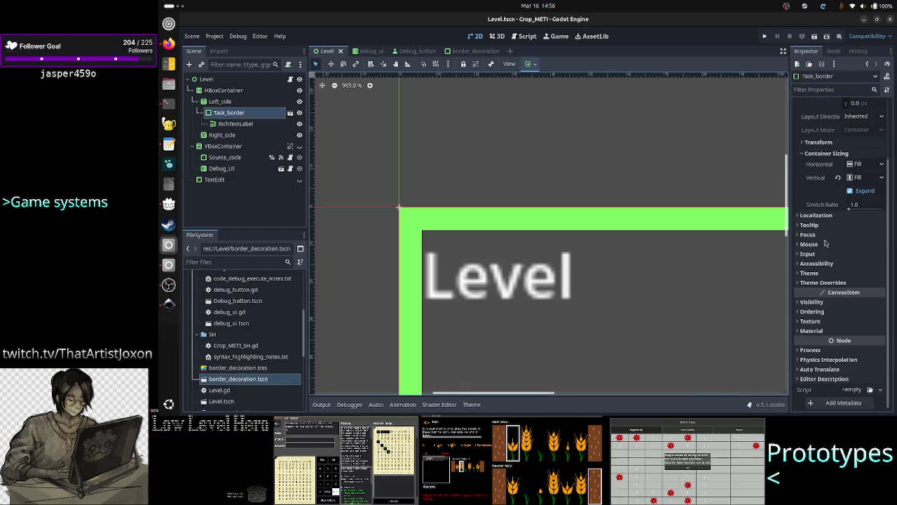
left_click(825, 283)
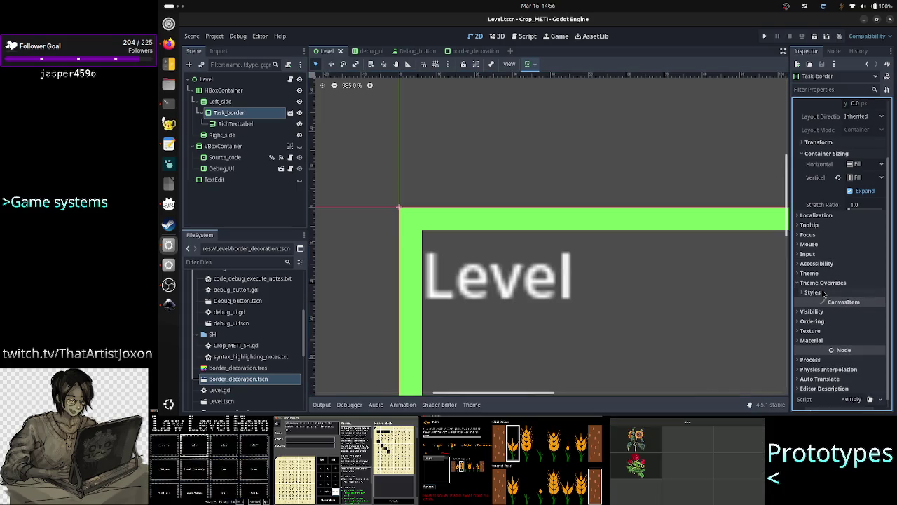
left_click(824, 293)
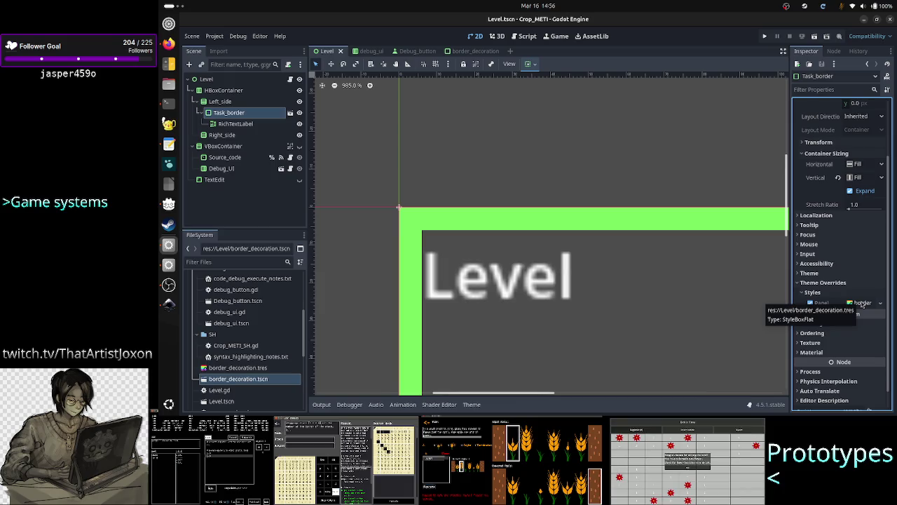
left_click(644, 180)
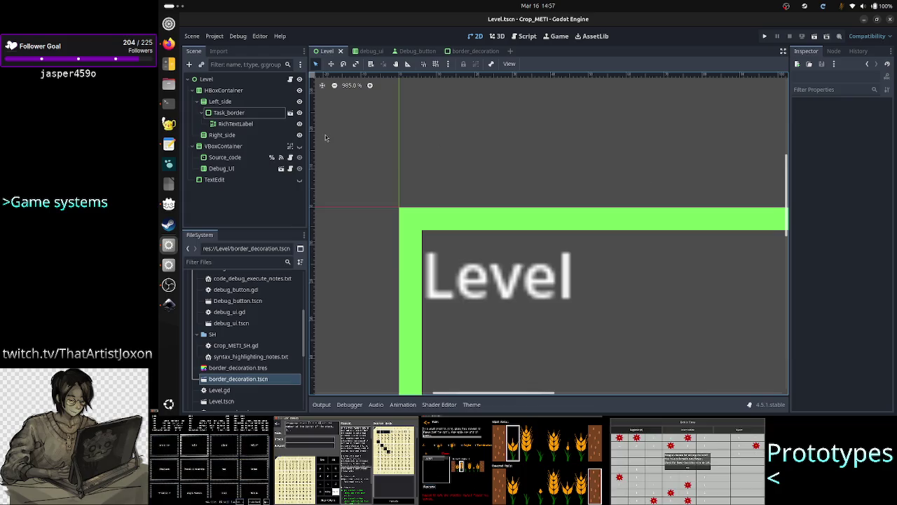
left_click(244, 124)
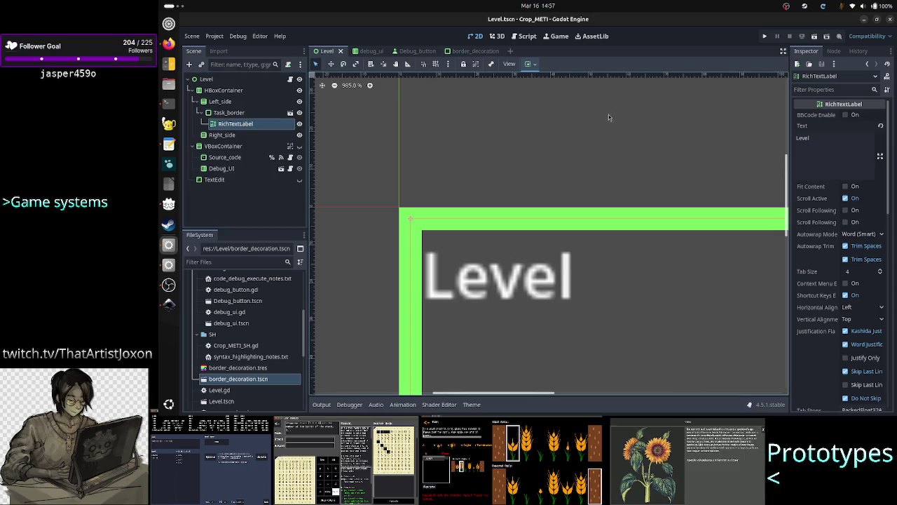
Review RichTextLabel's layout settings, then hide it with its Scene dock visibility toggle
scroll(841, 186, "down", 5)
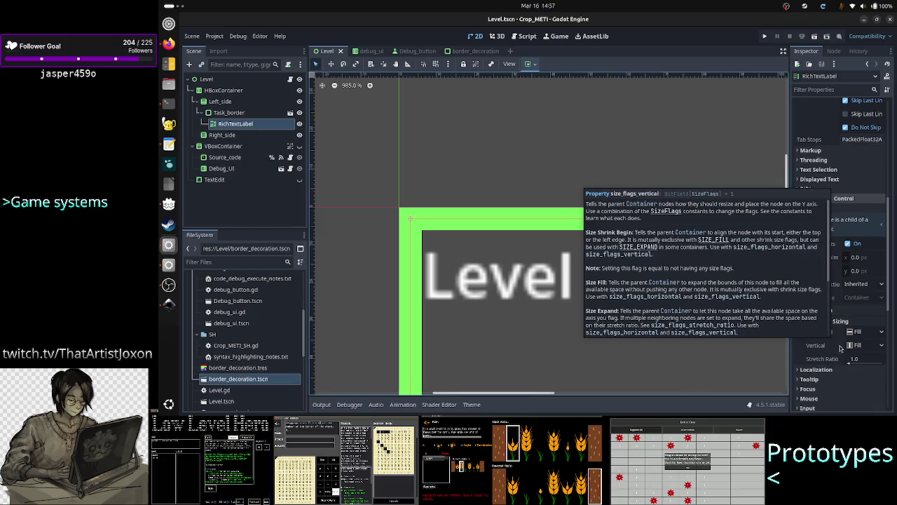
mouse_move(875, 365)
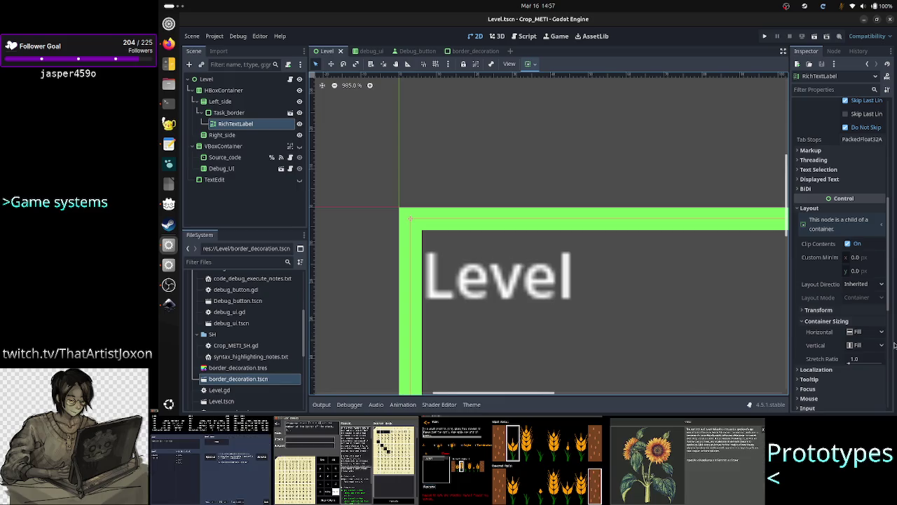
scroll(841, 131, "up", 5)
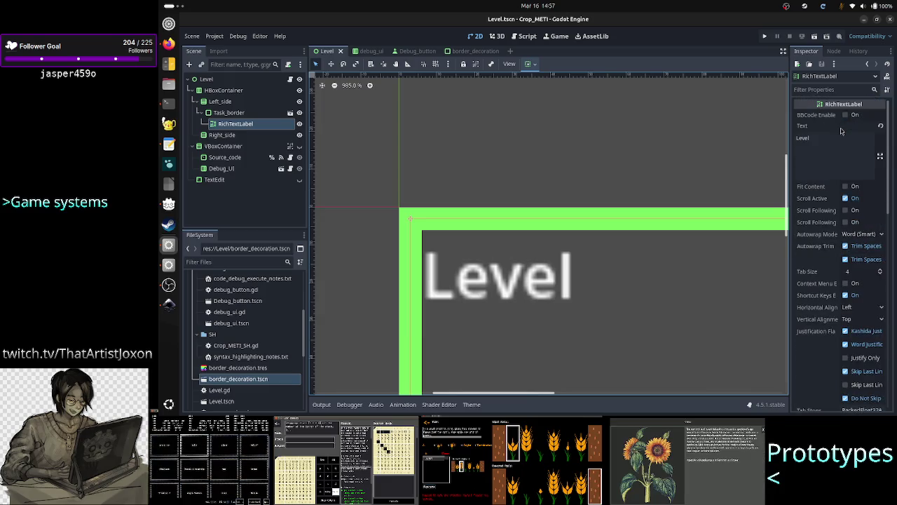
left_click(471, 51)
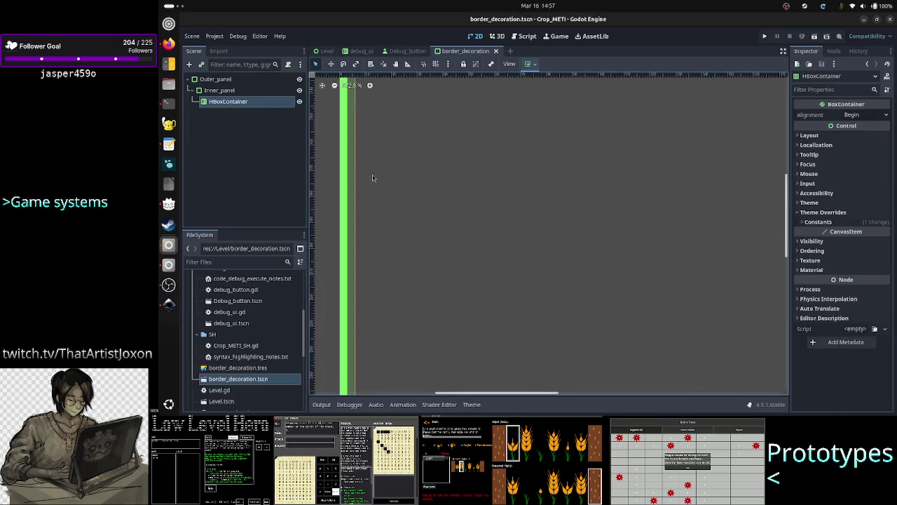
left_click(325, 51)
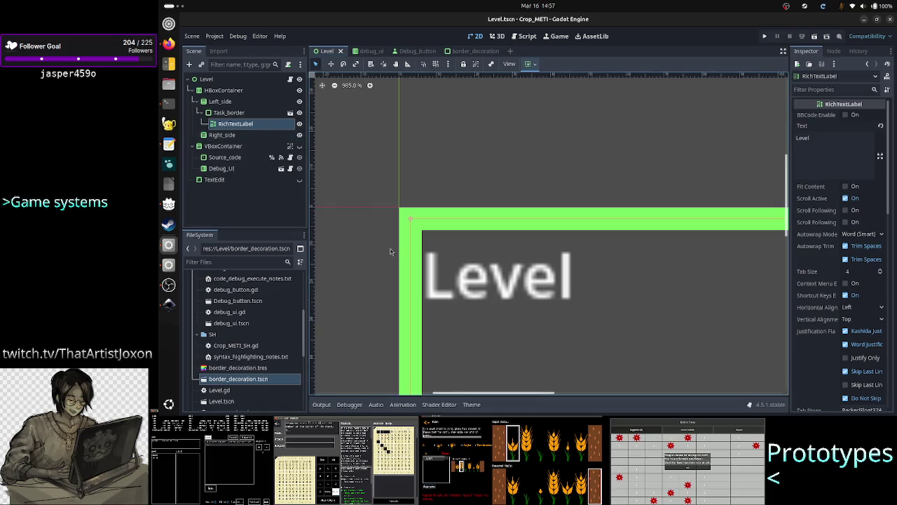
left_click(300, 125)
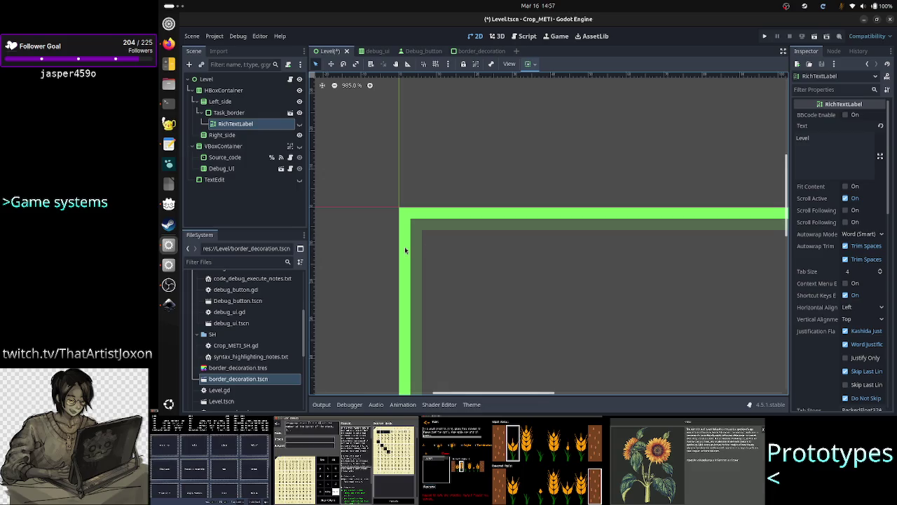
Toggle the RichTextLabel's visibility repeatedly to compare, leave it hidden, and view border_decoration
left_click(298, 125)
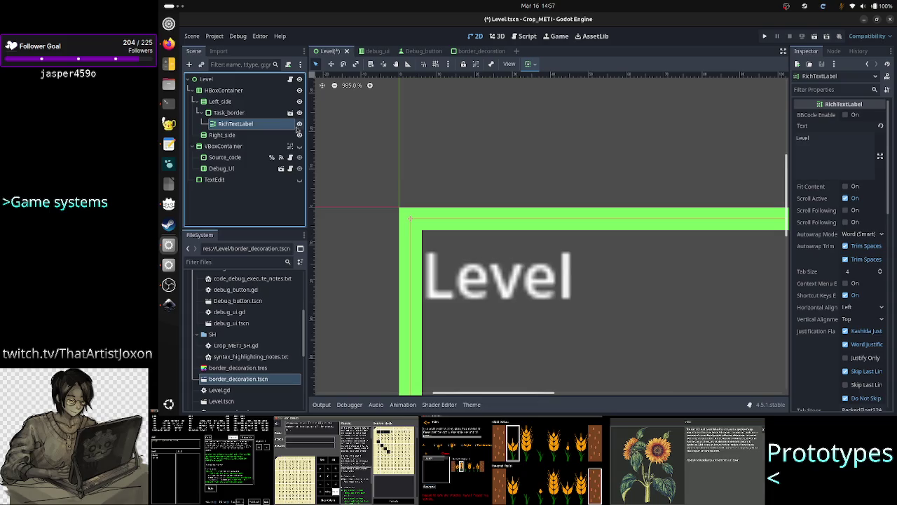
left_click(300, 124)
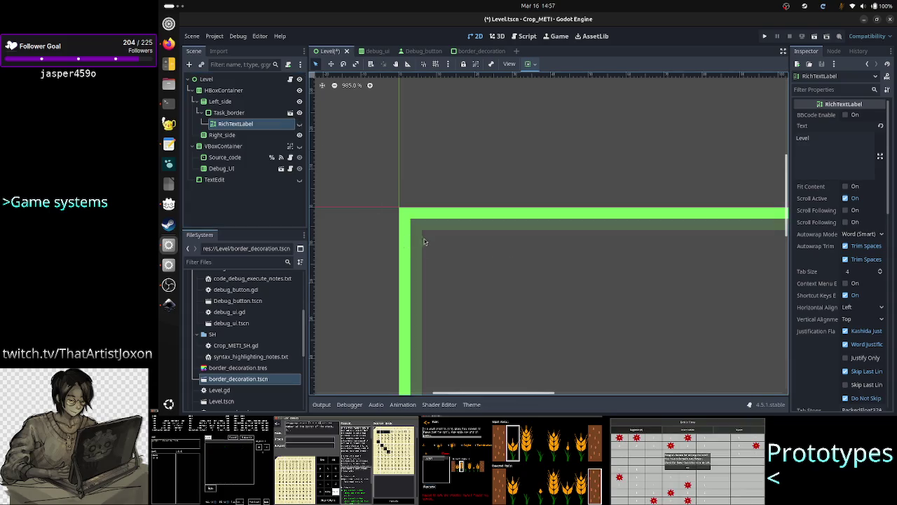
left_click(481, 54)
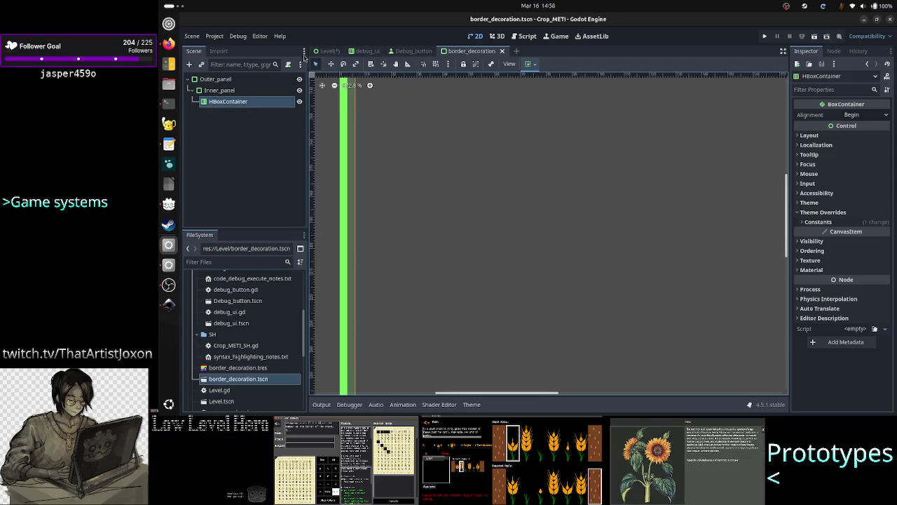
left_click(327, 51)
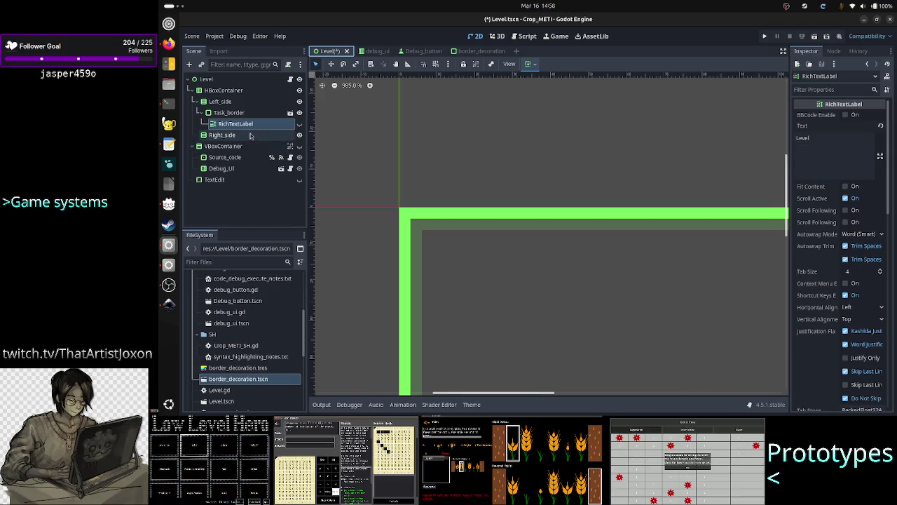
left_click(300, 123)
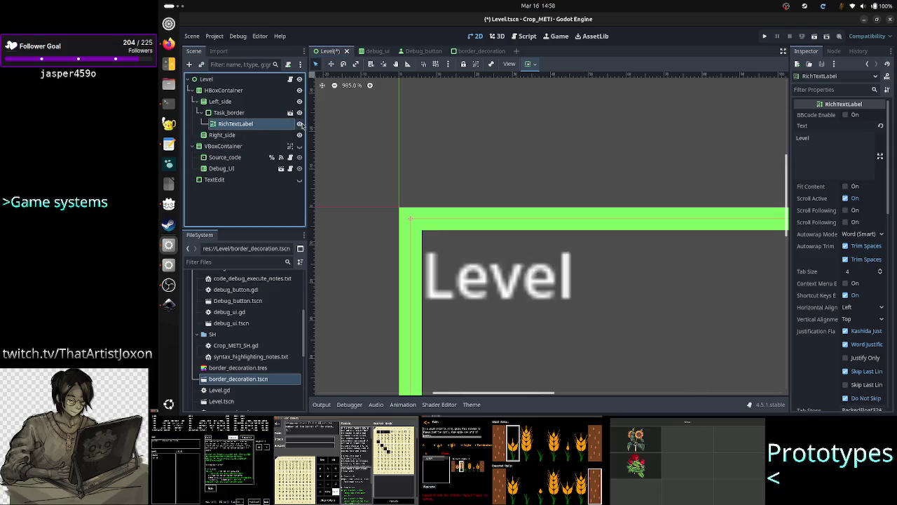
left_click(300, 123)
left_click(300, 123)
left_click(300, 123)
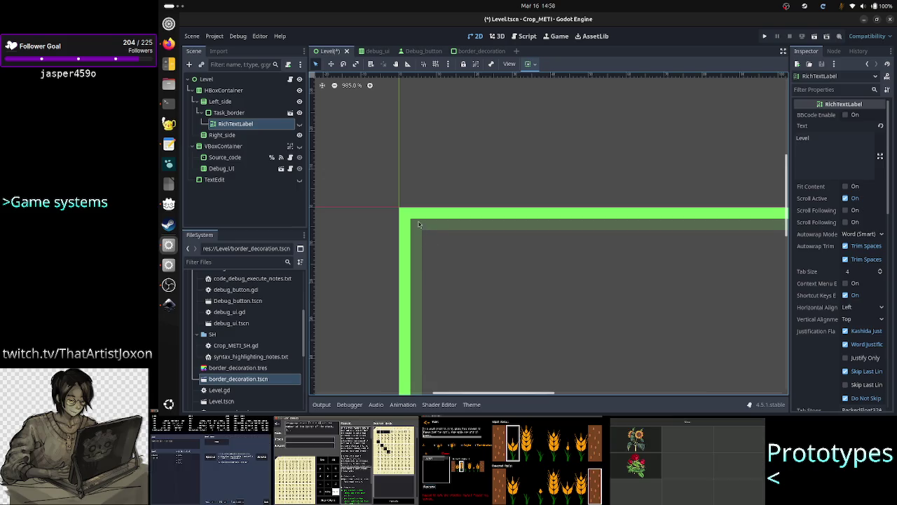
left_click(475, 51)
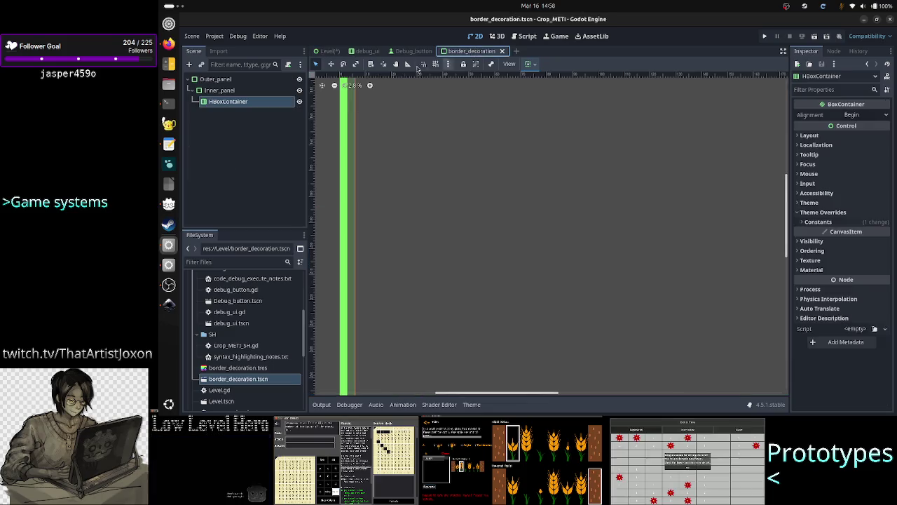
Revisit Inner_panel's Self Modulate colour, save border_decoration, and return to the Level scene
left_click(234, 91)
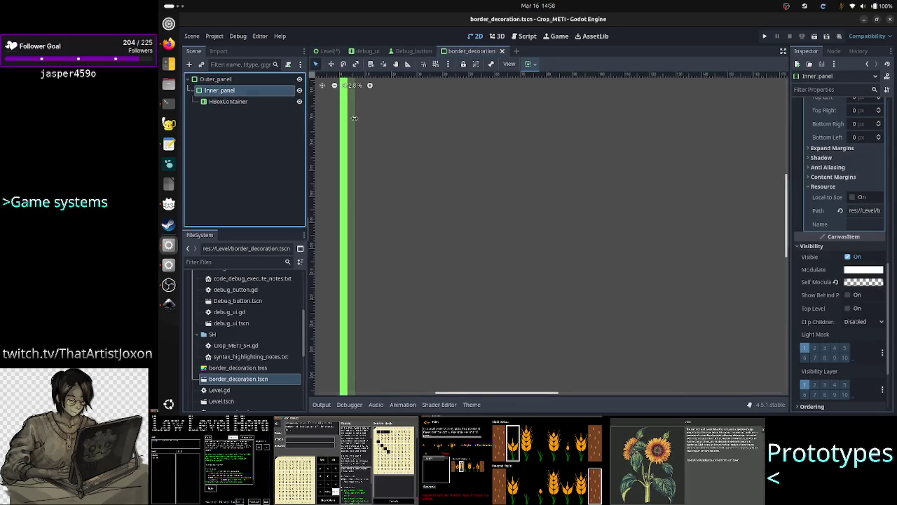
left_click(859, 283)
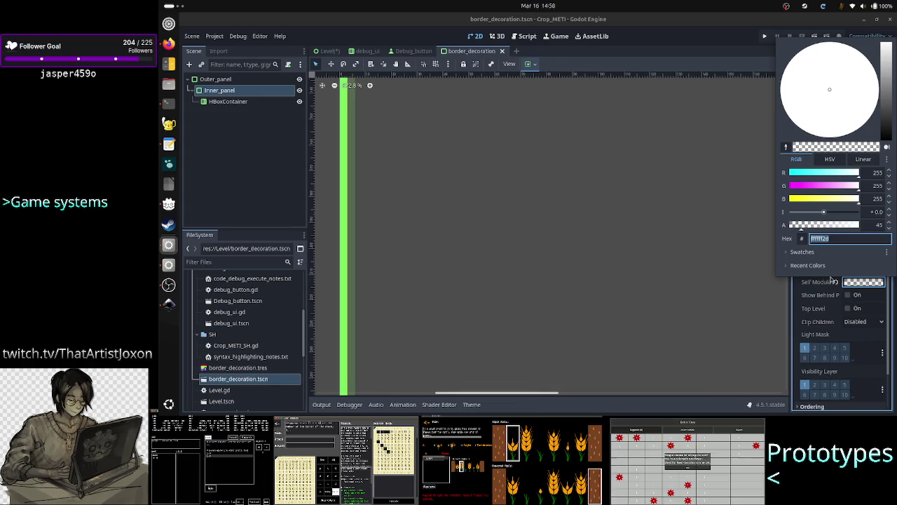
left_click(291, 149)
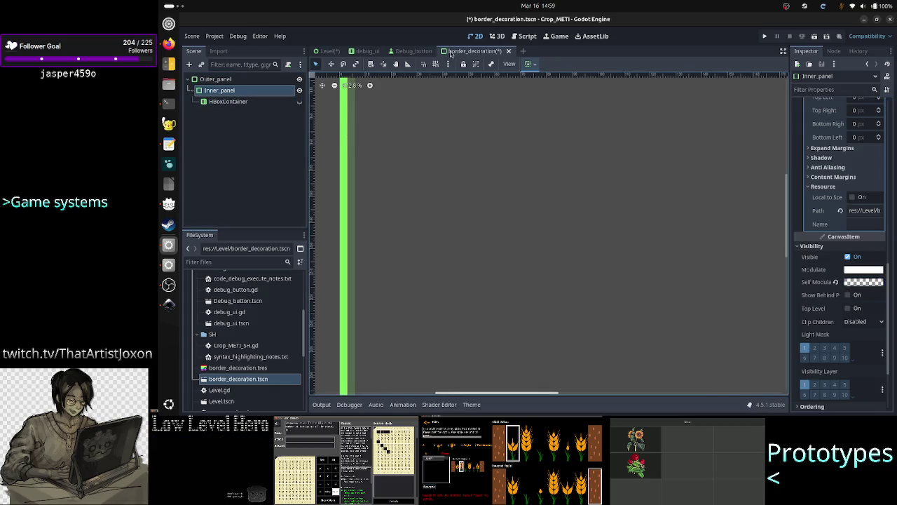
key("ctrl+s")
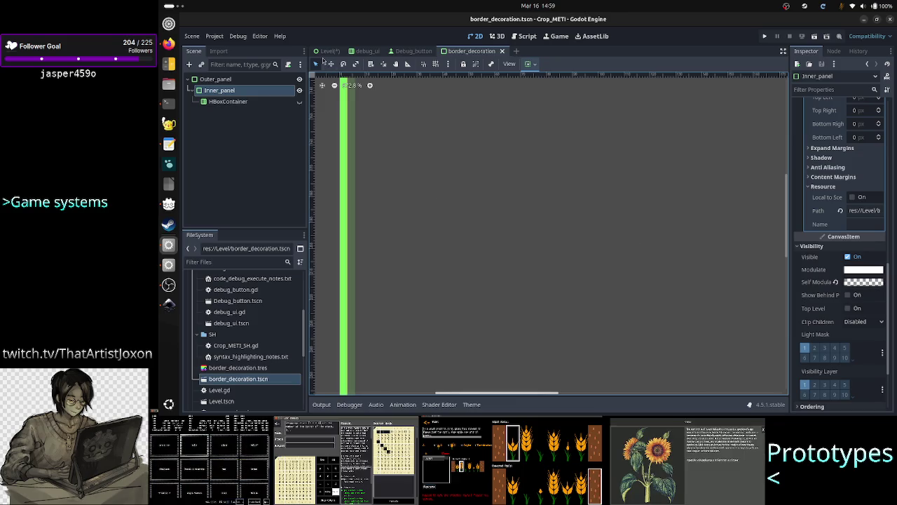
left_click(329, 51)
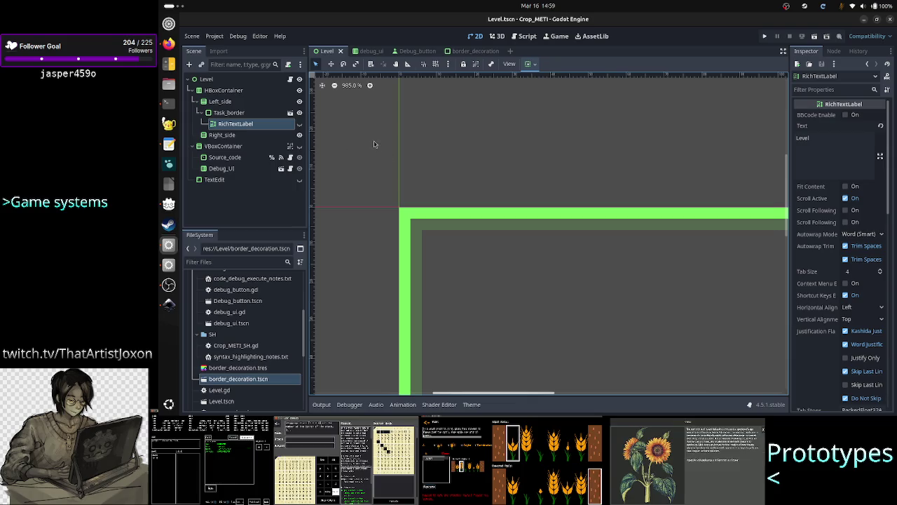
Toggle the RichTextLabel's visibility repeatedly to compare, leaving its Level text hidden
left_click(298, 125)
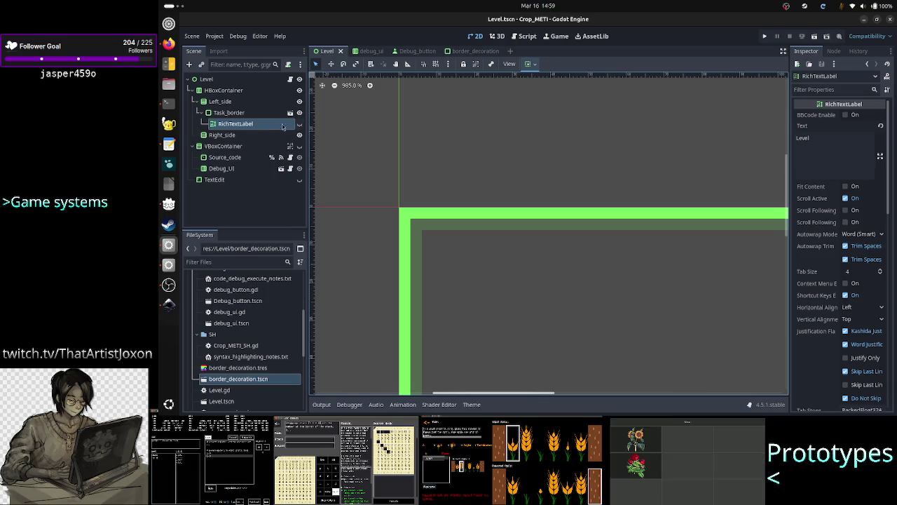
left_click(238, 114)
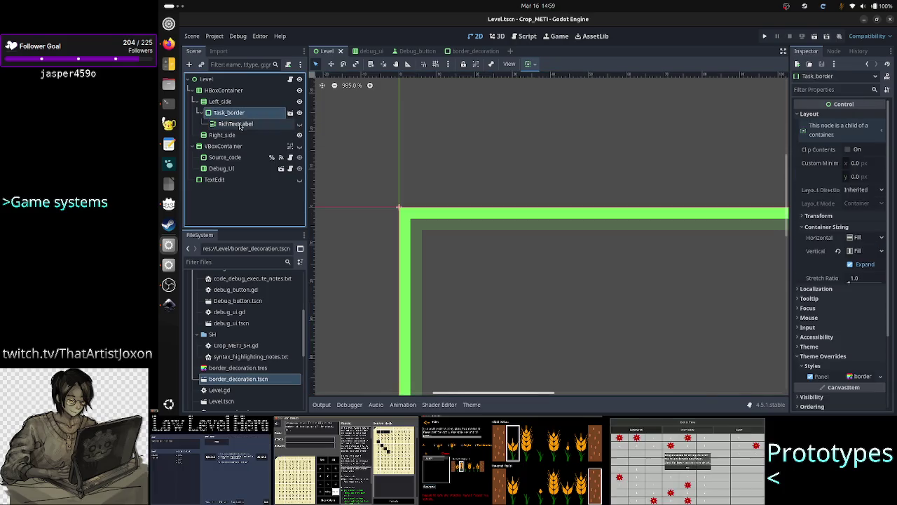
left_click(242, 124)
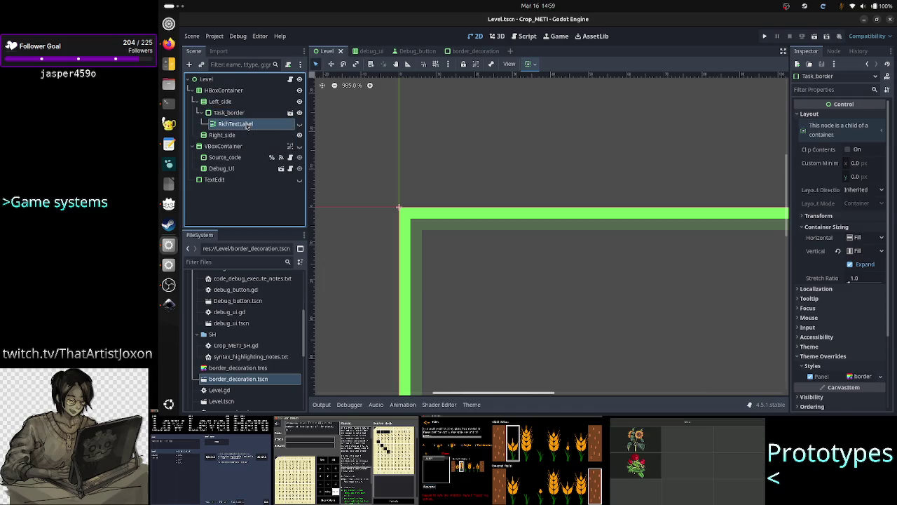
left_click(299, 124)
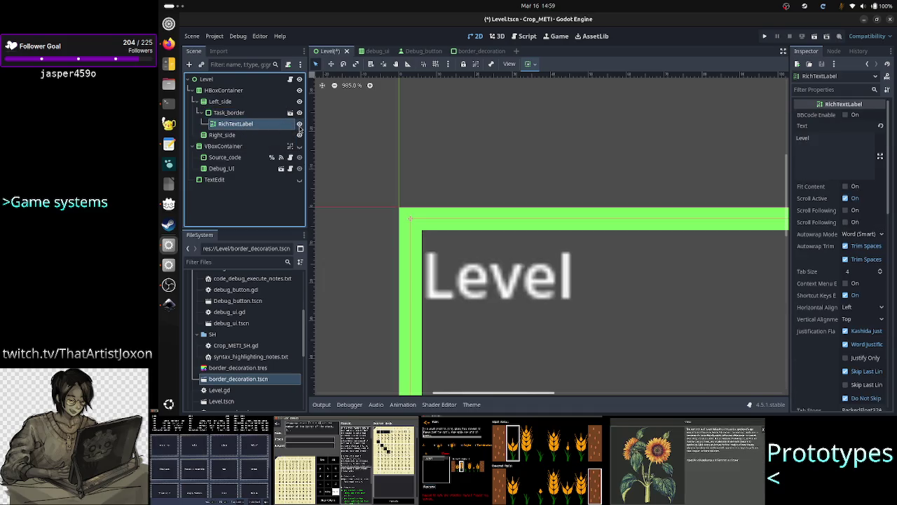
left_click(299, 125)
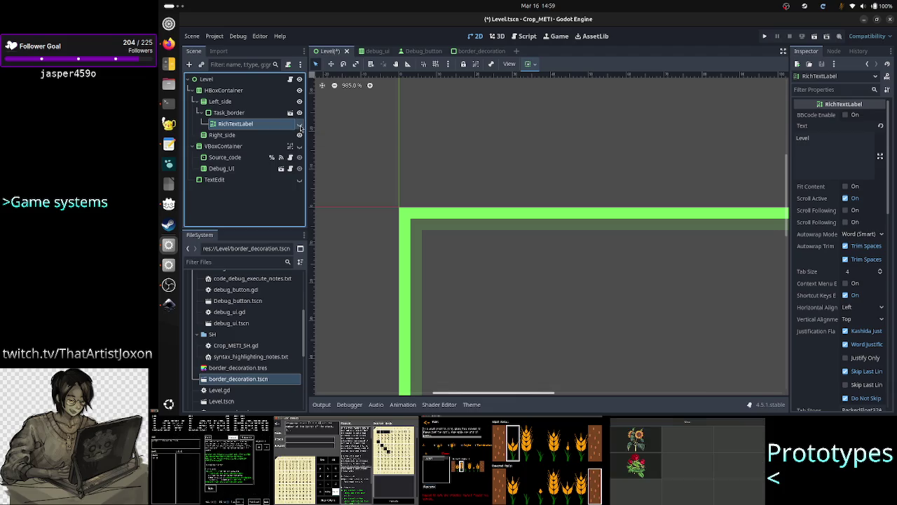
left_click(299, 125)
left_click(299, 124)
left_click(299, 124)
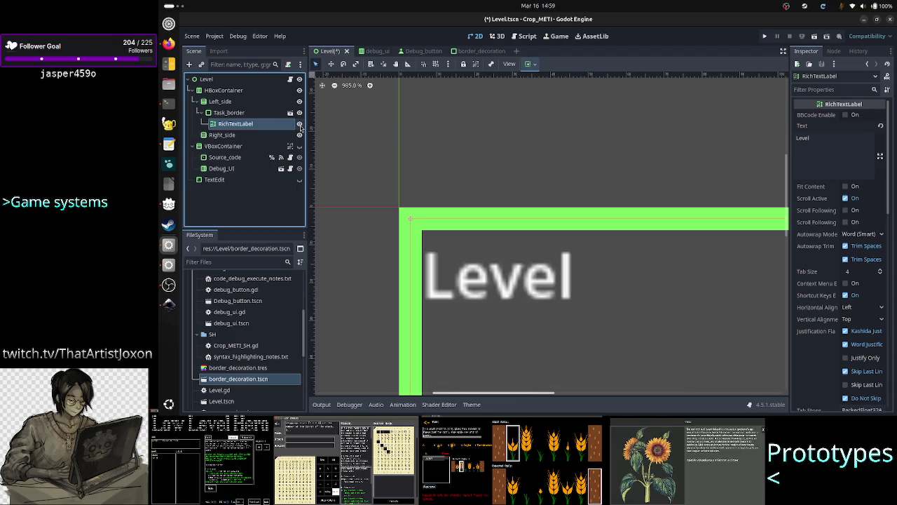
left_click(299, 124)
left_click(299, 124)
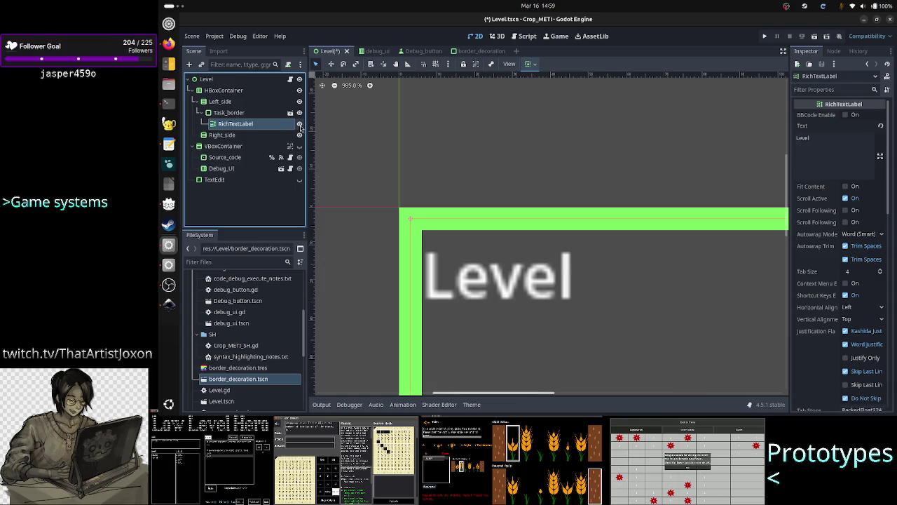
left_click(300, 124)
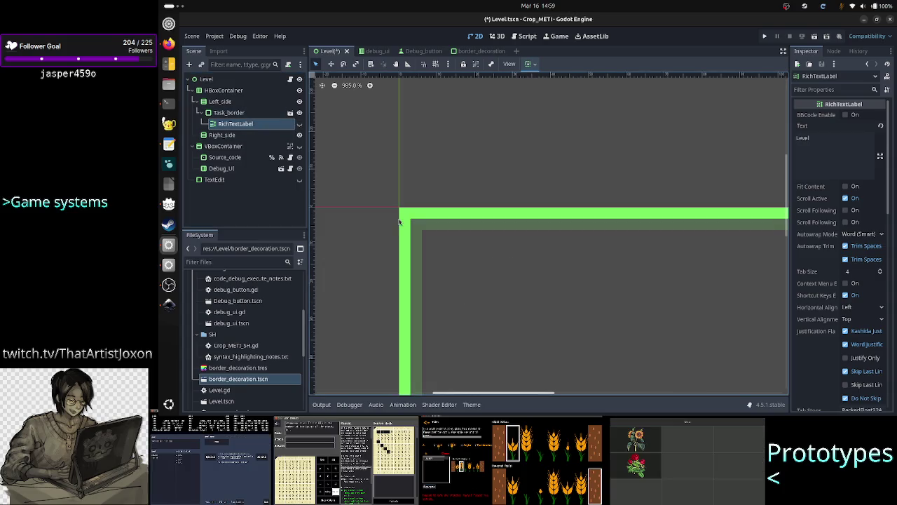
left_click(299, 124)
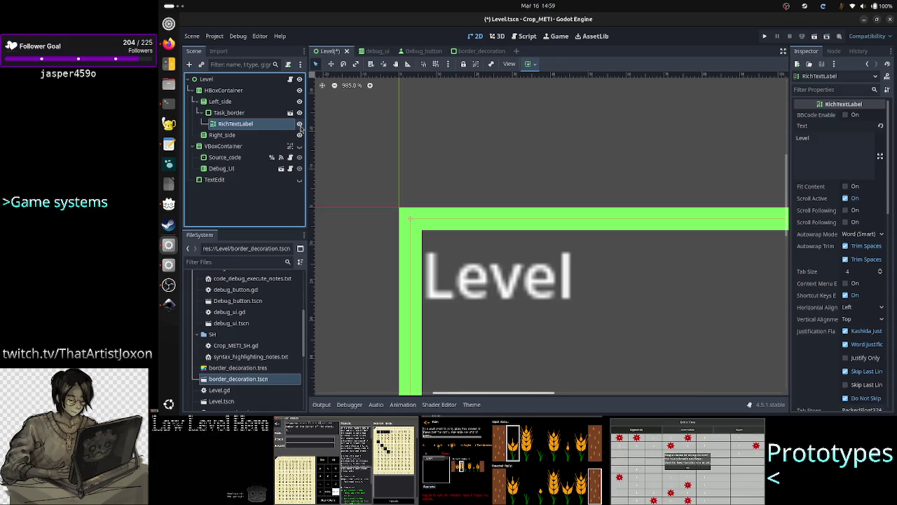
left_click(299, 124)
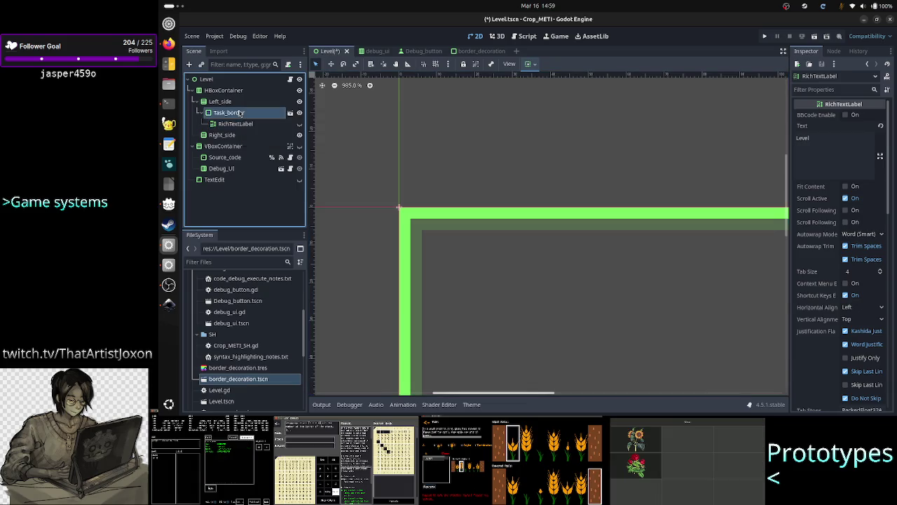
Inspect Task_border and RichTextLabel, then switch to border_decoration and select HBoxContainer
left_click(240, 113)
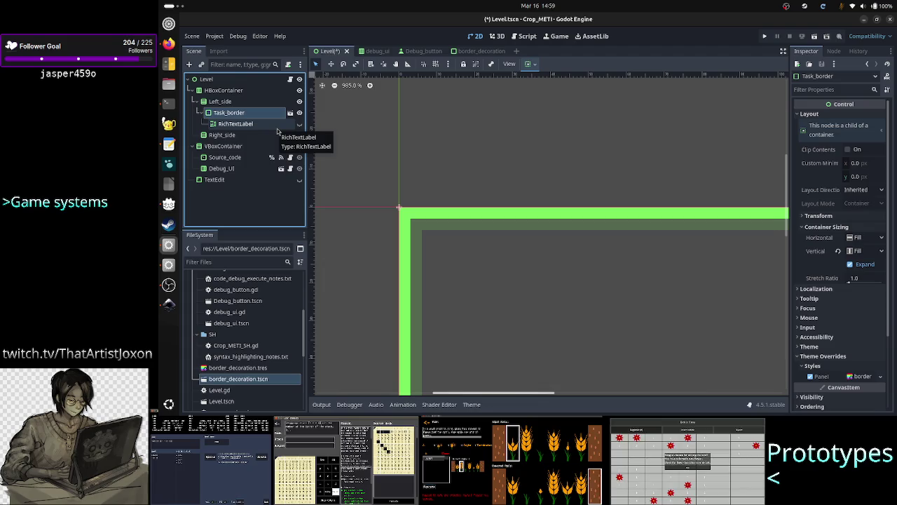
left_click(278, 129)
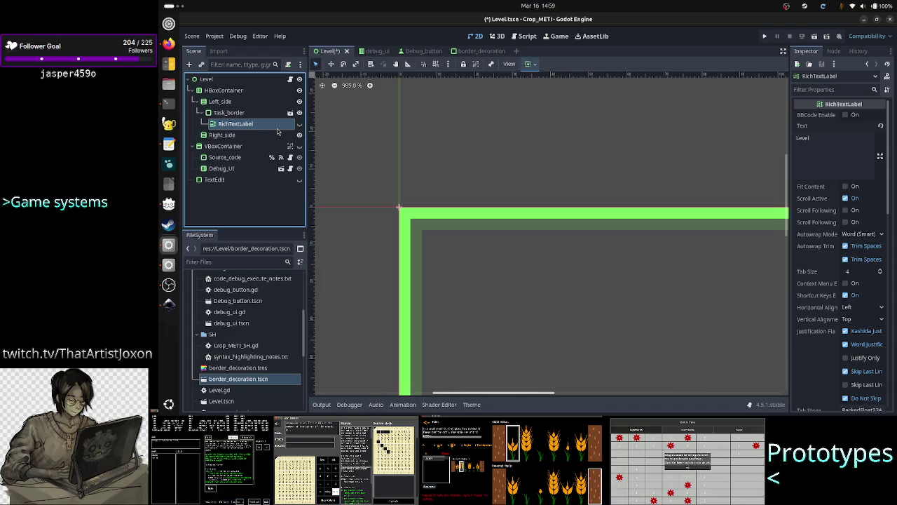
left_click(473, 53)
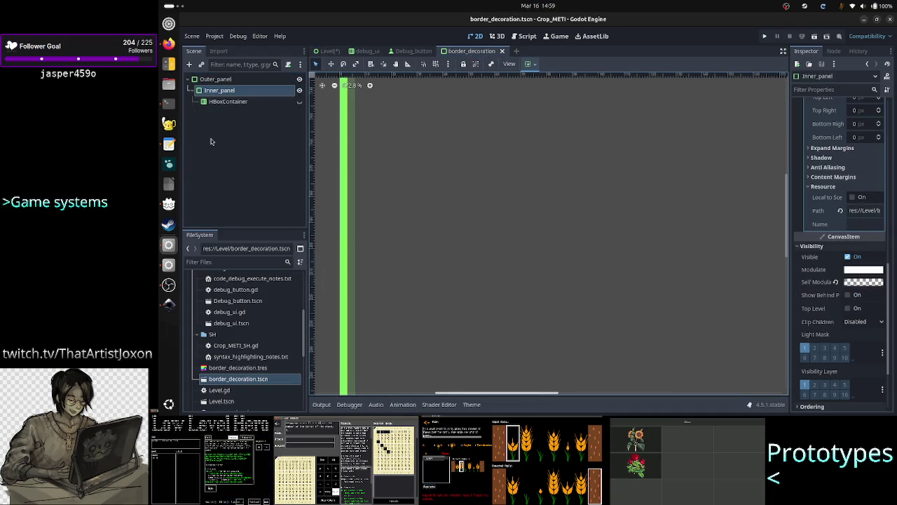
left_click(236, 106)
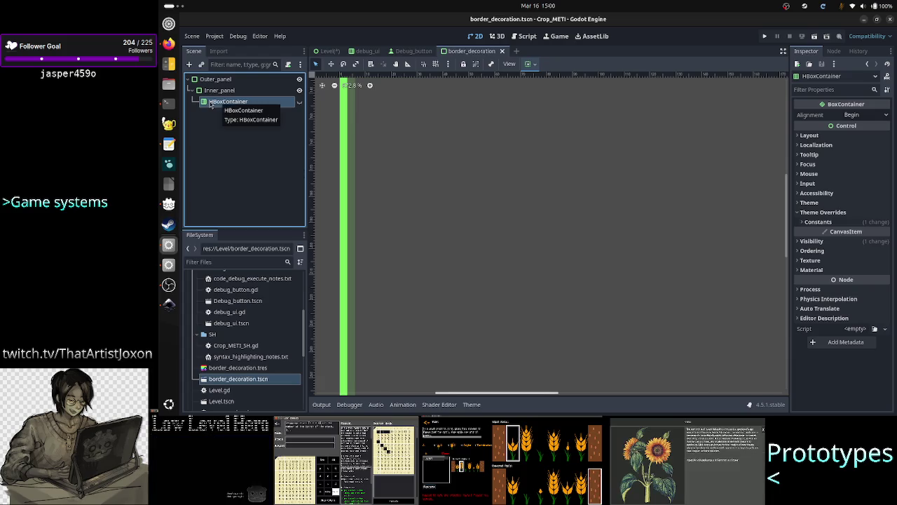
Back out of renaming and deleting HBoxContainer, and review its separation and sizing settings
double_click(270, 102)
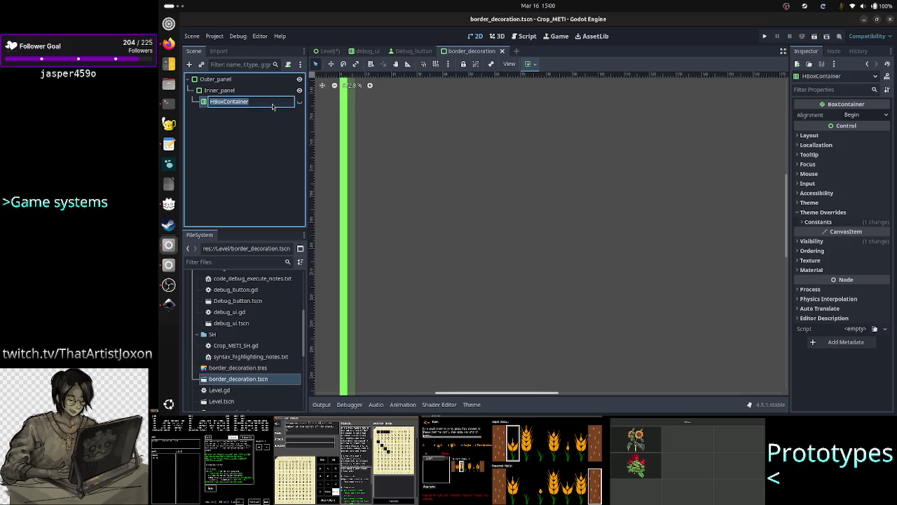
key("Escape")
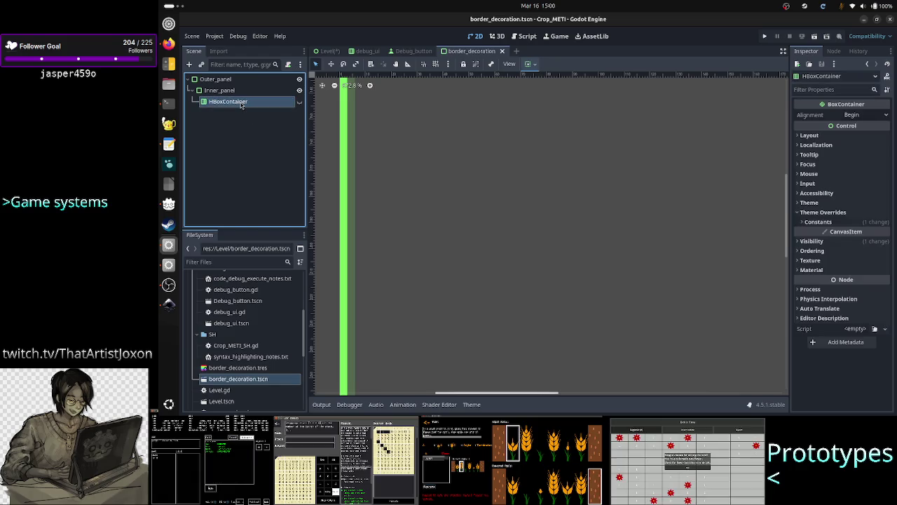
key("Delete")
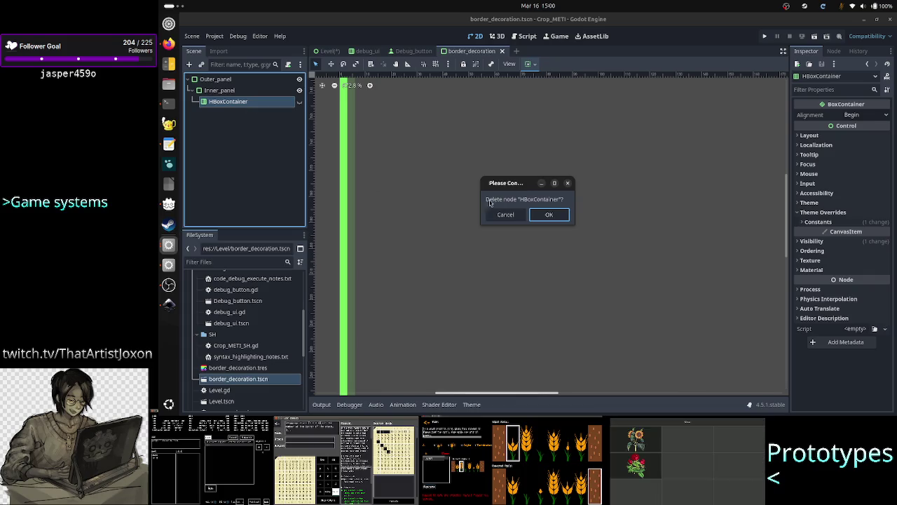
left_click(506, 214)
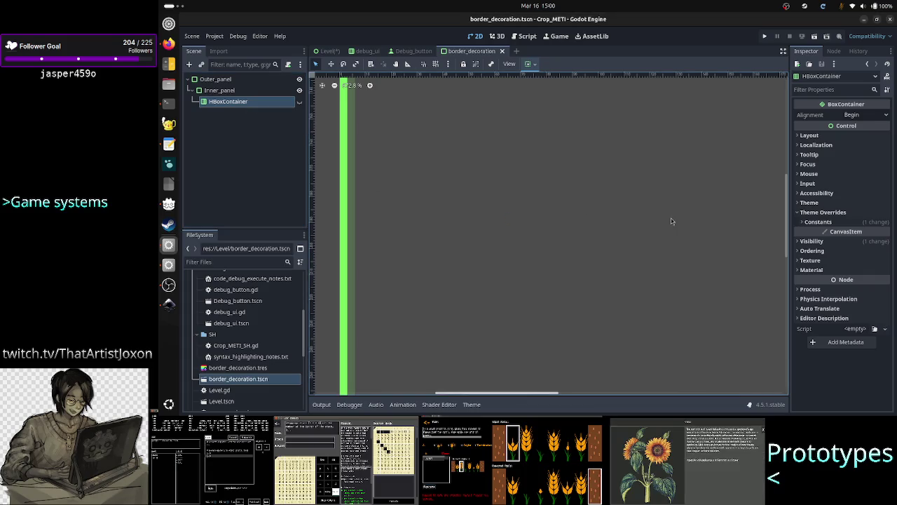
left_click(819, 221)
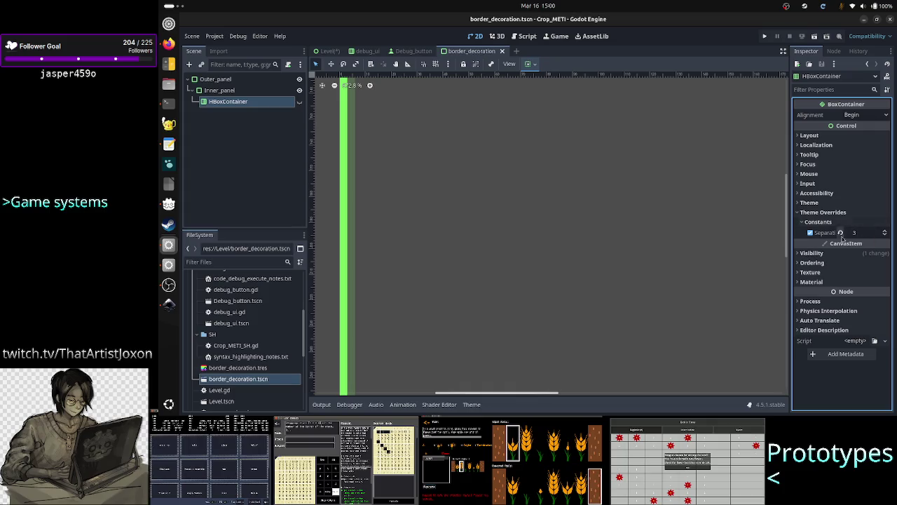
left_click(837, 136)
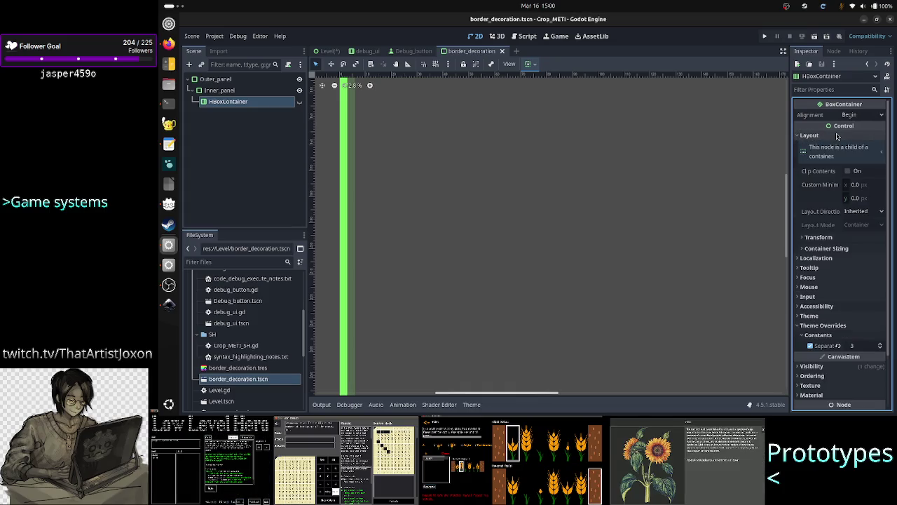
left_click(844, 249)
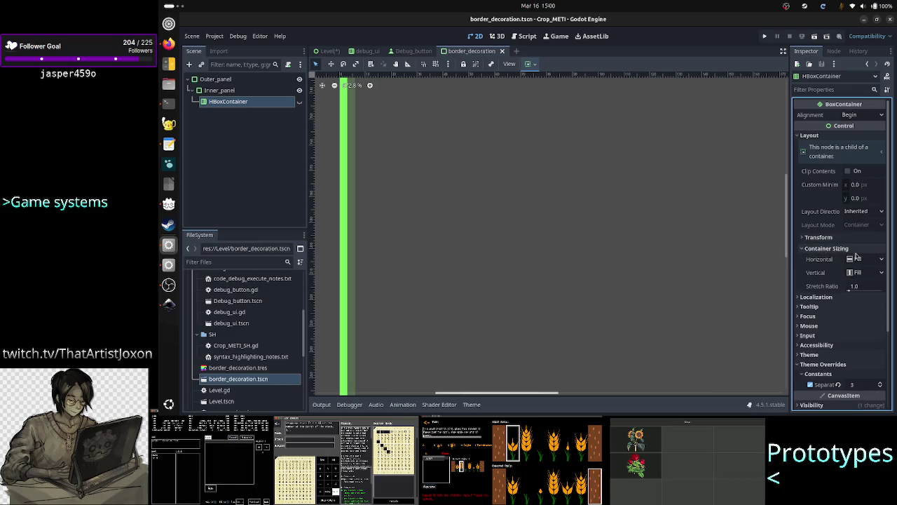
Delete the HBoxContainer from Inner_panel and confirm the prompt
right_click(262, 107)
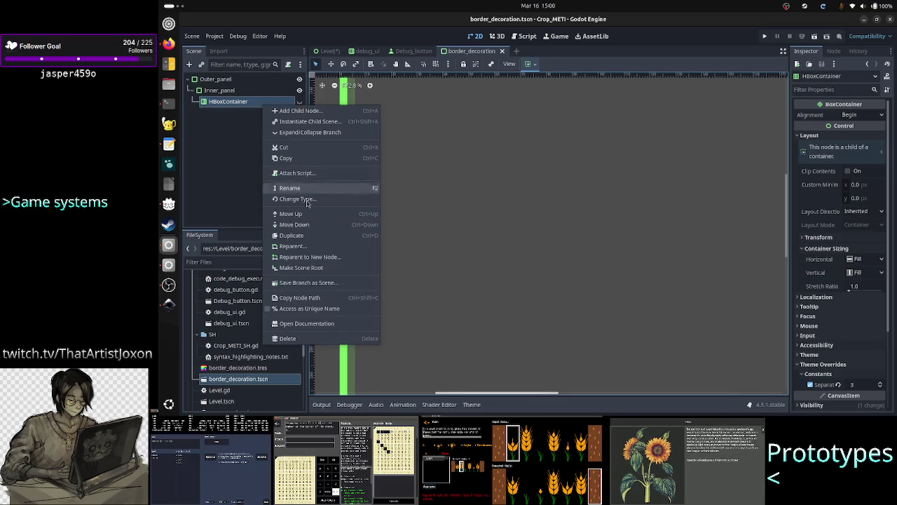
left_click(307, 339)
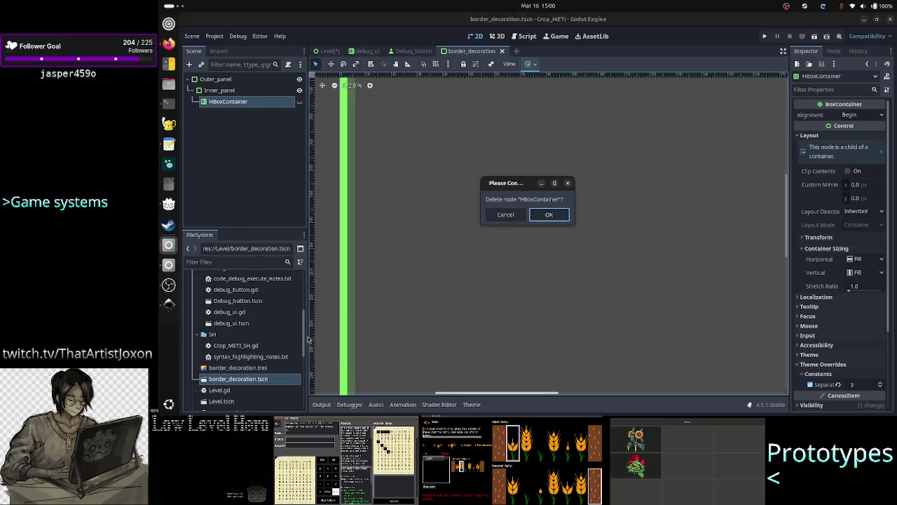
left_click(565, 217)
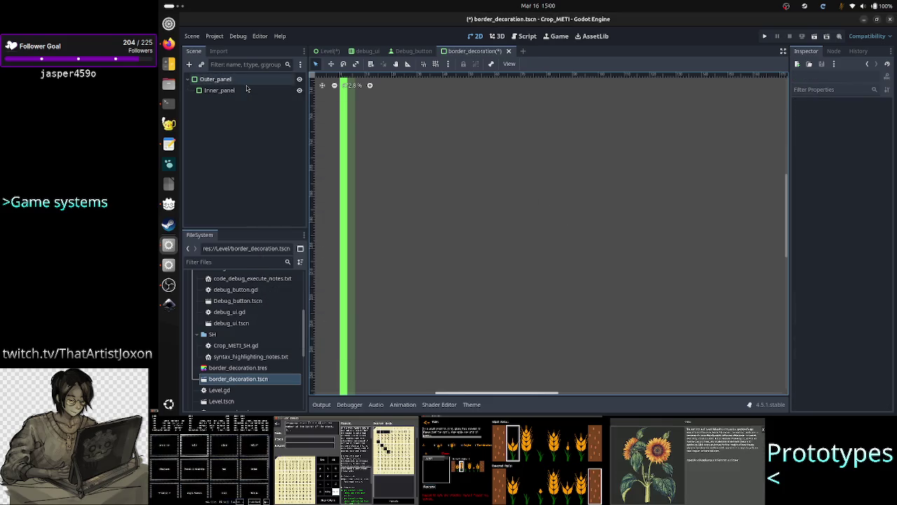
Add a Control child node under Inner_panel by searching 'control'
left_click(225, 91)
left_click(188, 64)
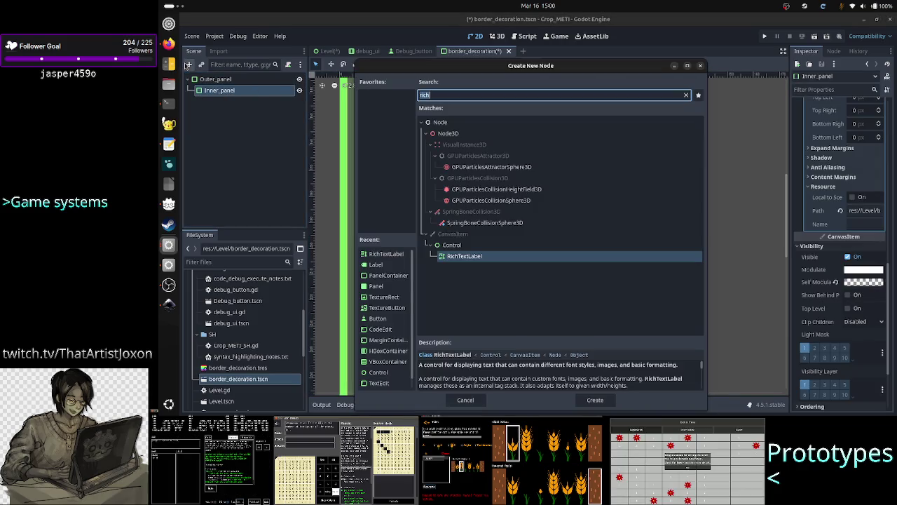
type("control")
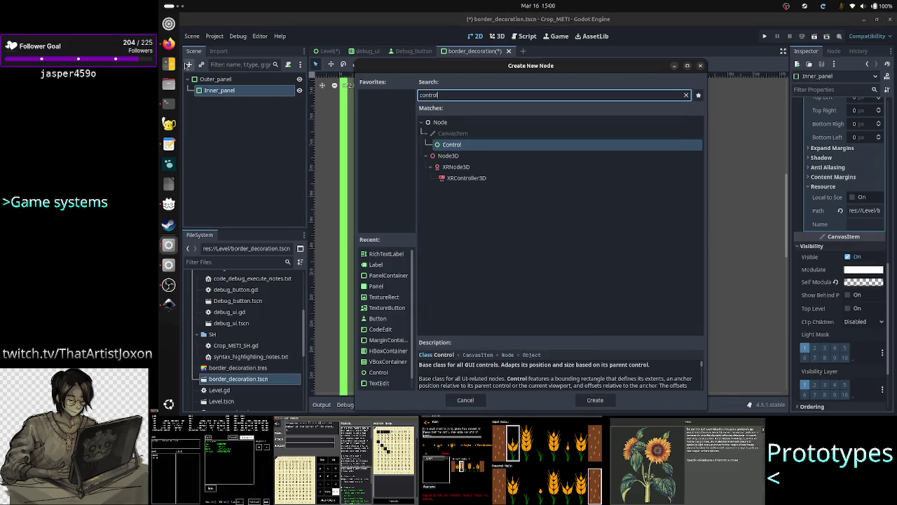
key("Return")
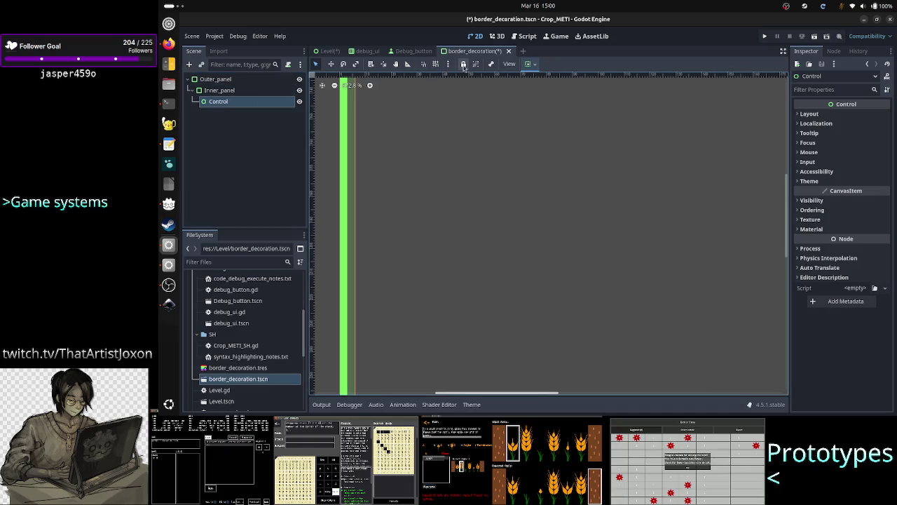
Set the new Control's container sizing to fill, then save the border_decoration scene
left_click(534, 65)
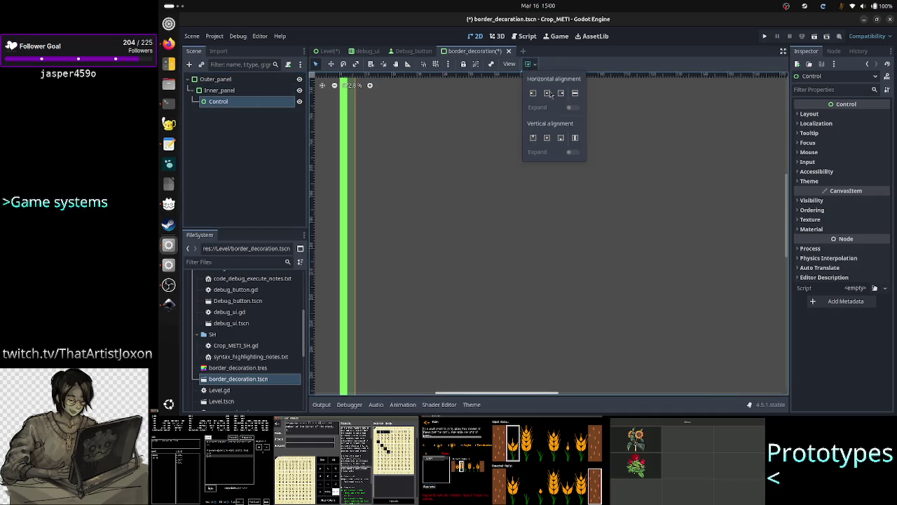
left_click(250, 104)
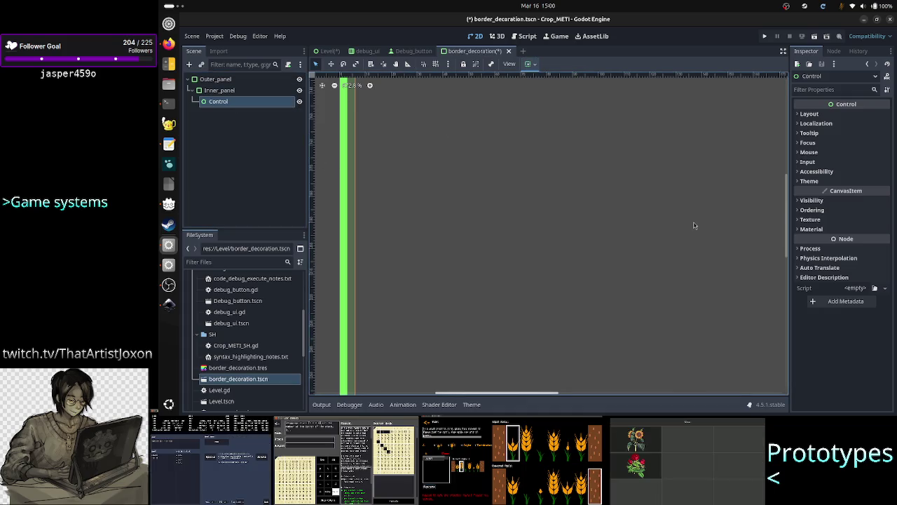
left_click(837, 123)
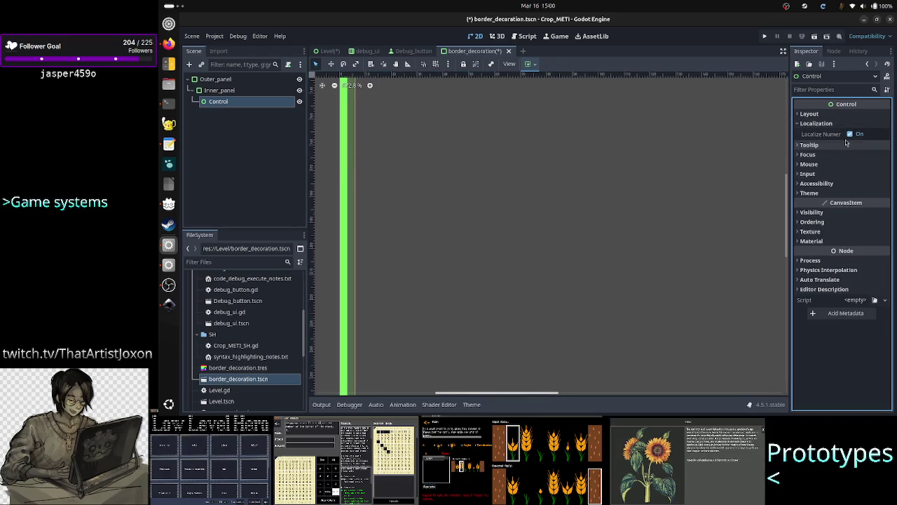
left_click(820, 123)
left_click(810, 113)
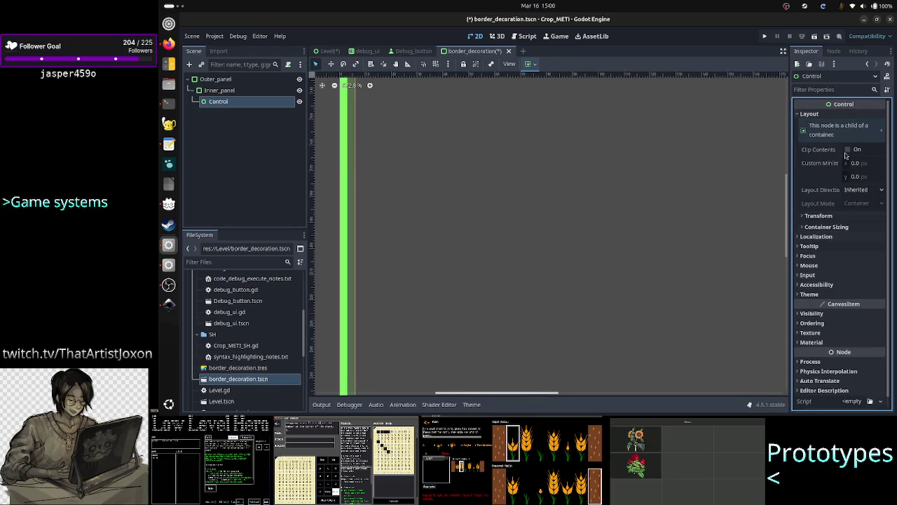
left_click(831, 227)
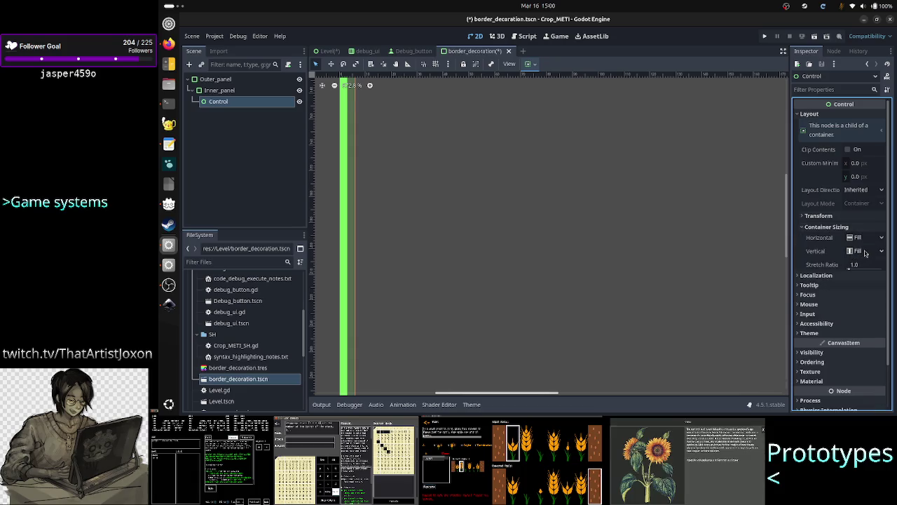
scroll(653, 219, "left", 5)
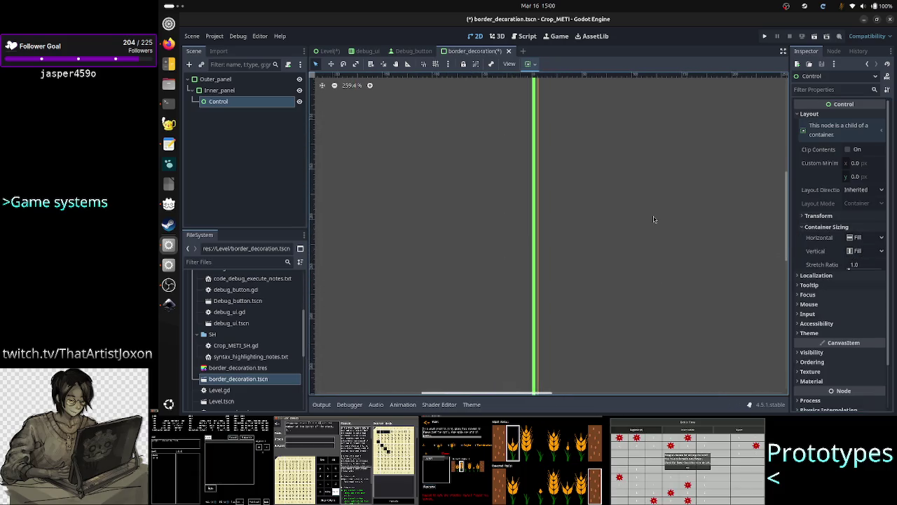
scroll(654, 219, "down", 3)
left_click_drag(469, 395, 557, 395)
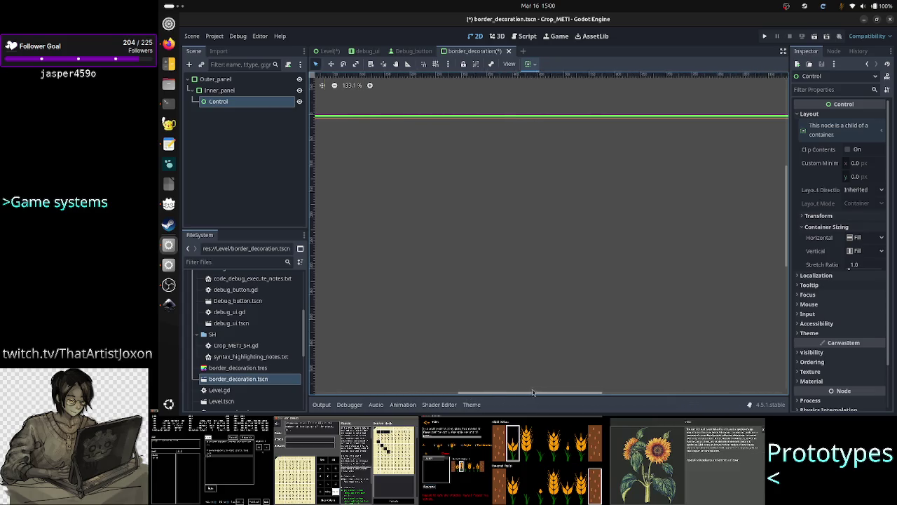
scroll(512, 269, "down", 4)
scroll(512, 269, "up", 2)
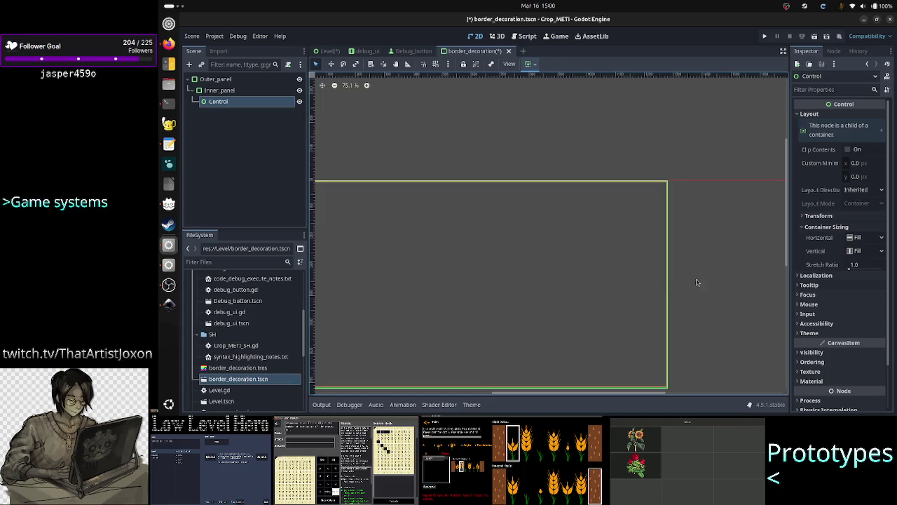
left_click(260, 149)
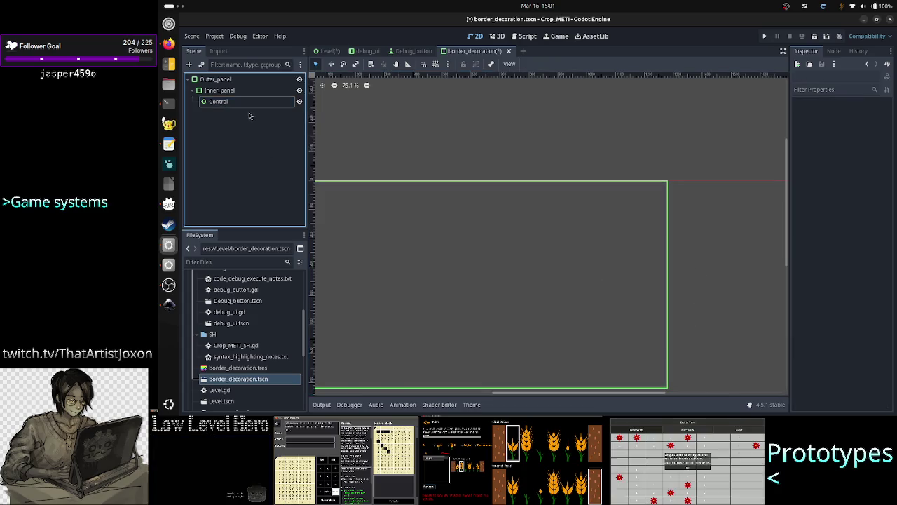
key("ctrl+s")
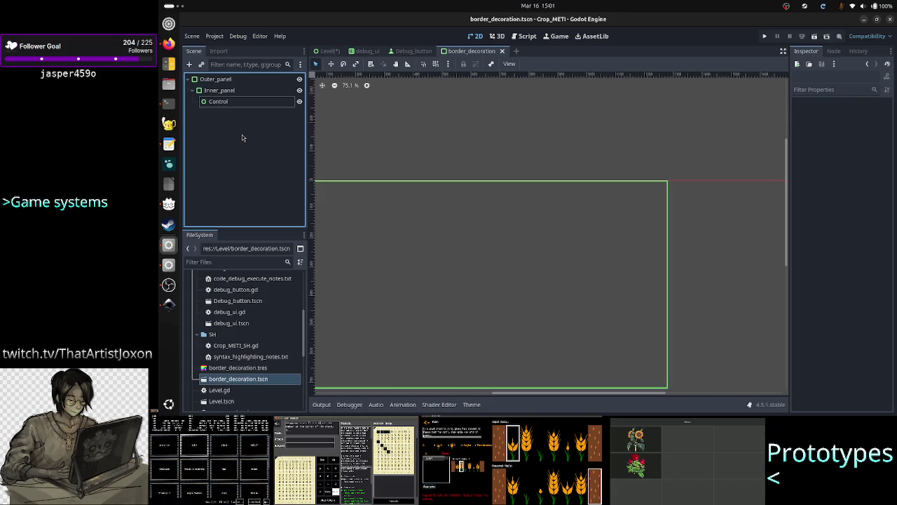
In the Level scene, toggle the RichTextLabel until 'Level' shows, then return to border_decoration
left_click(326, 50)
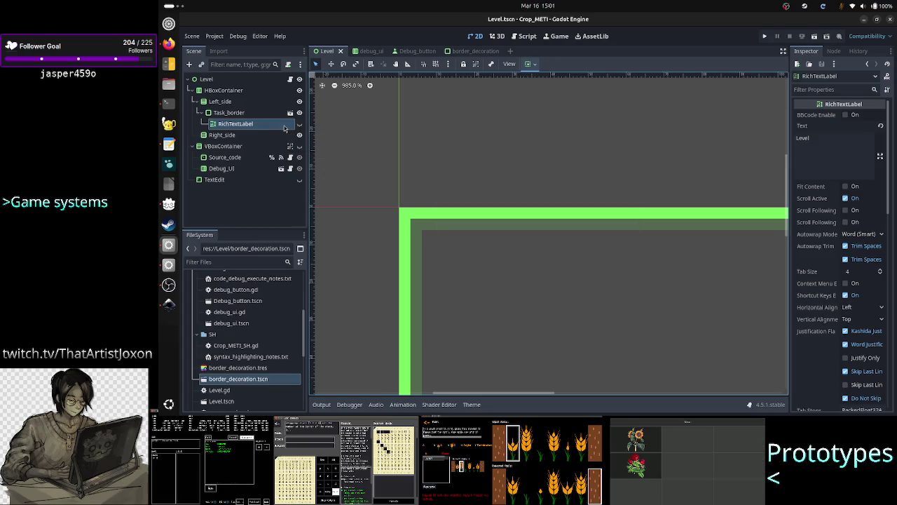
left_click(299, 125)
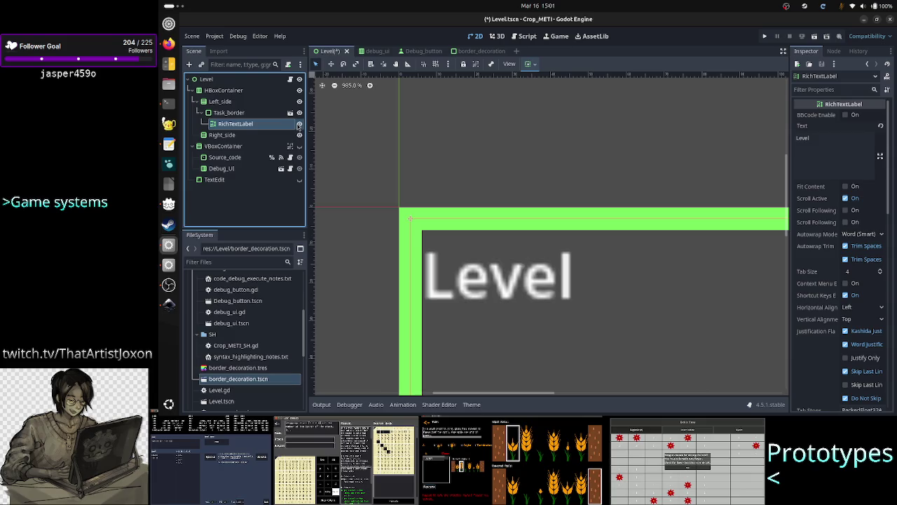
left_click(299, 124)
left_click(299, 124)
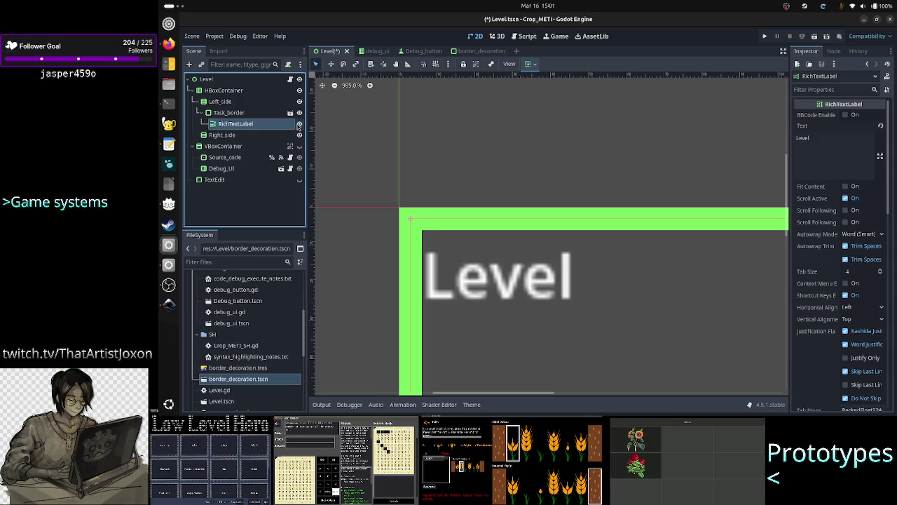
left_click(299, 124)
left_click(299, 124)
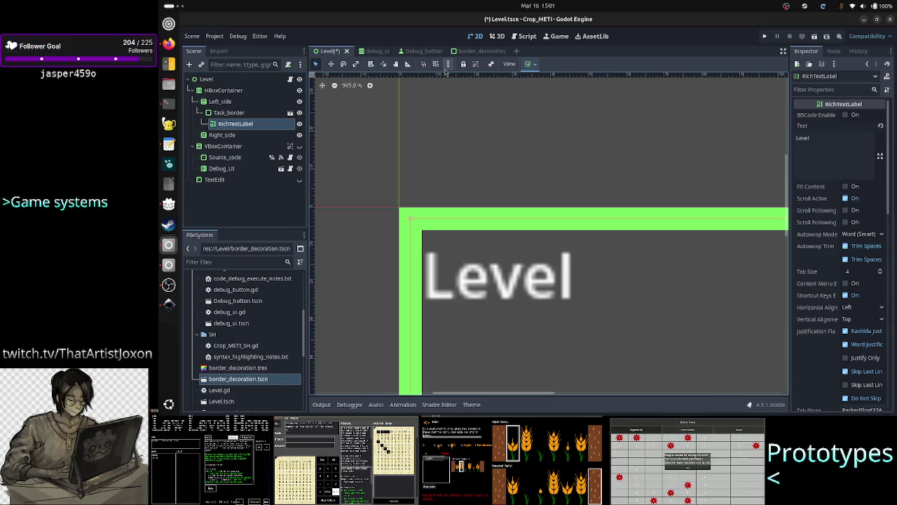
left_click(468, 52)
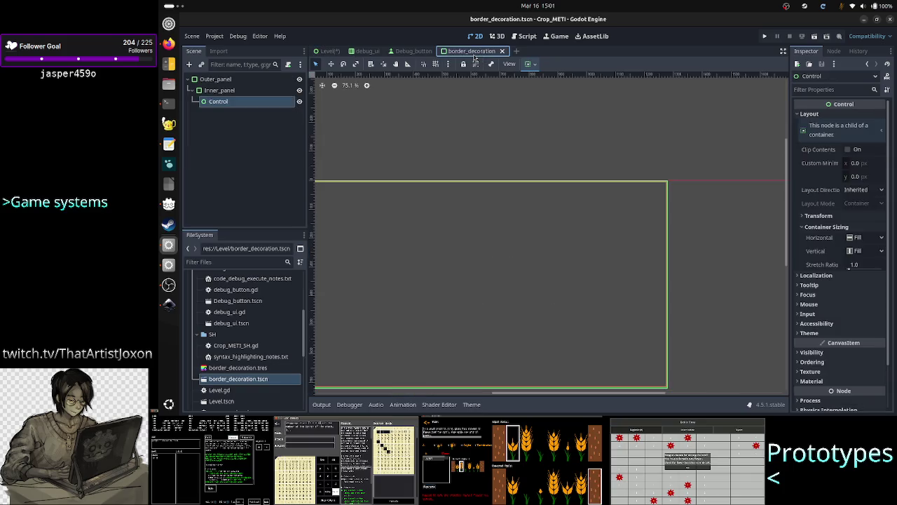
Inspect Outer_panel, the Control node and Inner_panel, then switch to the Level scene
left_click(270, 139)
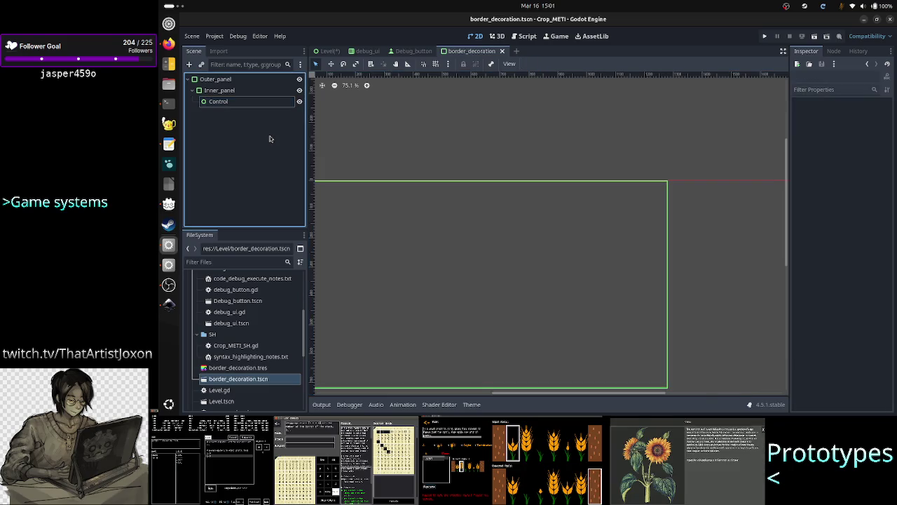
left_click(228, 81)
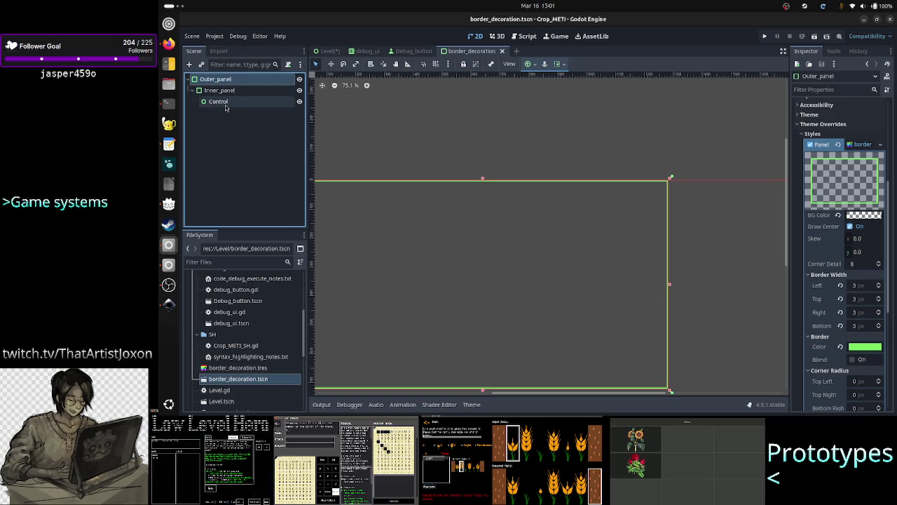
left_click(225, 104)
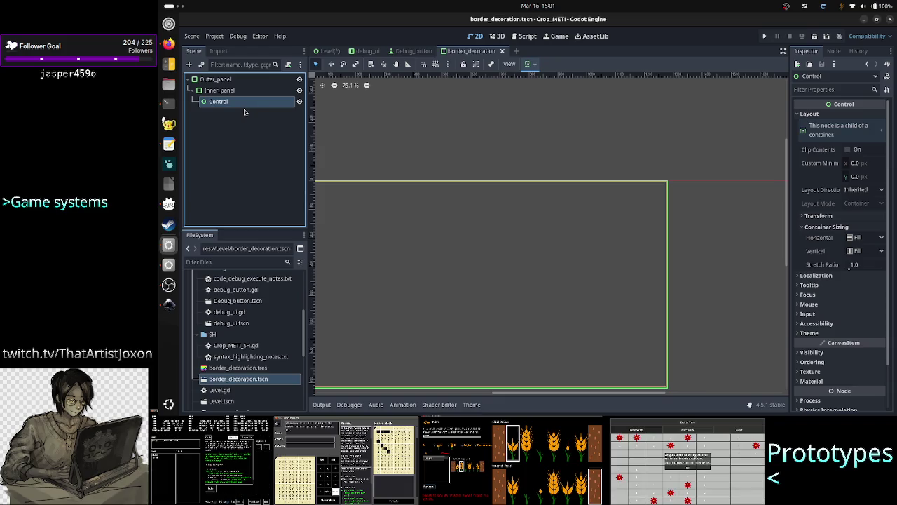
left_click(226, 94)
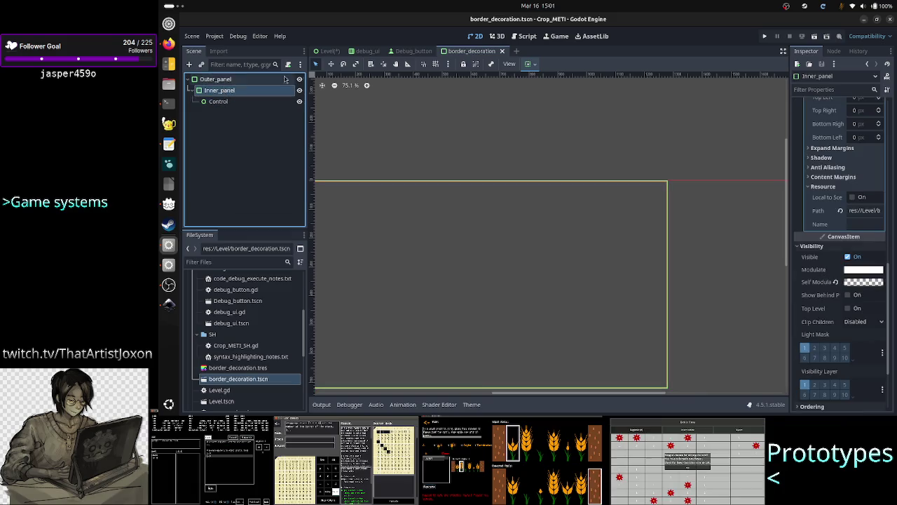
key("ctrl+Tab")
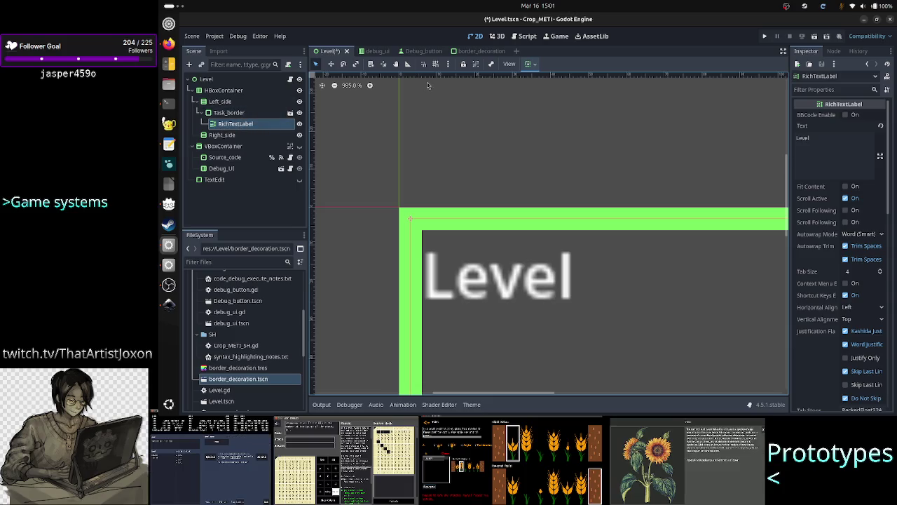
In border_decoration, select the Control under Inner_panel and inspect the panel edges in the viewport
left_click(464, 53)
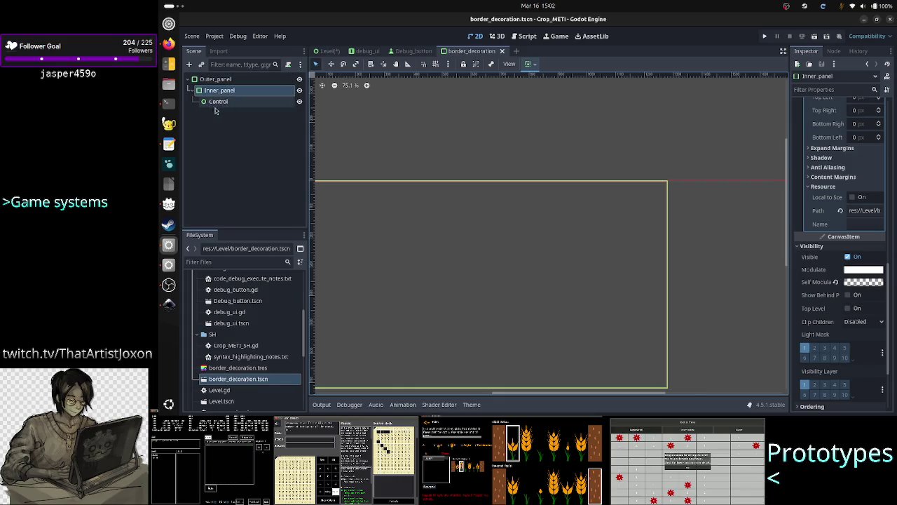
left_click(225, 106)
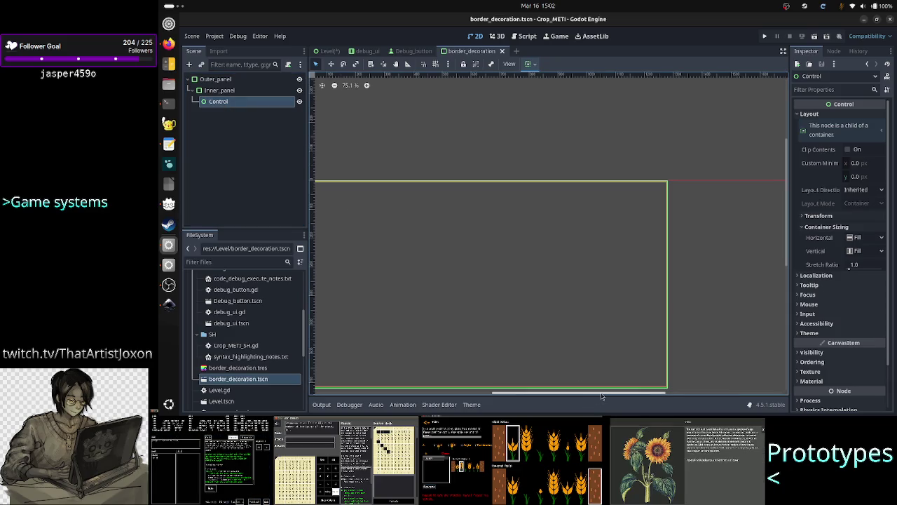
left_click_drag(593, 393, 555, 395)
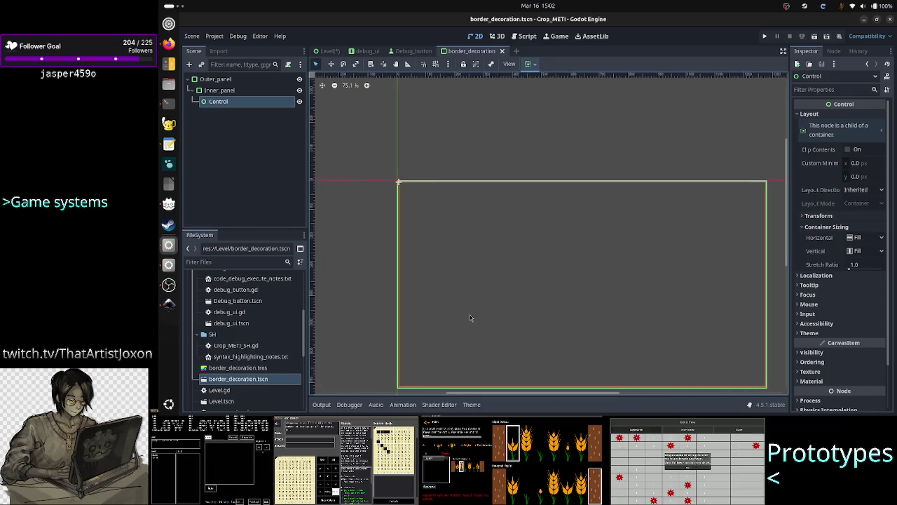
scroll(427, 236, "up", 4)
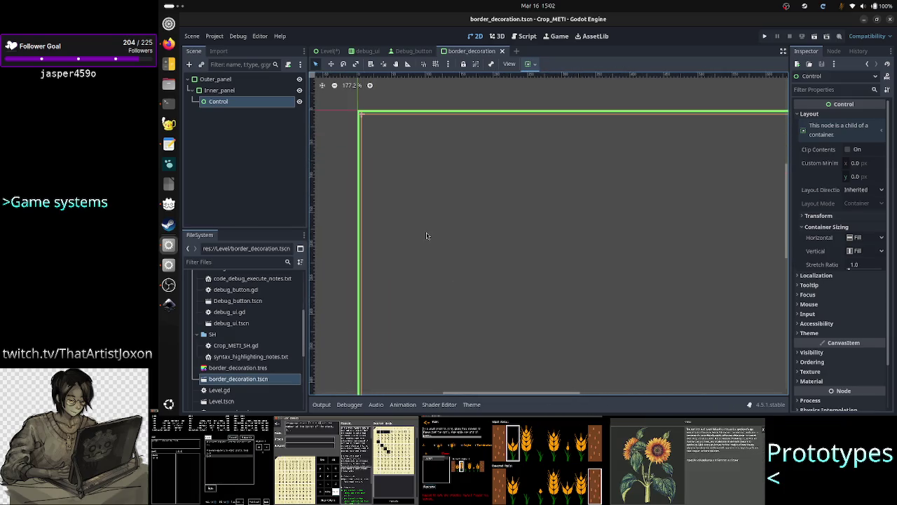
scroll(427, 236, "up", 1)
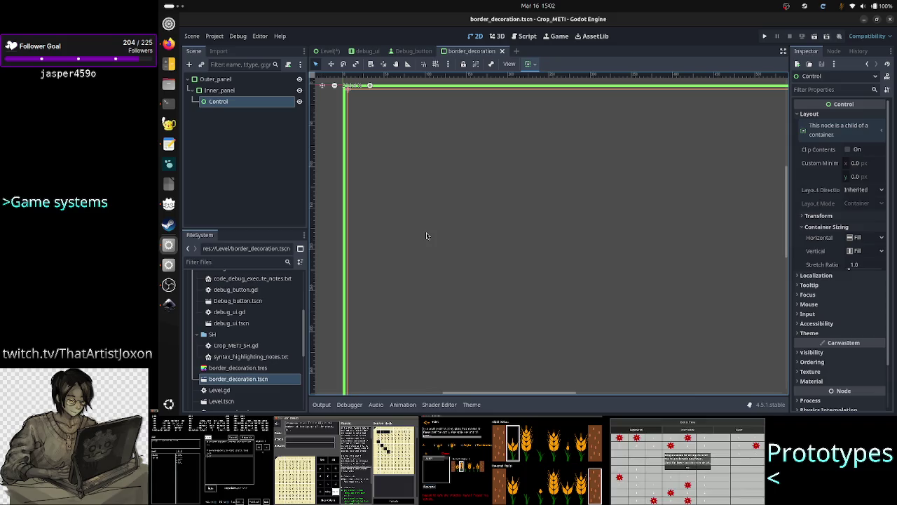
scroll(426, 236, "down", 3)
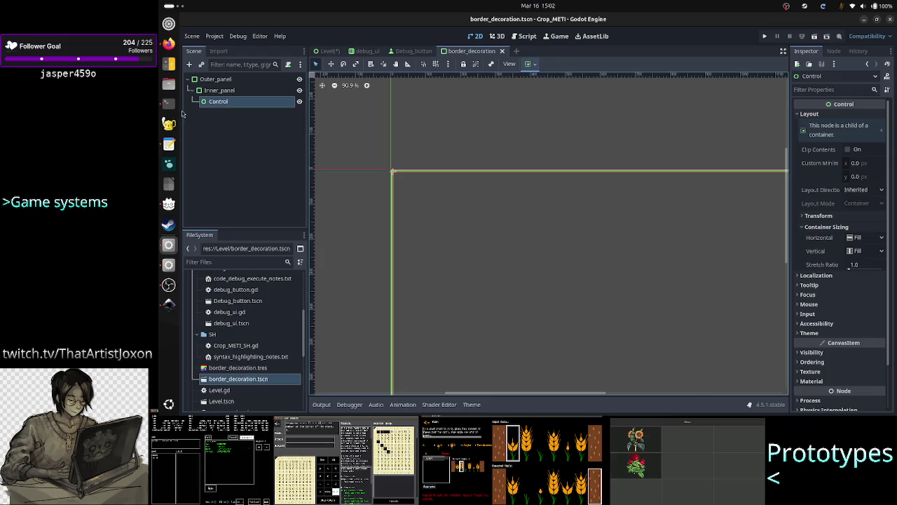
left_click(168, 43)
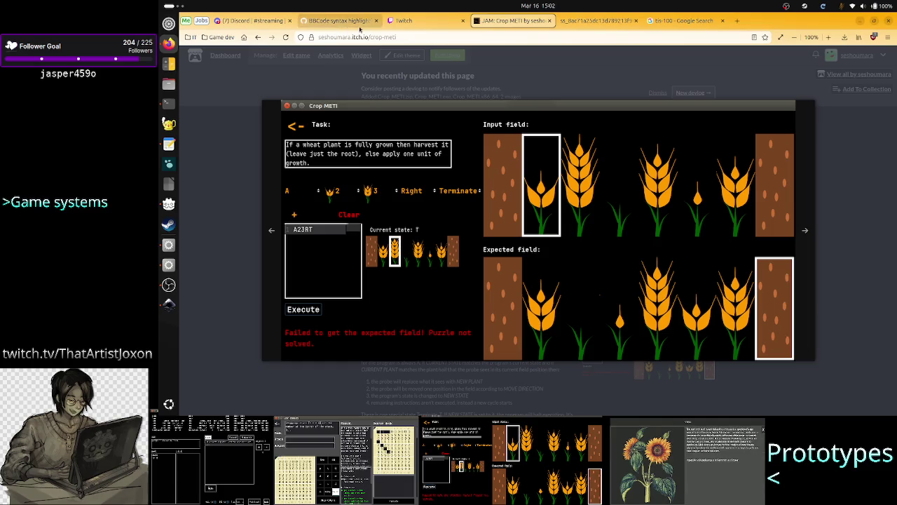
Close the tis-100 image search tab and open ChatGPT from the Game dev bookmarks
left_click(420, 27)
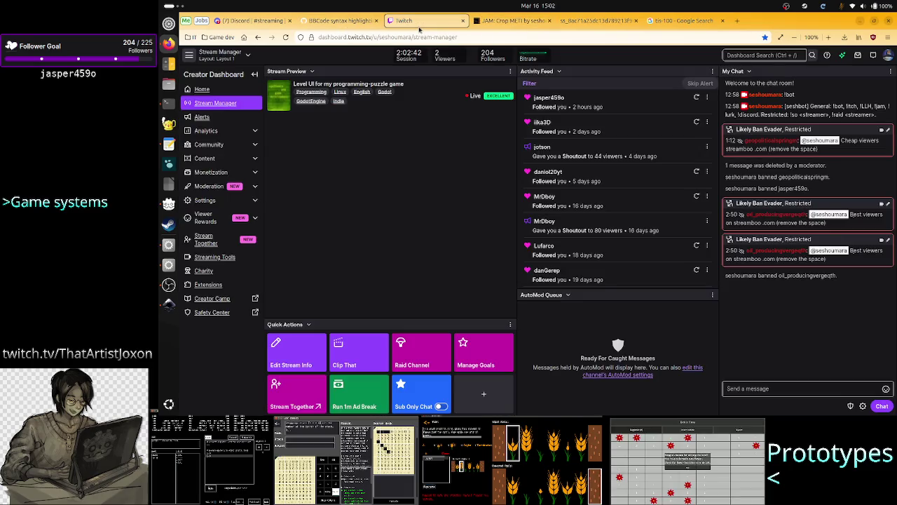
left_click(681, 21)
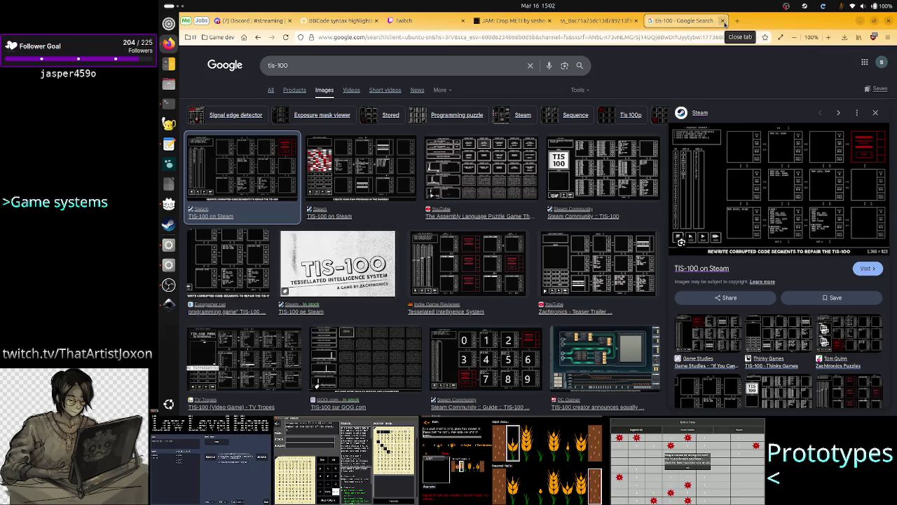
left_click(724, 21)
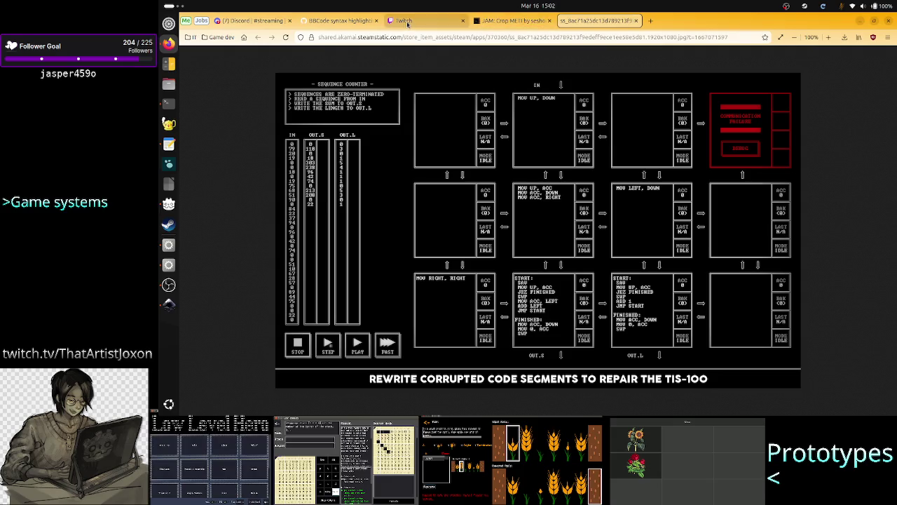
left_click(652, 20)
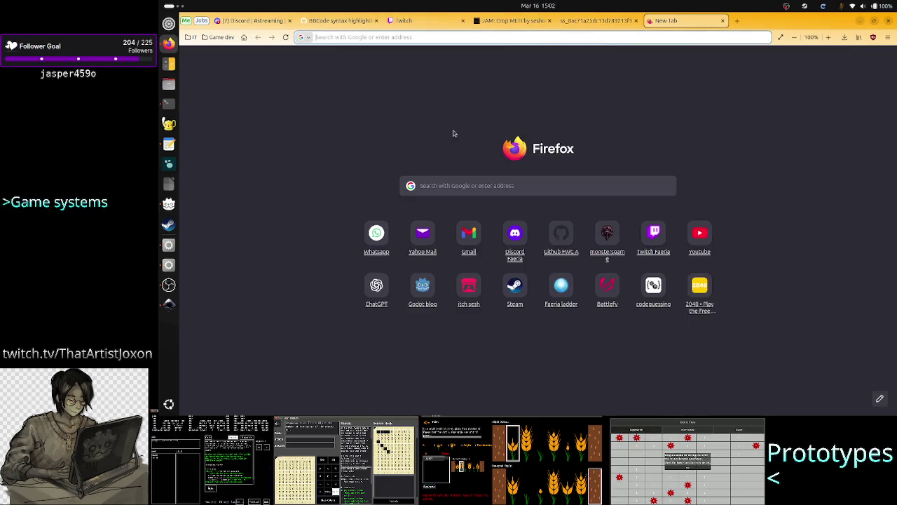
left_click(188, 38)
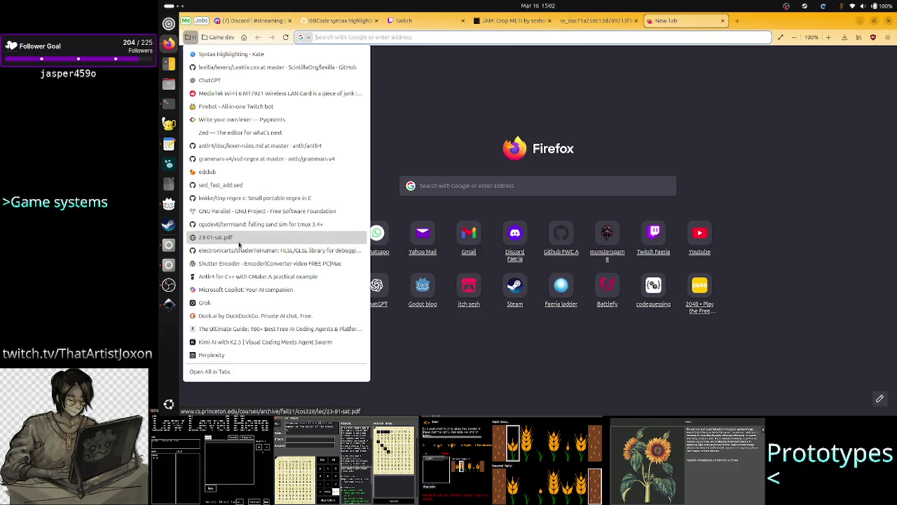
left_click(236, 84)
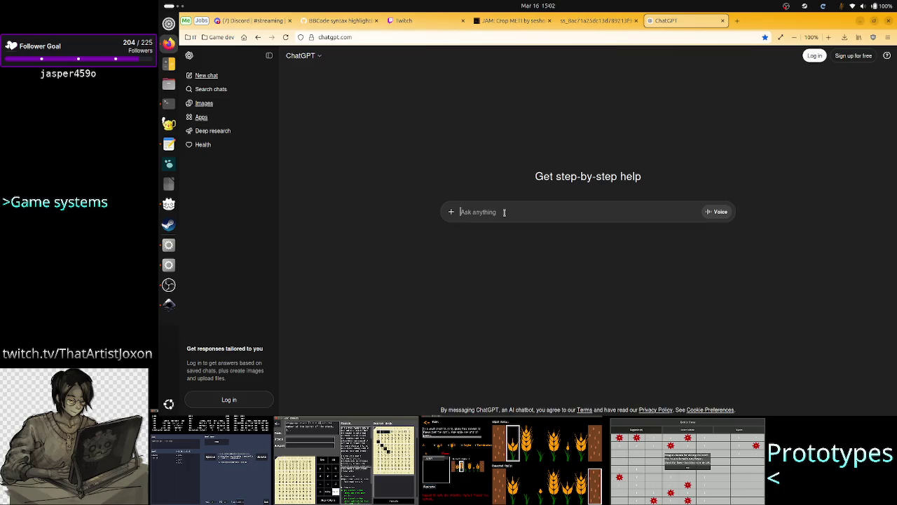
Type 'In Godot I have a scene called Border_decoration, with a panel container root node and another panel container as child.'
type("In Godot")
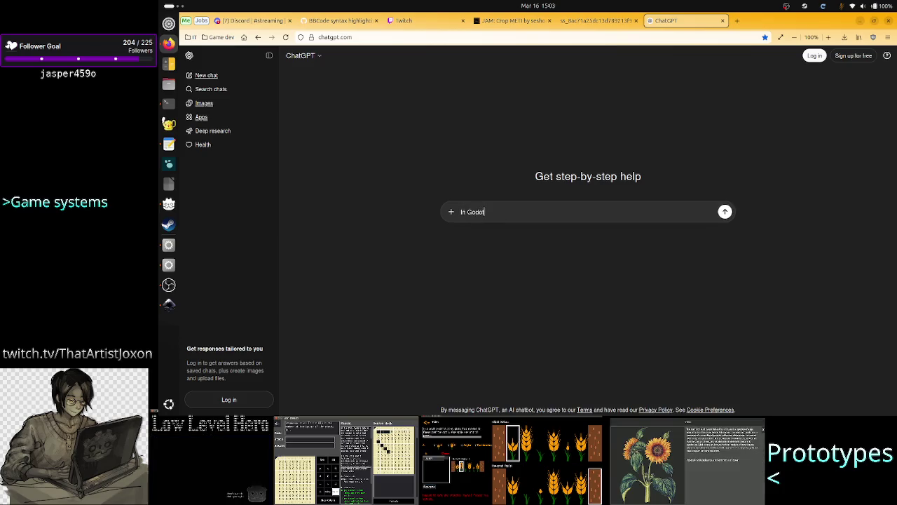
type(" I have a")
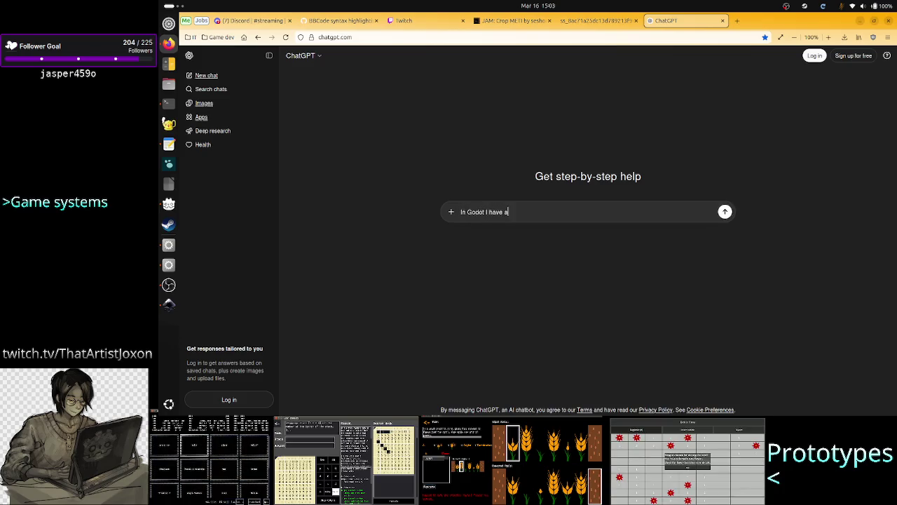
type(" scene called")
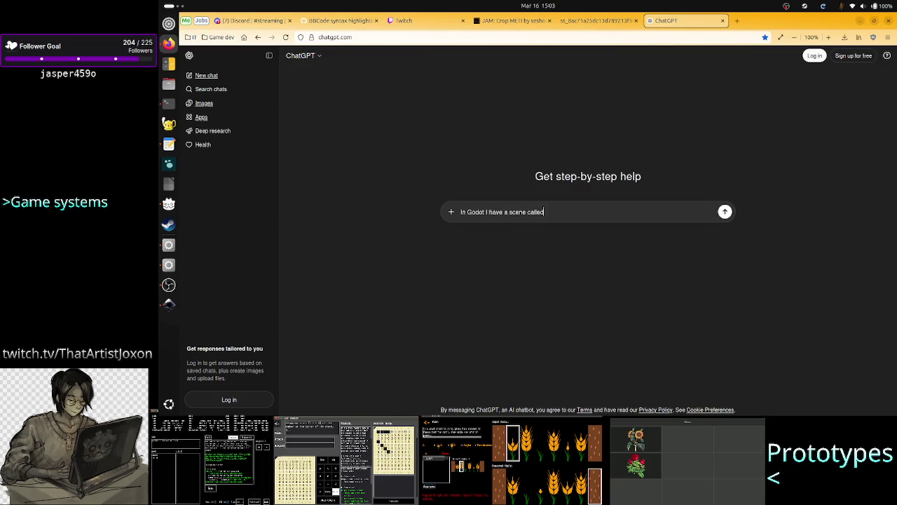
type(" Bo")
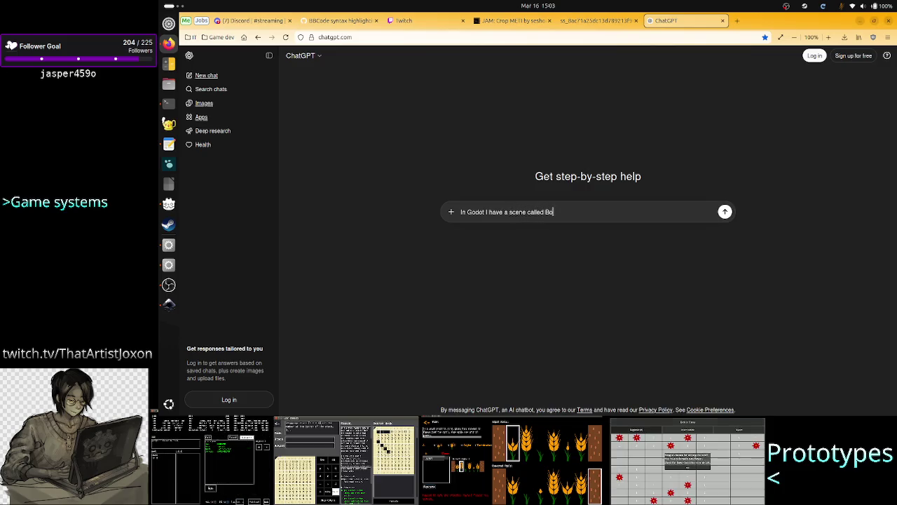
type("r")
type("coration")
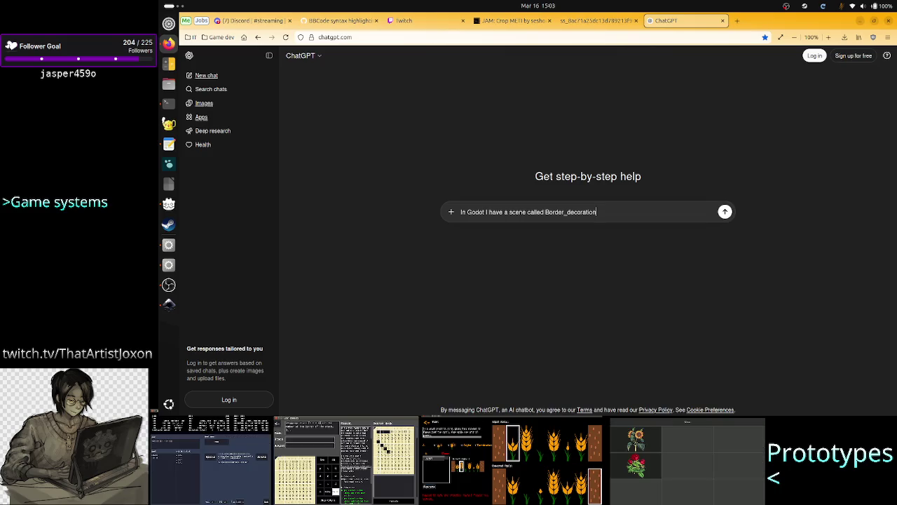
type(", with the fo")
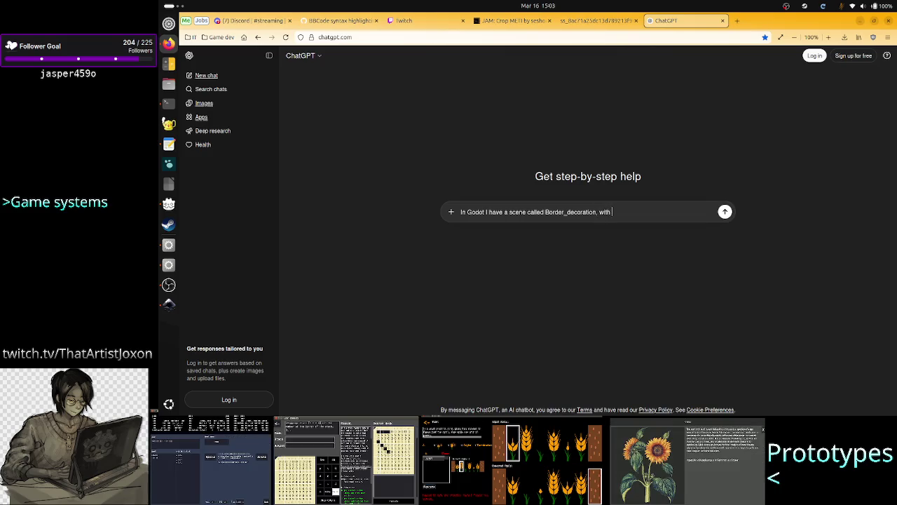
key("BackSpace")
key("BackSpace")
key("BackSpace")
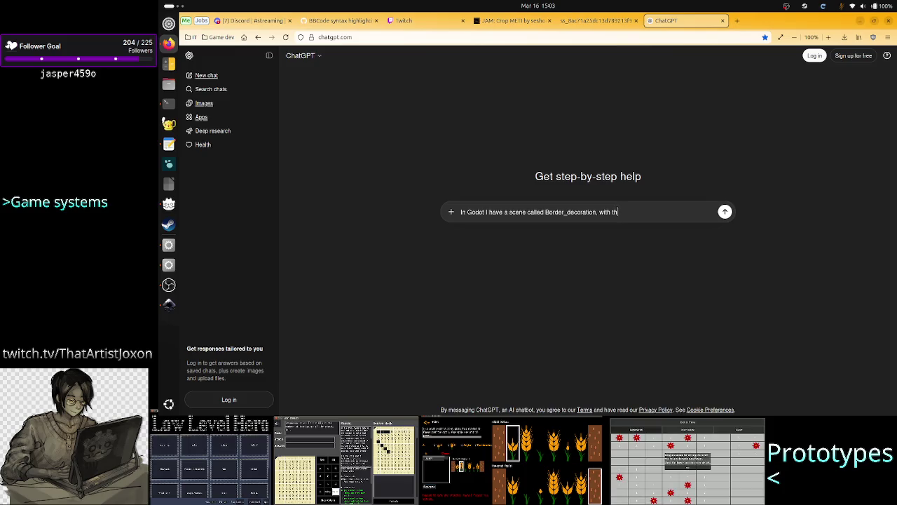
key("alt+Tab")
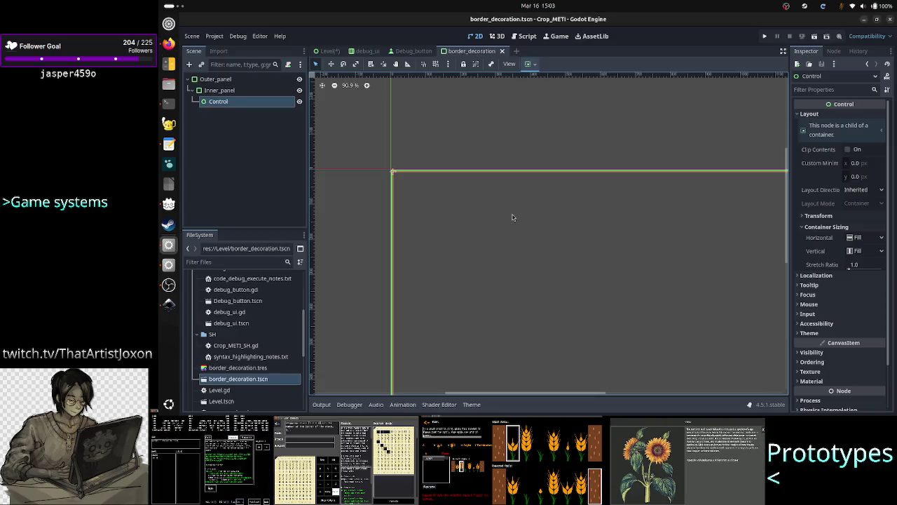
key("alt+Tab")
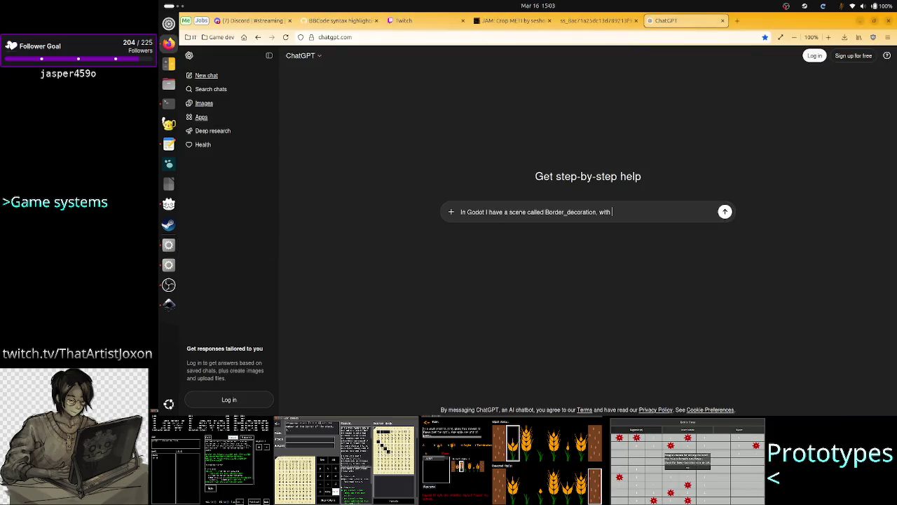
type("panel co")
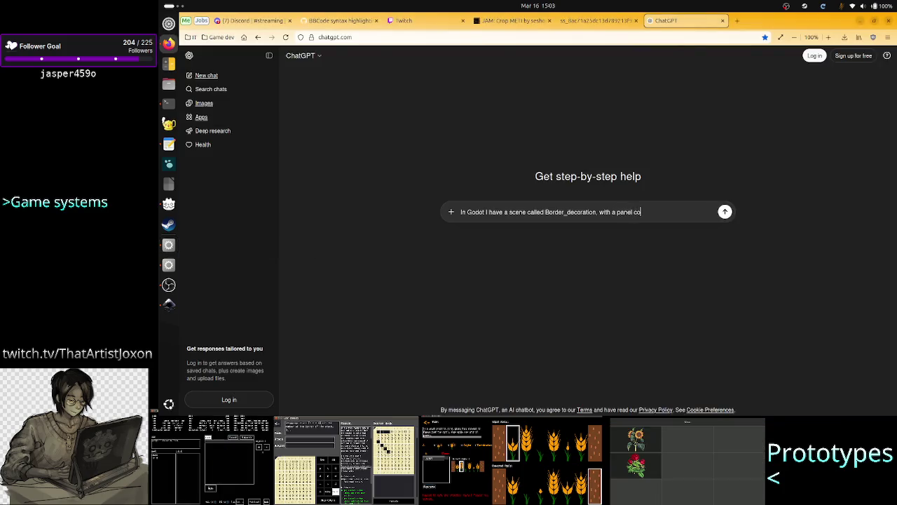
type("ntainer asroot nood ")
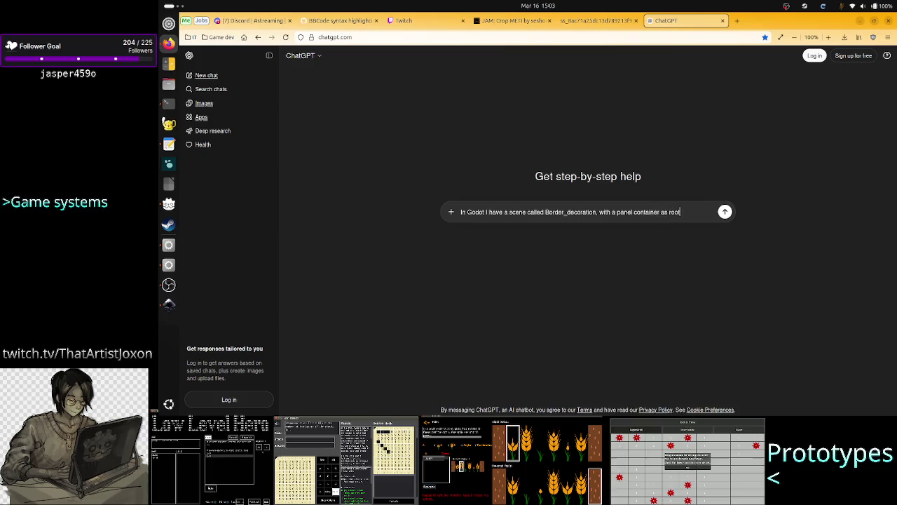
type("a")
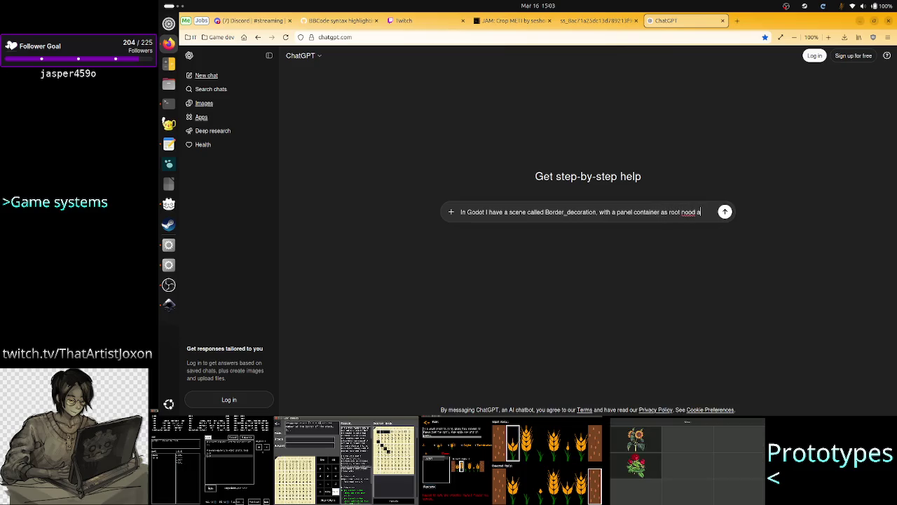
type("e")
key("BackSpace")
type("and another")
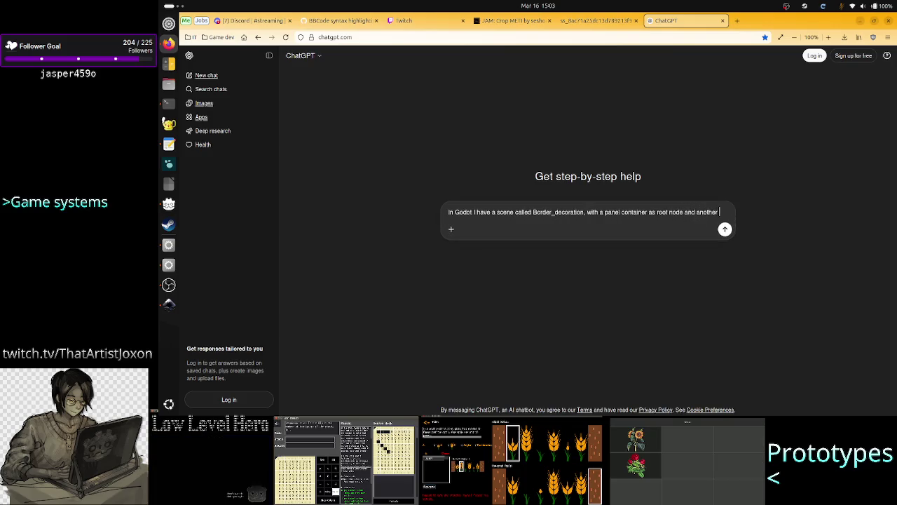
type(" panel cont")
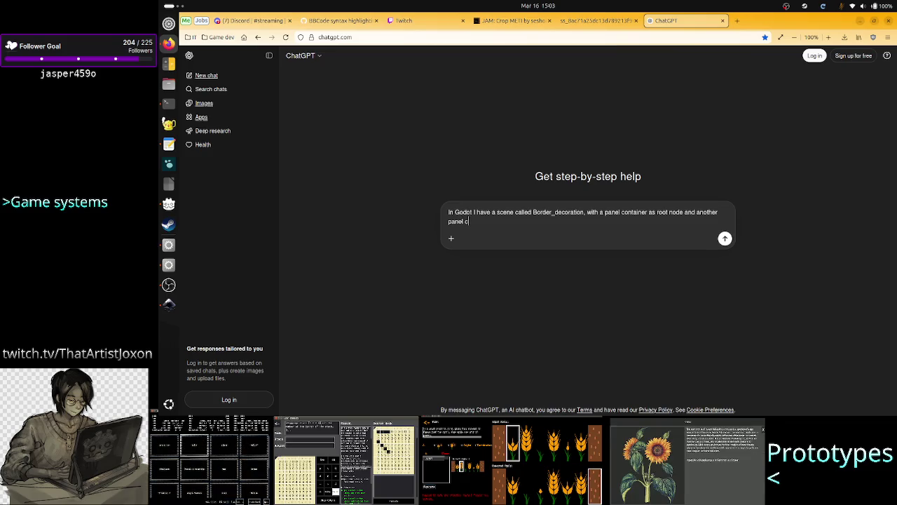
type("ainer as c")
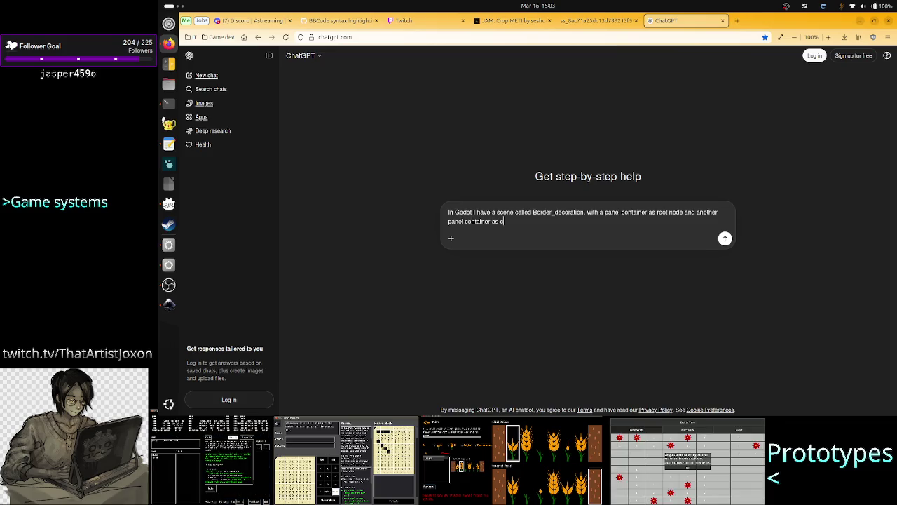
type("hild")
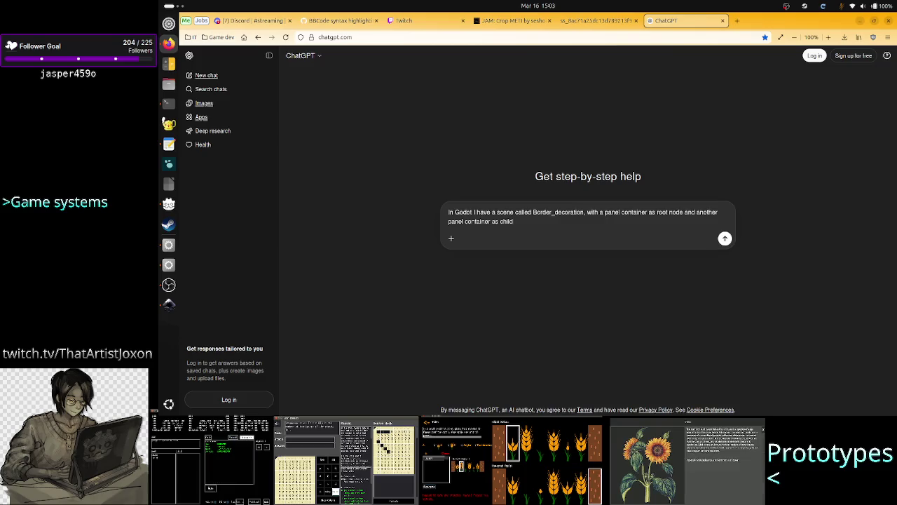
type(". ")
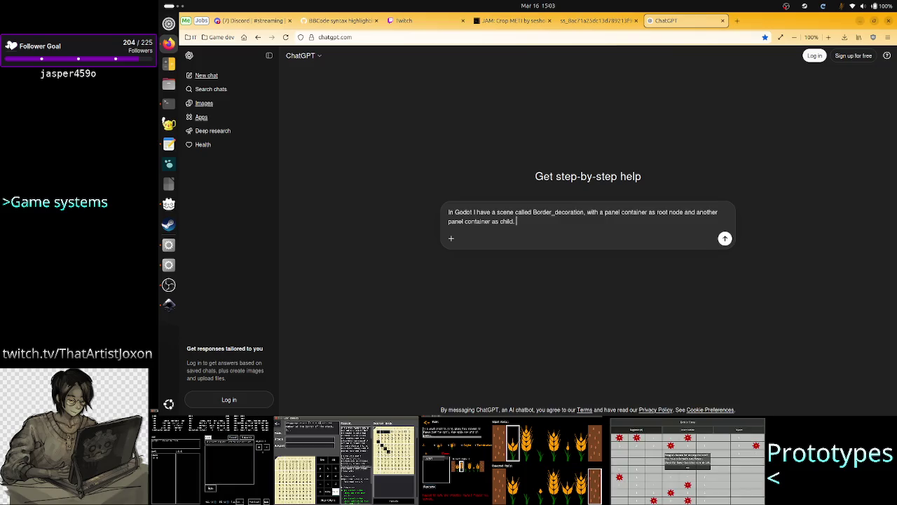
type("Now I")
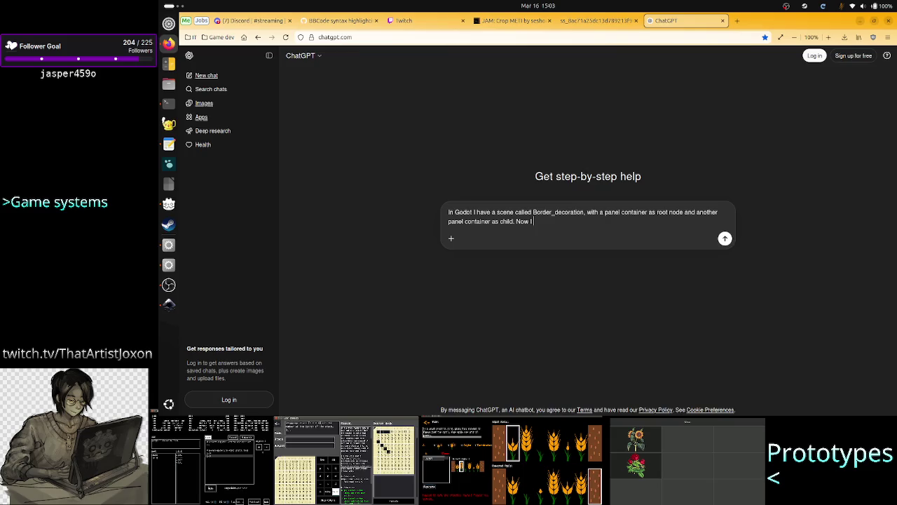
type(" inc")
key("BackSpace")
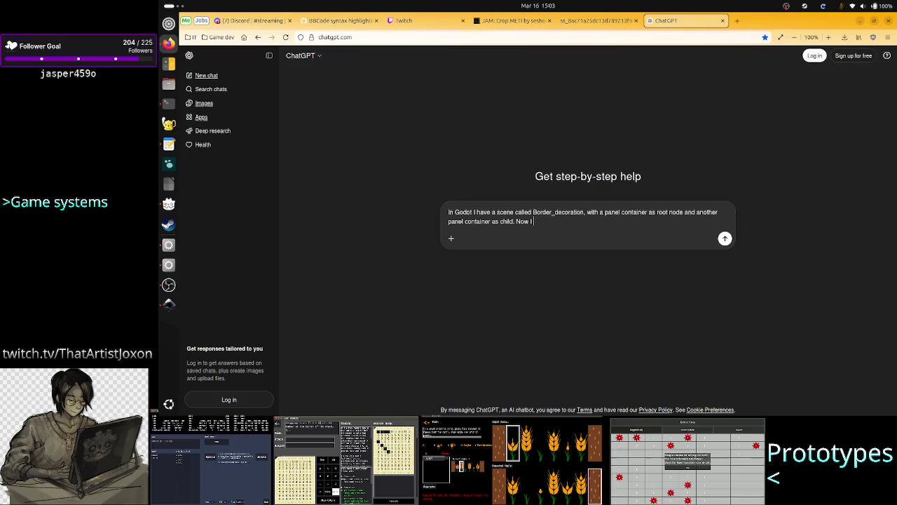
key("alt+Tab")
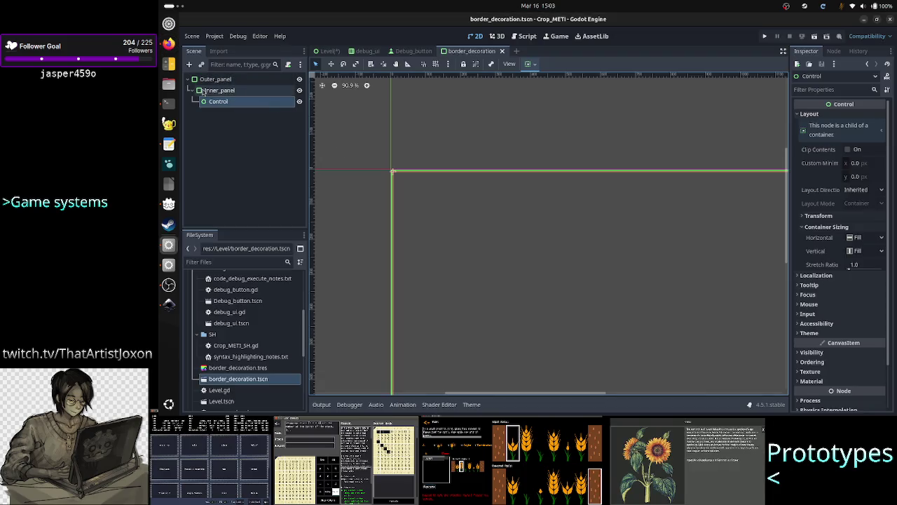
Hide the RichTextLabel's Level text in the Level scene, then go back to the browser
left_click(327, 51)
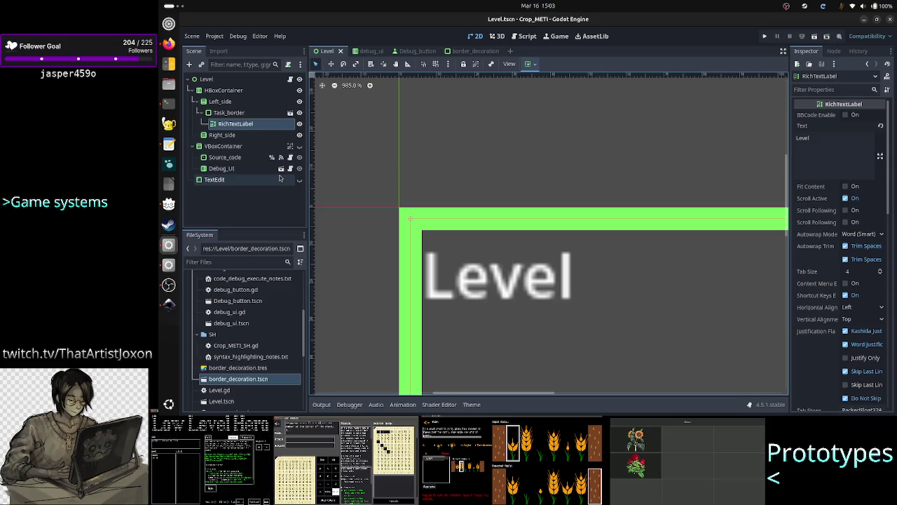
left_click(299, 124)
left_click(299, 125)
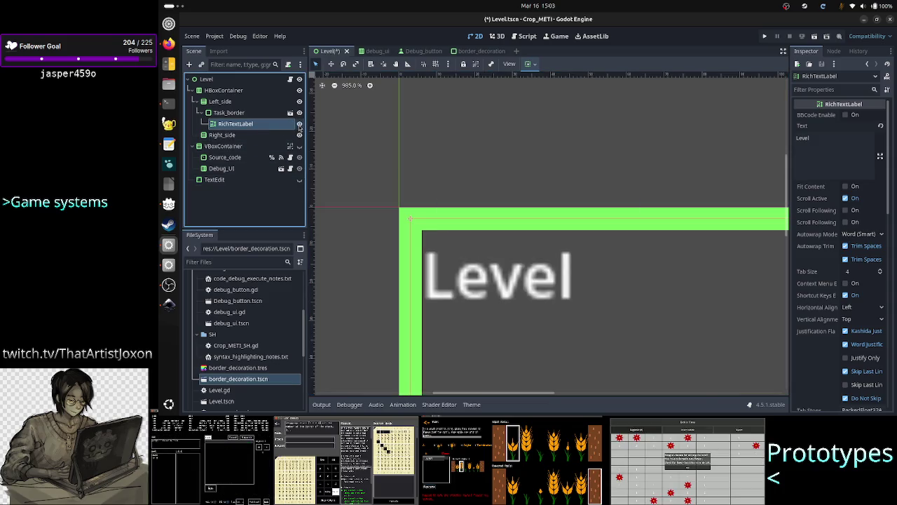
left_click(300, 124)
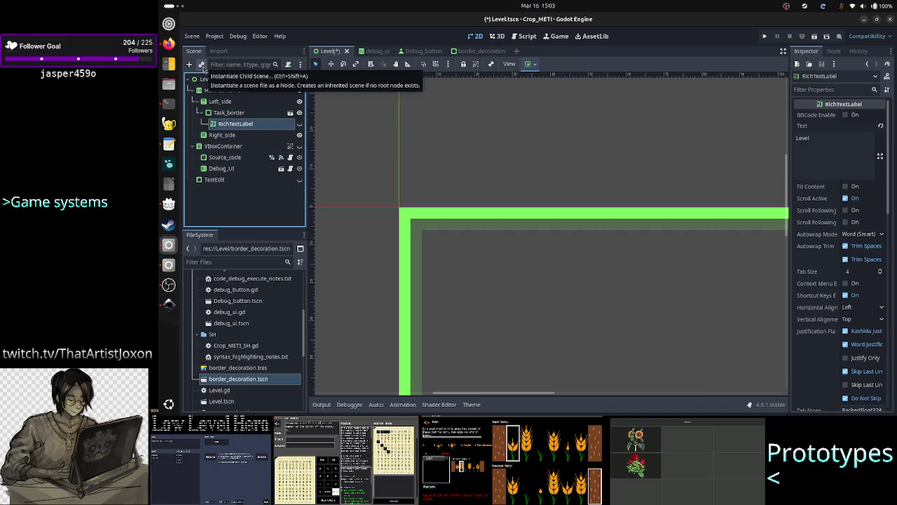
key("alt+Tab")
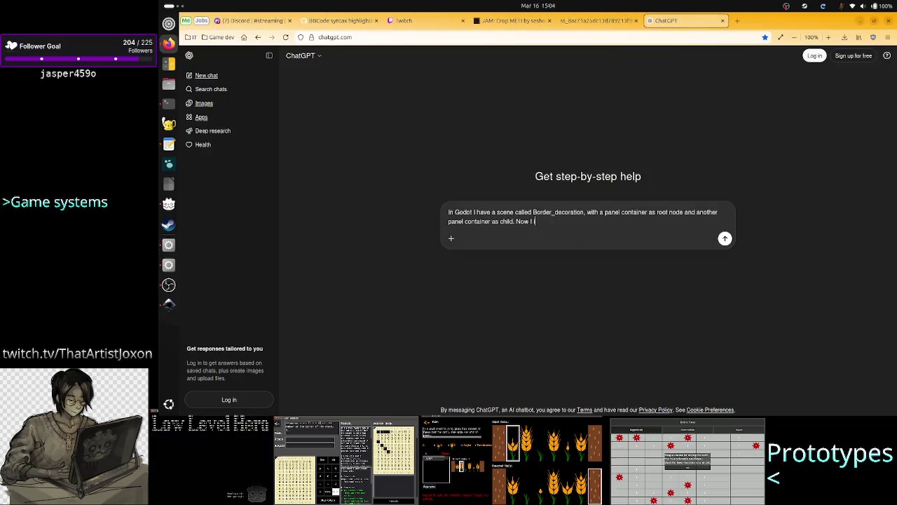
Continue the draft: the Border_decoration instance sits in a Level scene with a RichTextLabel child
type("instance i")
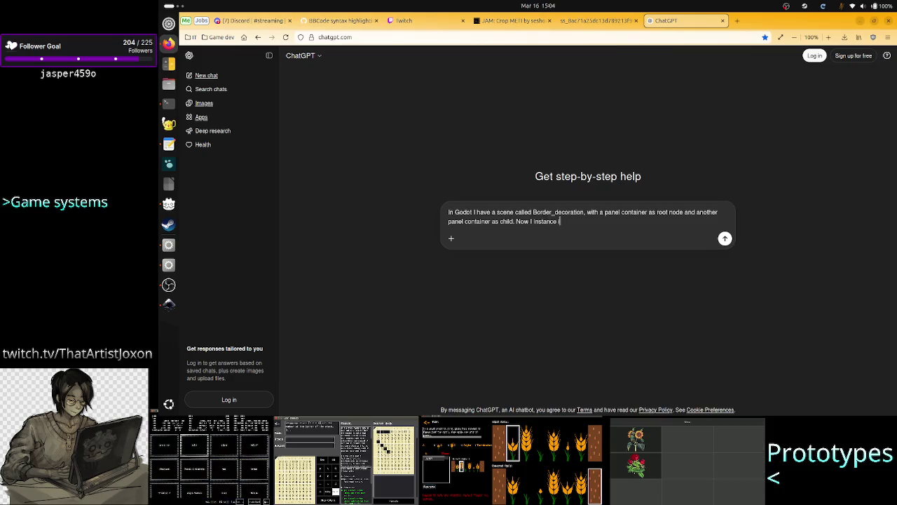
type("t in another")
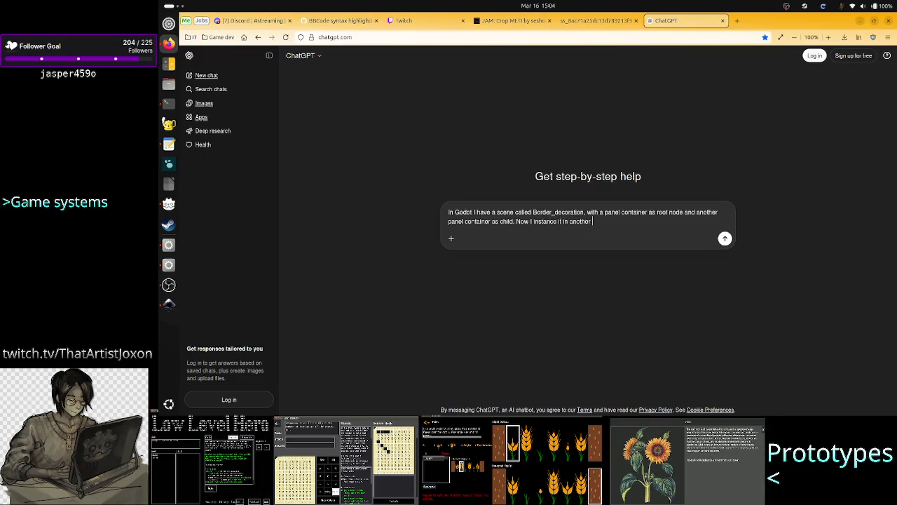
type("scene called ")
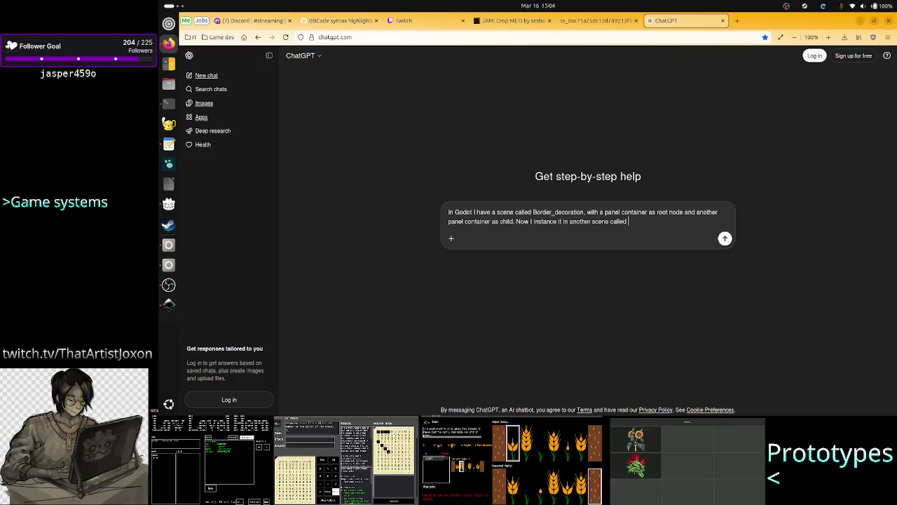
type("Level")
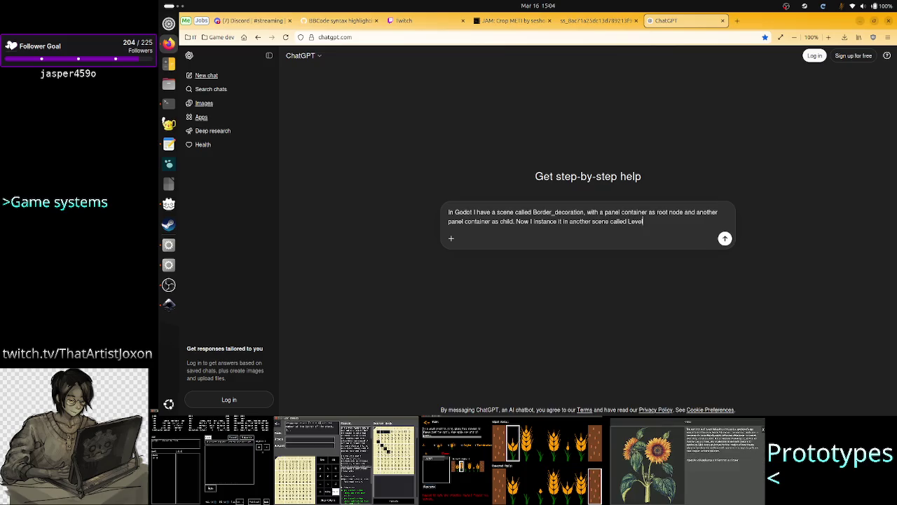
type(" and")
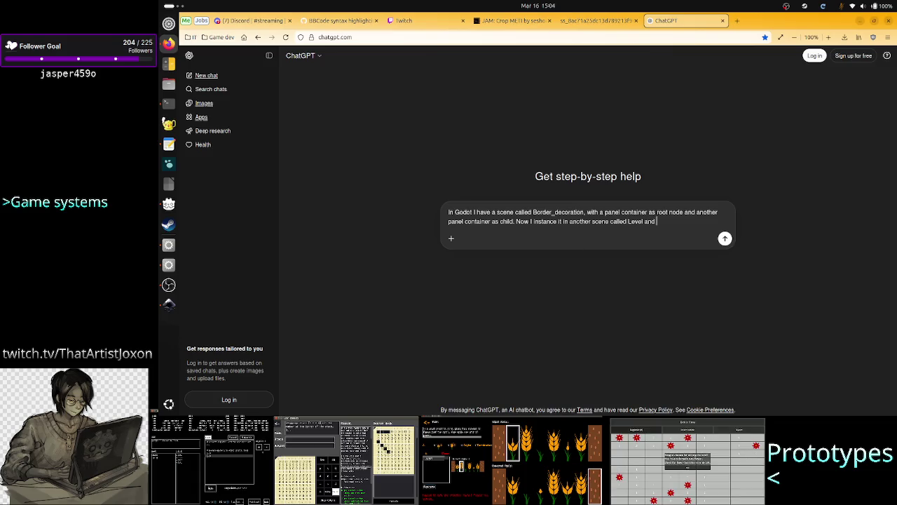
type(" ad add a")
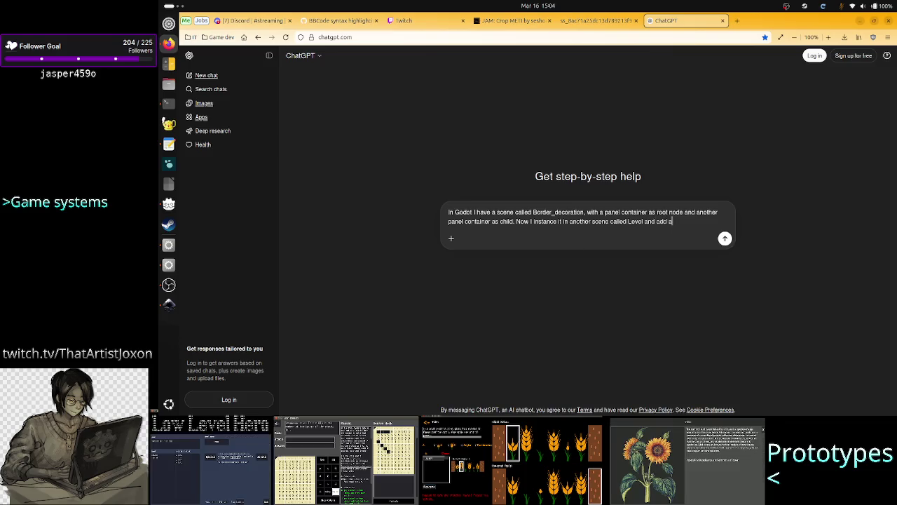
type(" child under")
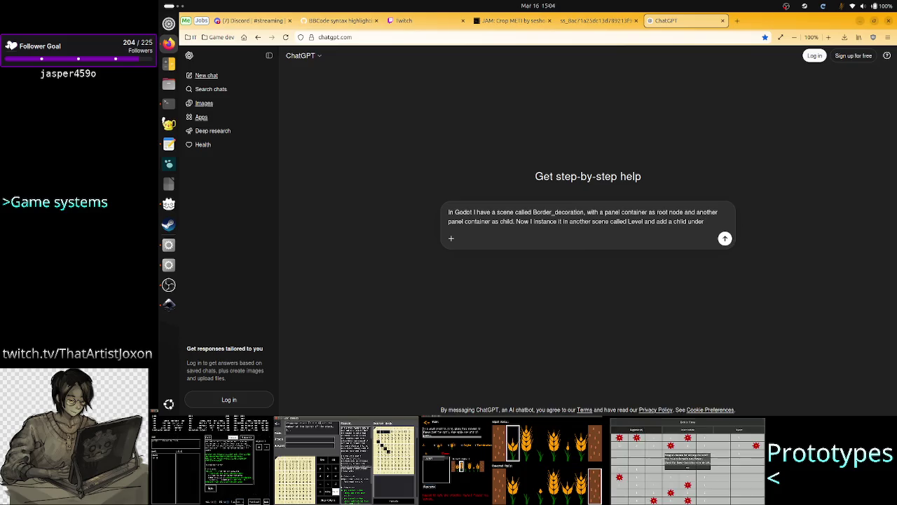
type(" VBorde")
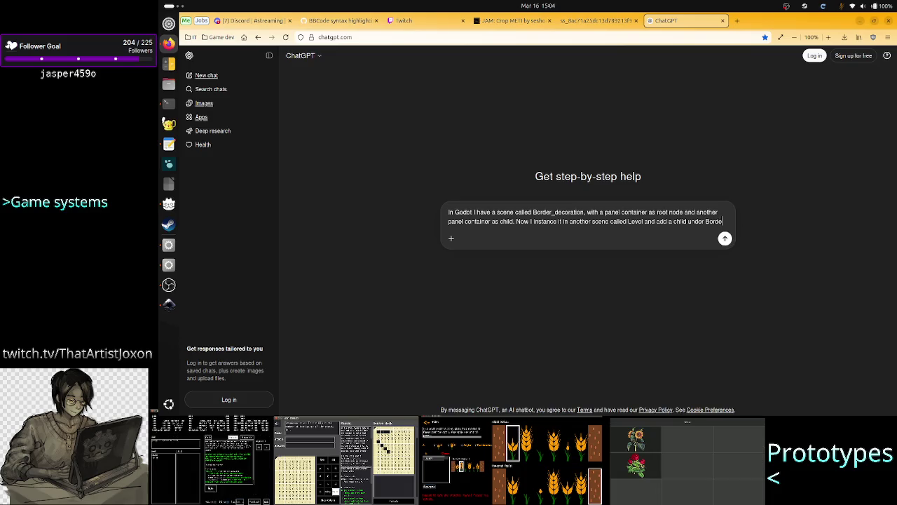
type("decoration instanc")
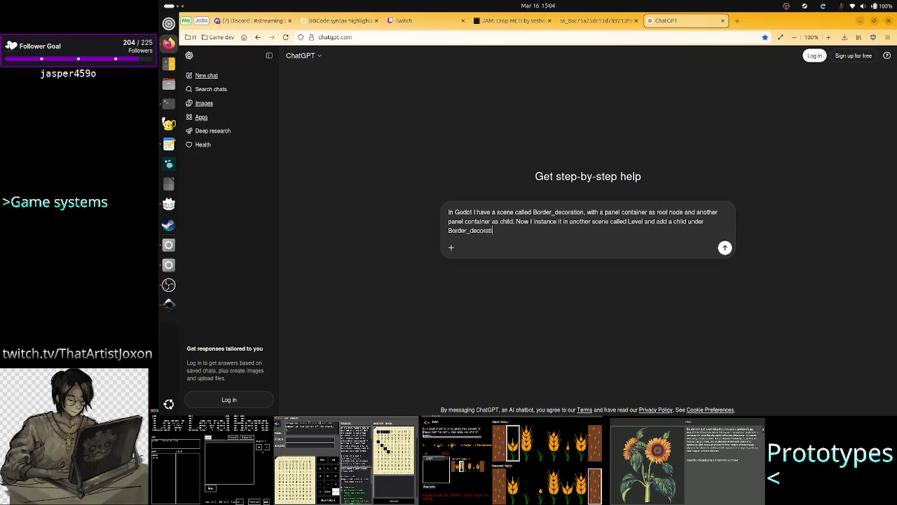
type("e.")
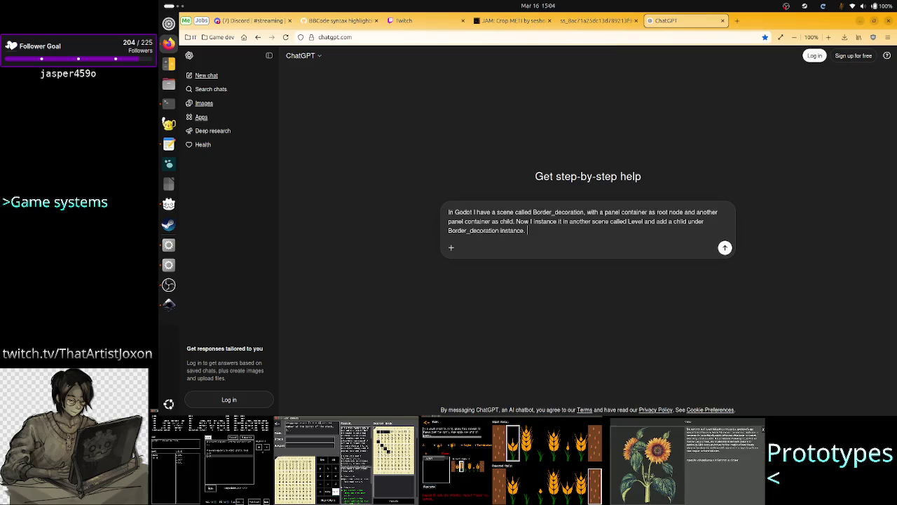
type(" The pr")
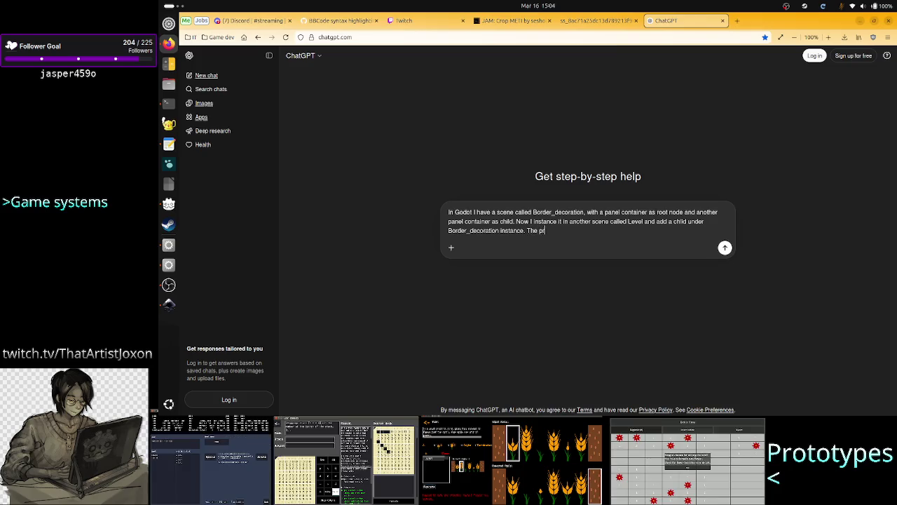
type("oblem is")
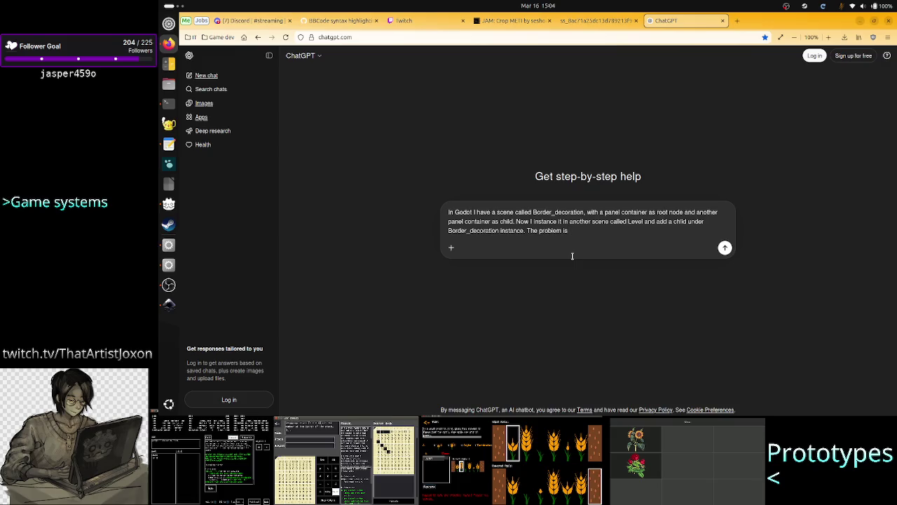
type(" that")
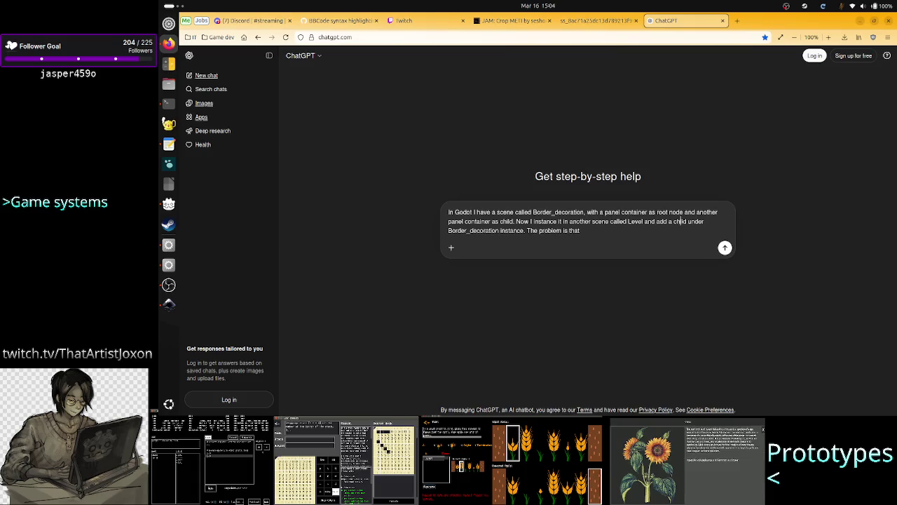
type("RichText")
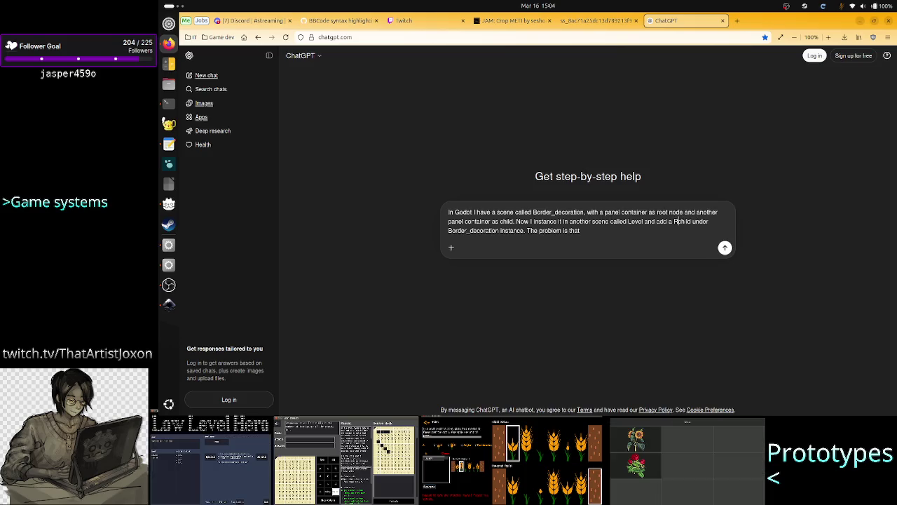
type("Label")
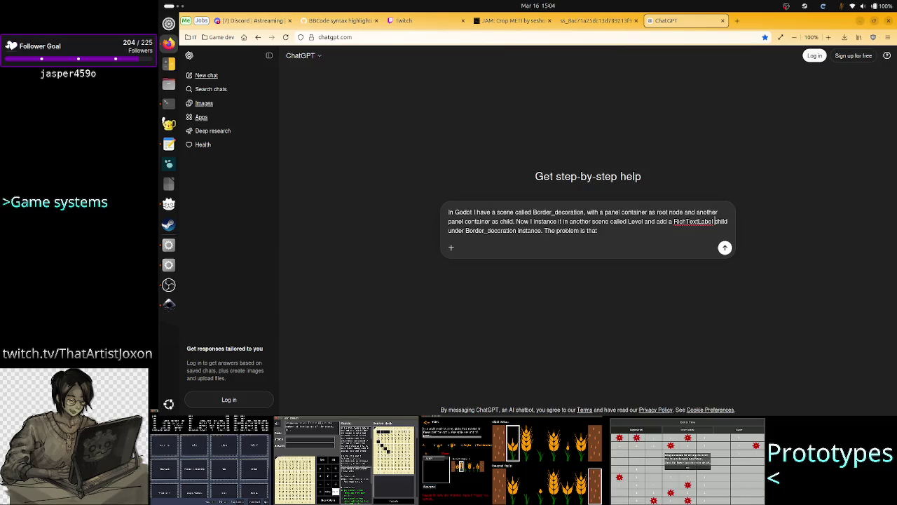
key("alt+Tab")
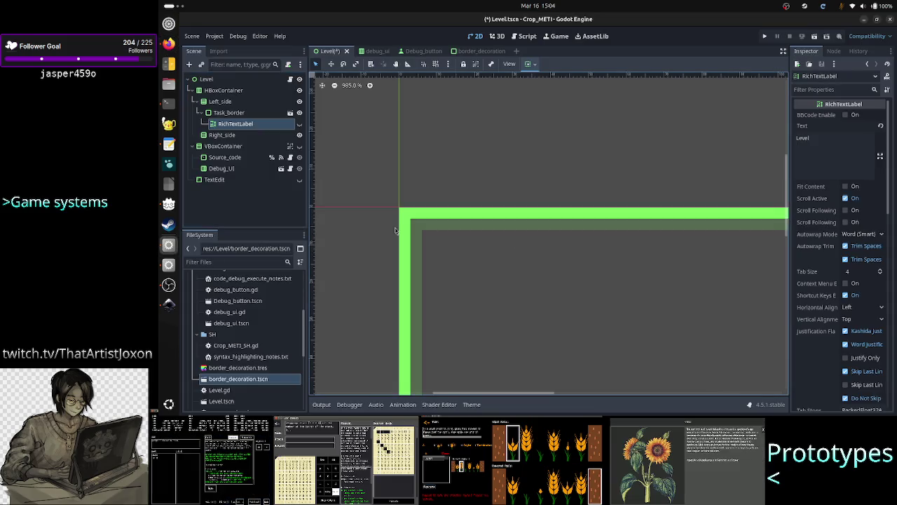
key("alt+Tab")
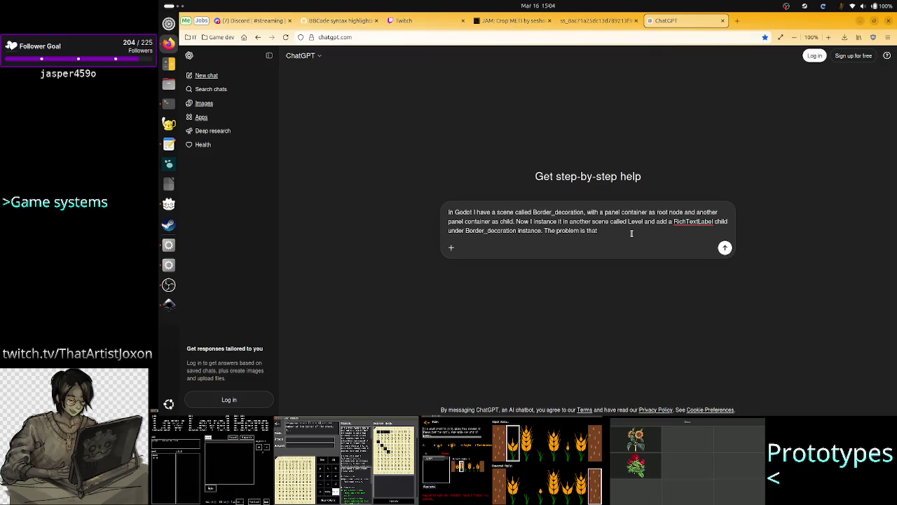
Finish with 'the RTL child in Level scene overlaps the panel container child… How can that be?' and send
type("the R")
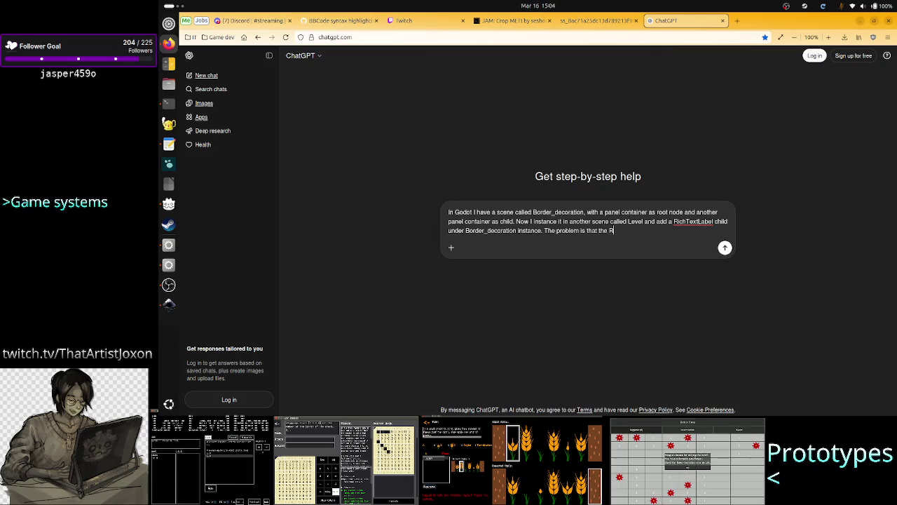
type("TL")
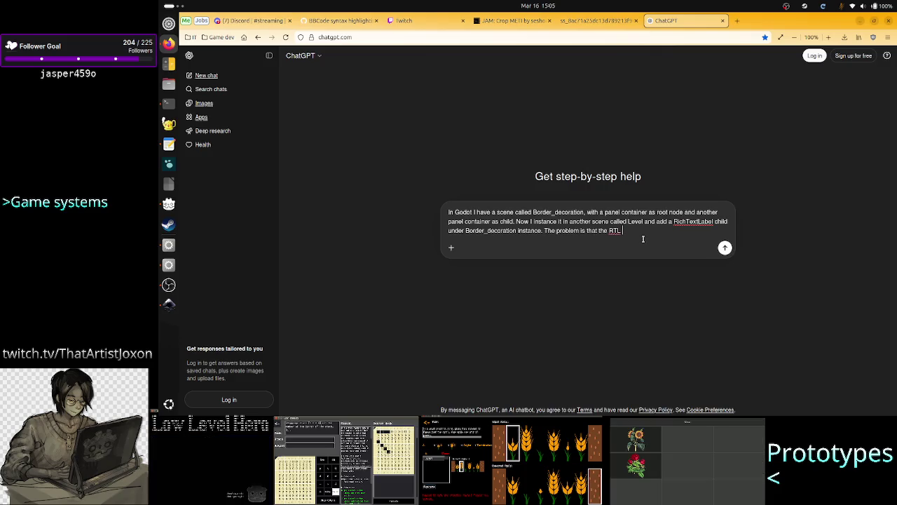
type("overlaps ")
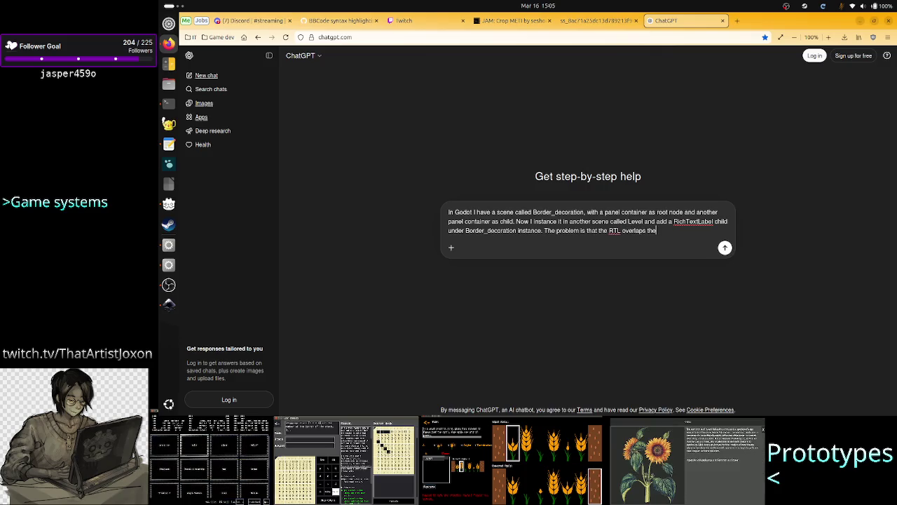
type("the")
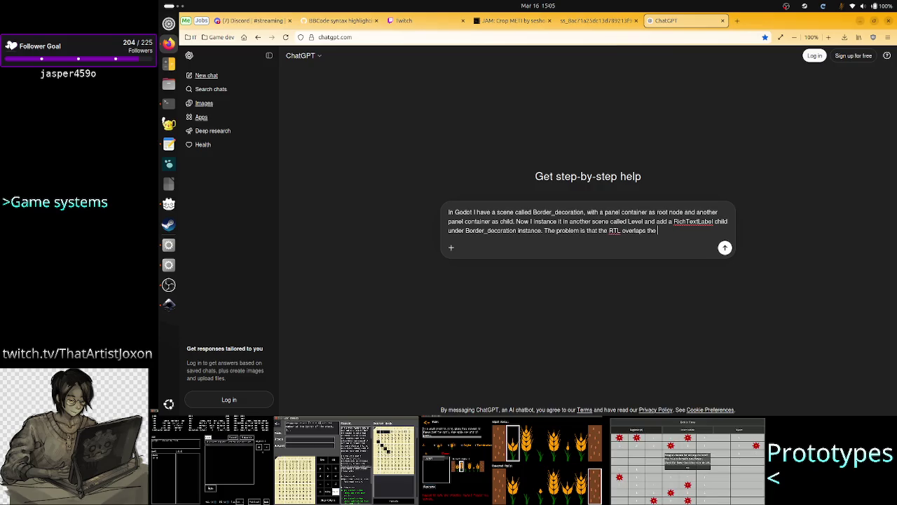
key("BackSpace")
key("BackSpace")
key("BackSpace")
key("BackSpace")
type("child")
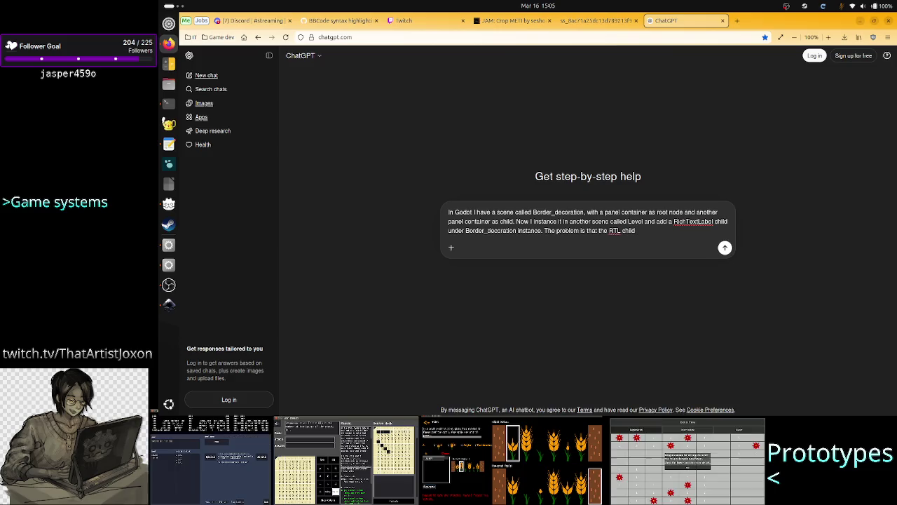
type(" in ")
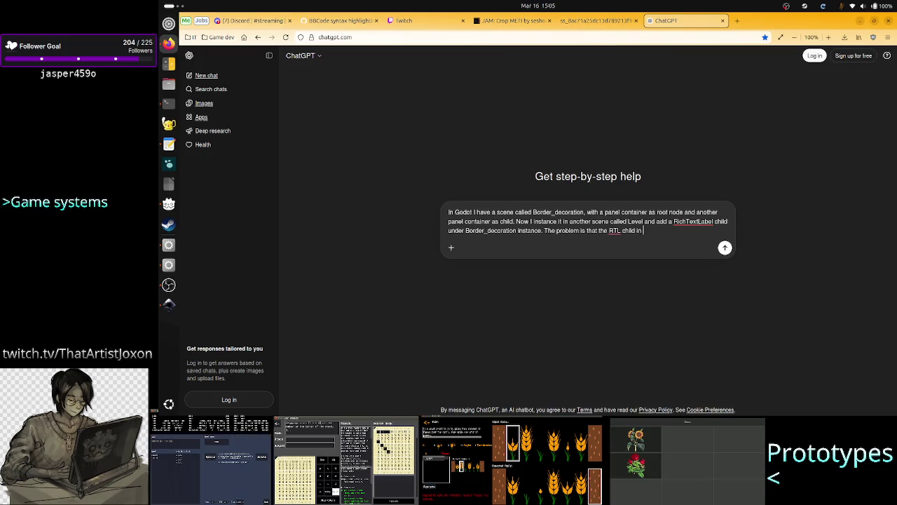
type("Level ")
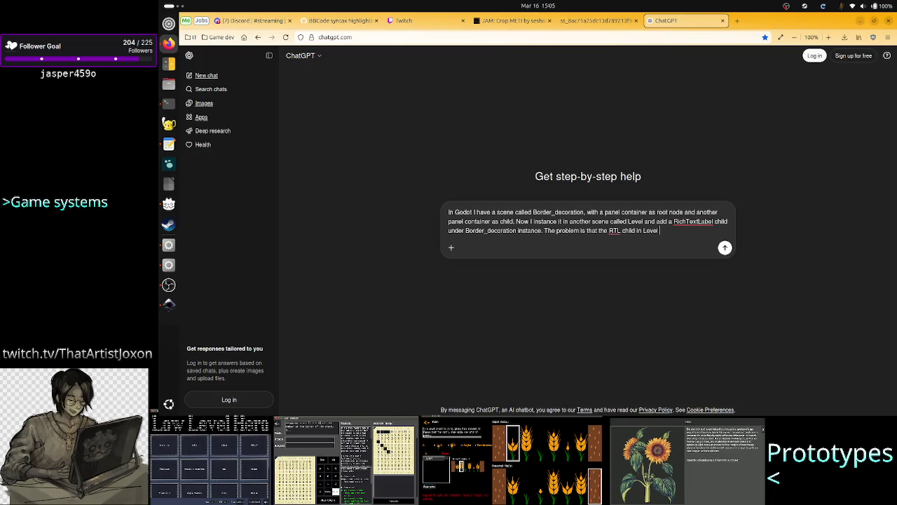
type("scene")
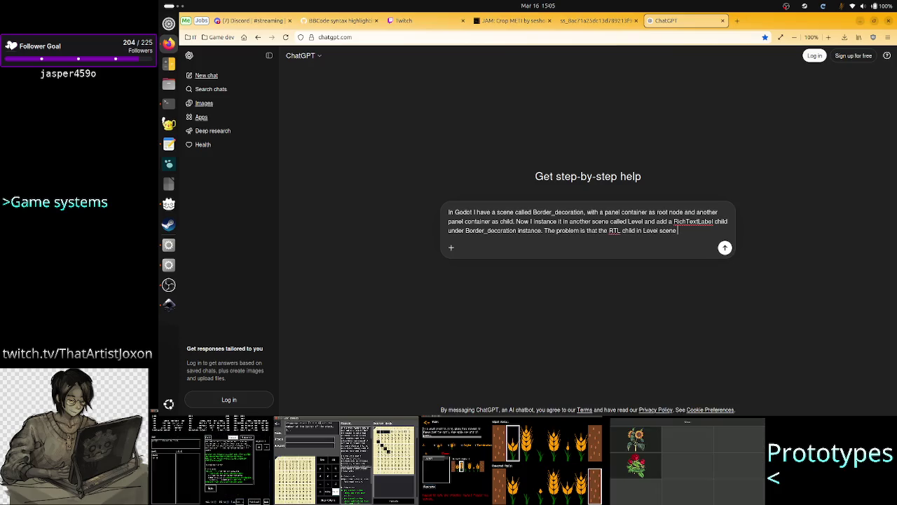
type(" overlaps ")
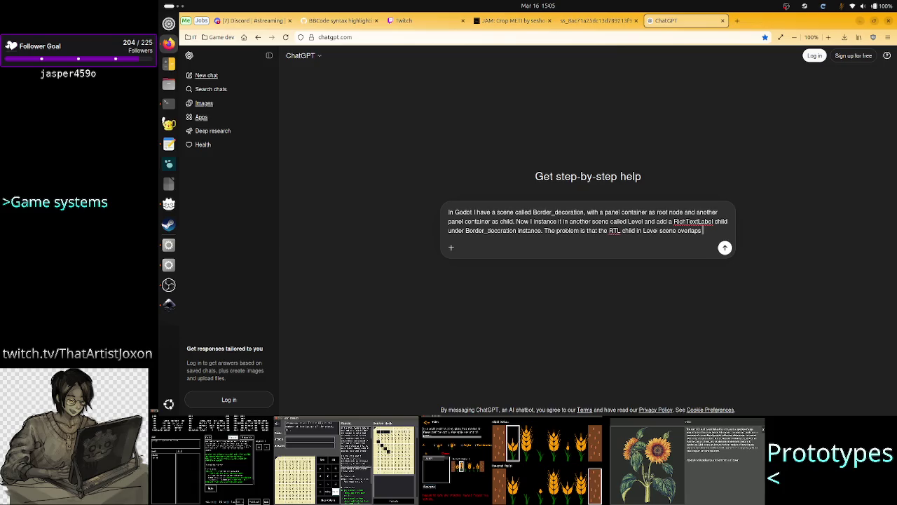
type("the")
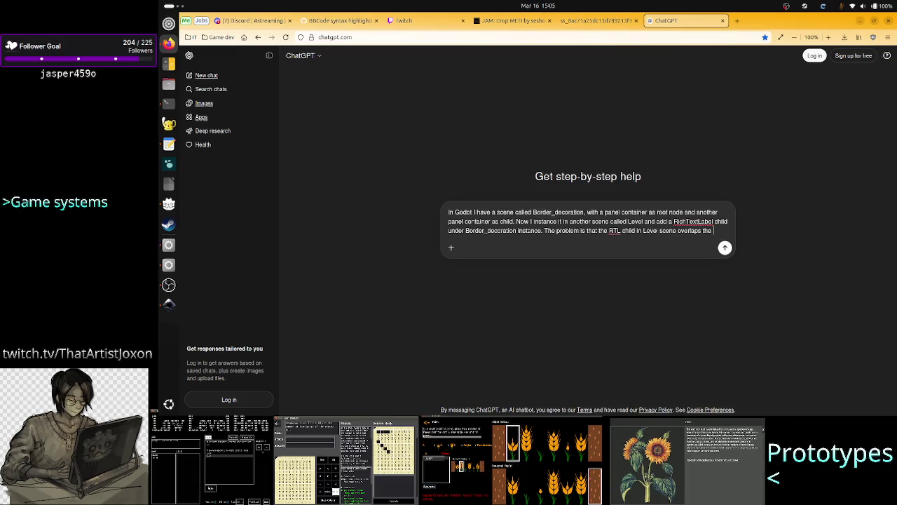
type(" pae")
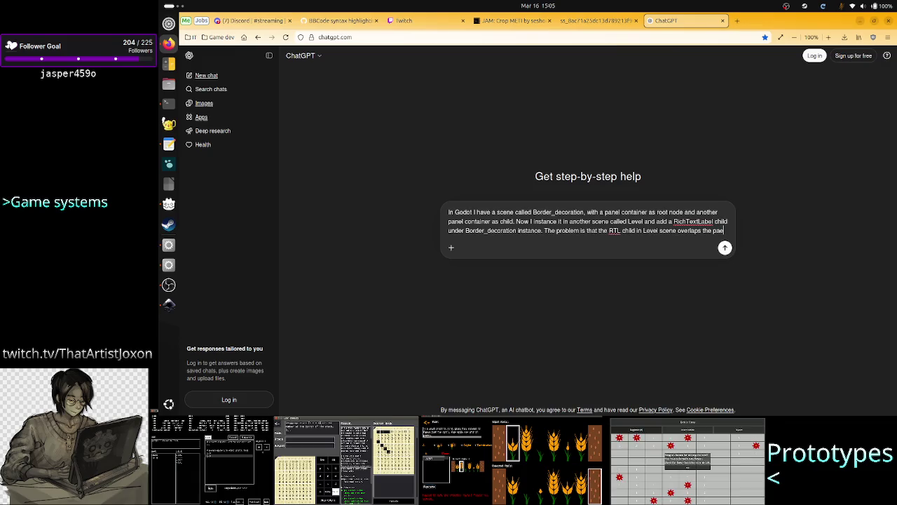
key("BackSpace")
type("nel contai")
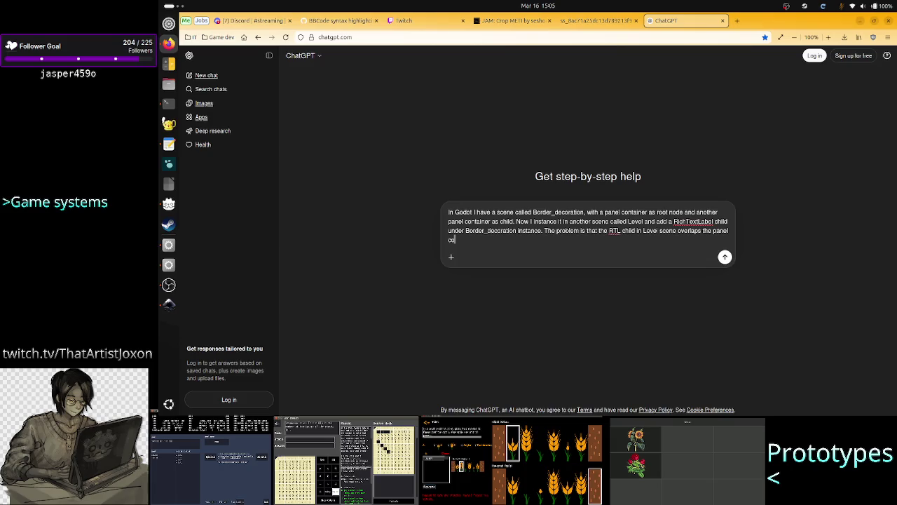
type("ner child")
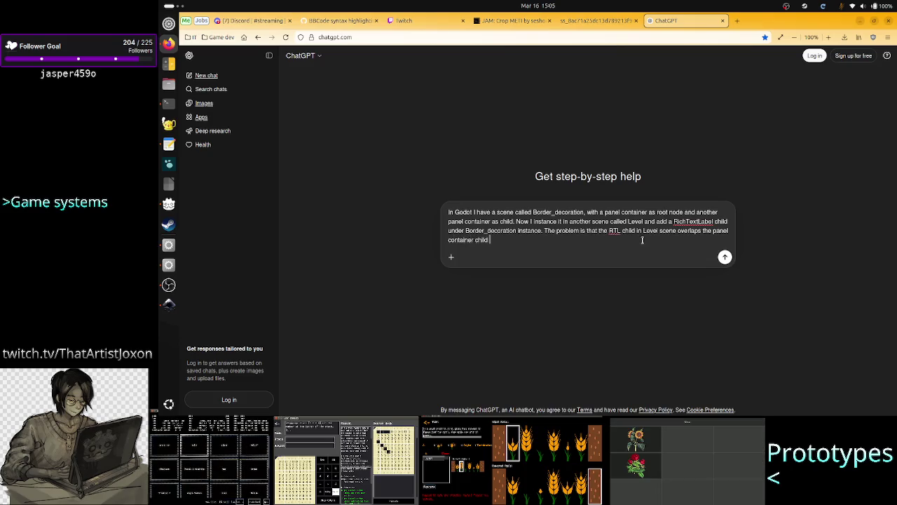
type(" from the ")
type("Border_")
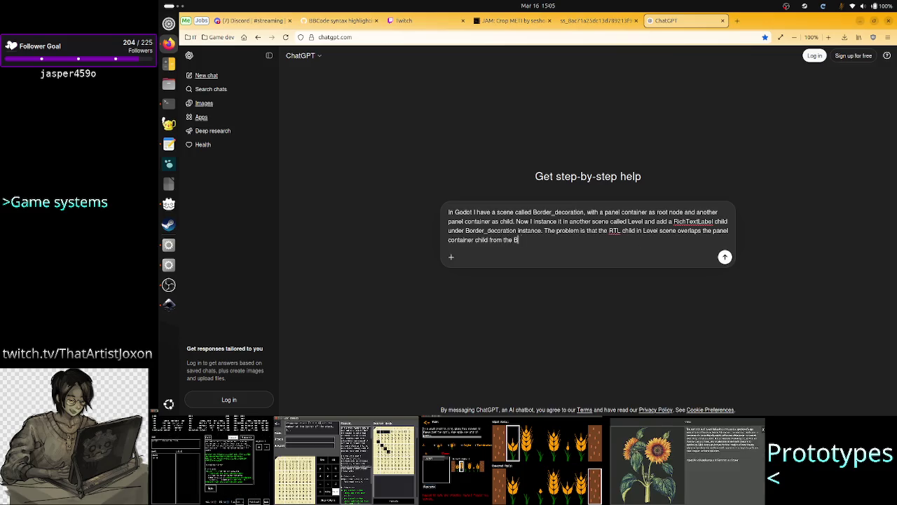
type("deco")
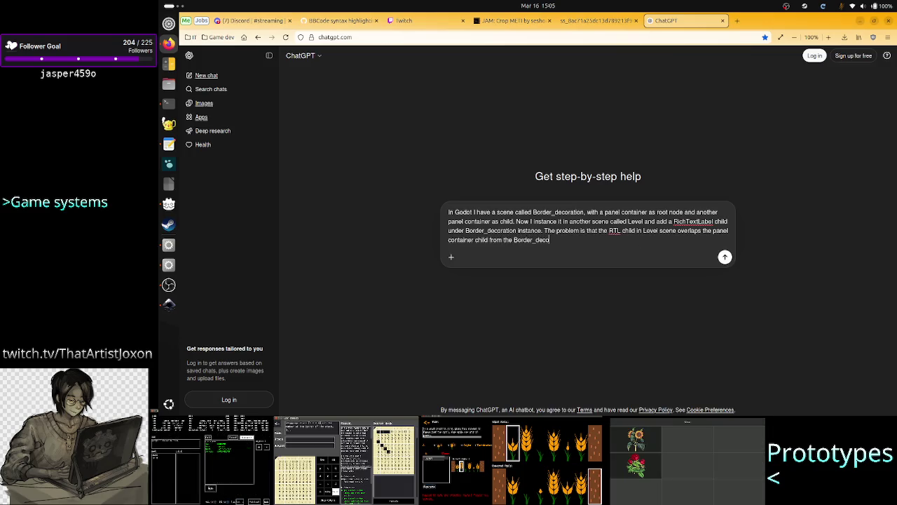
type("ra")
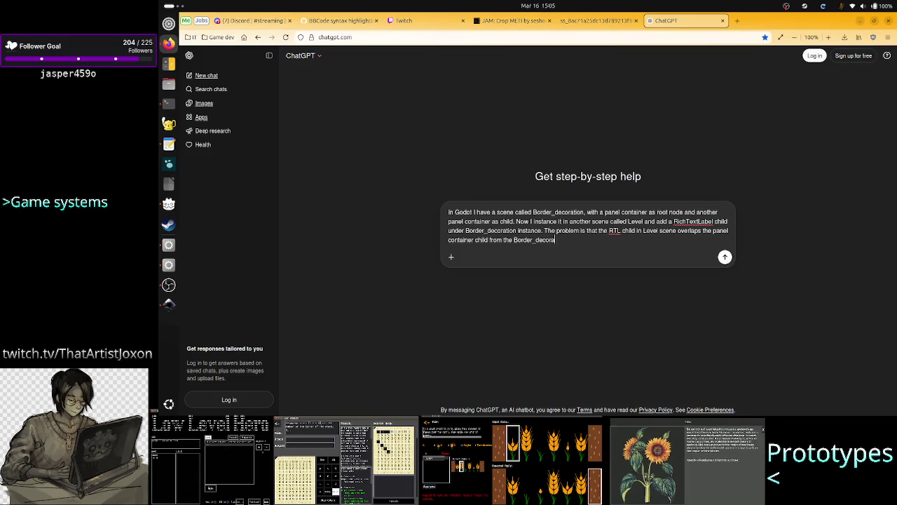
type("tion scene")
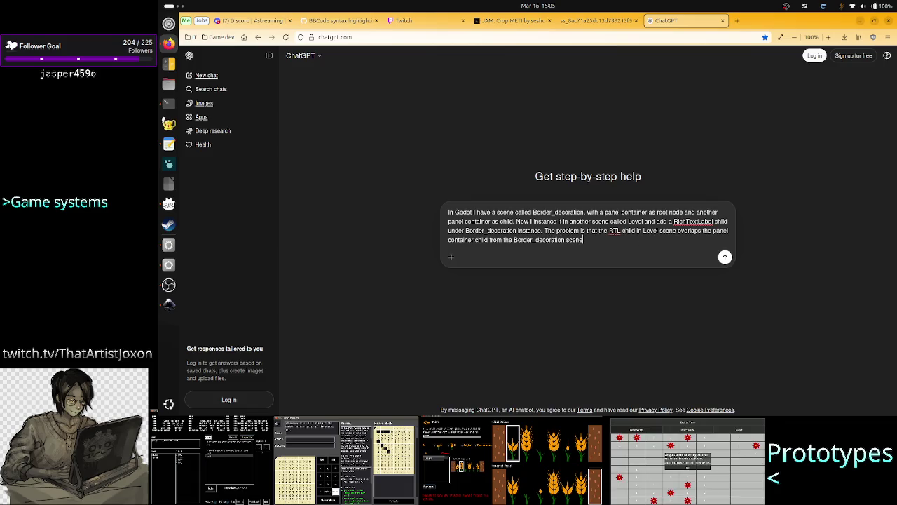
type(". H")
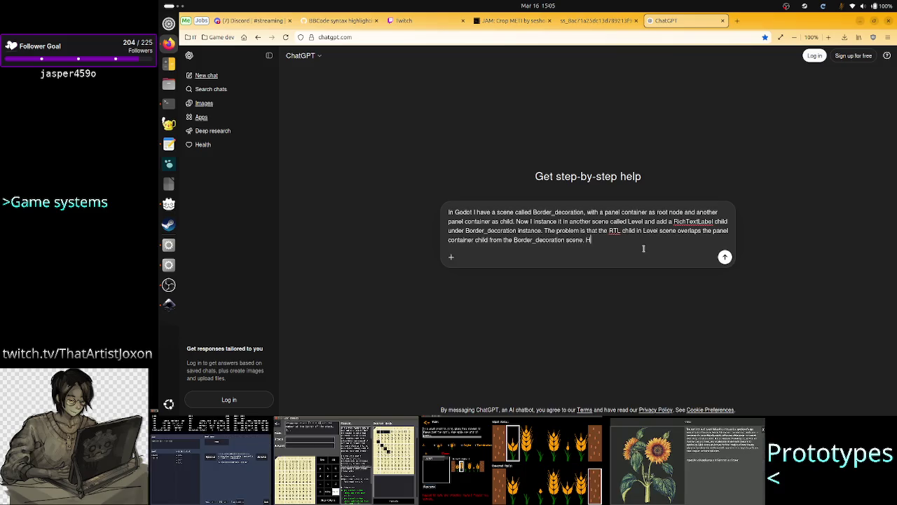
type("ow can that be?")
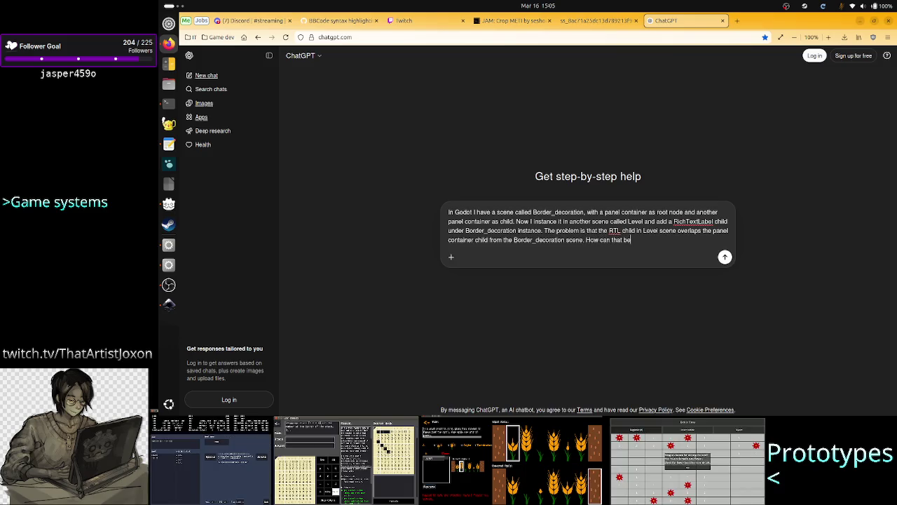
key("Return")
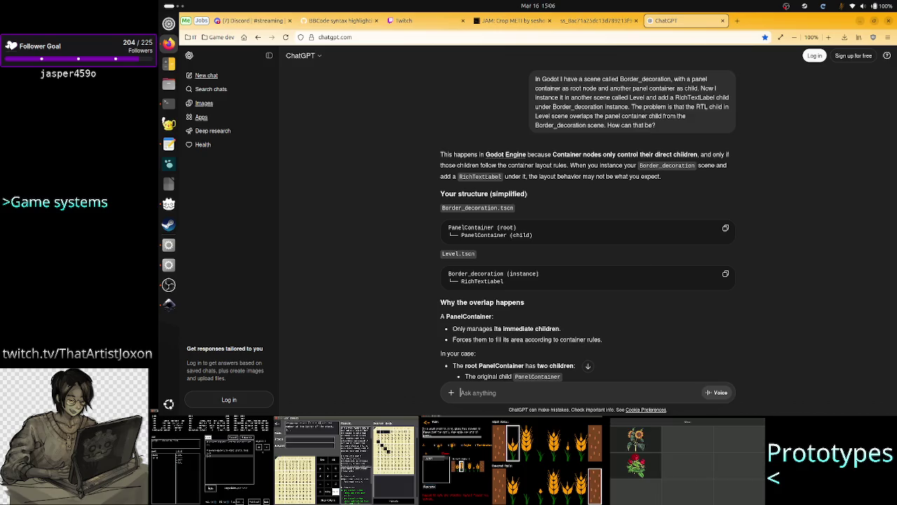
left_click_drag(546, 328, 536, 328)
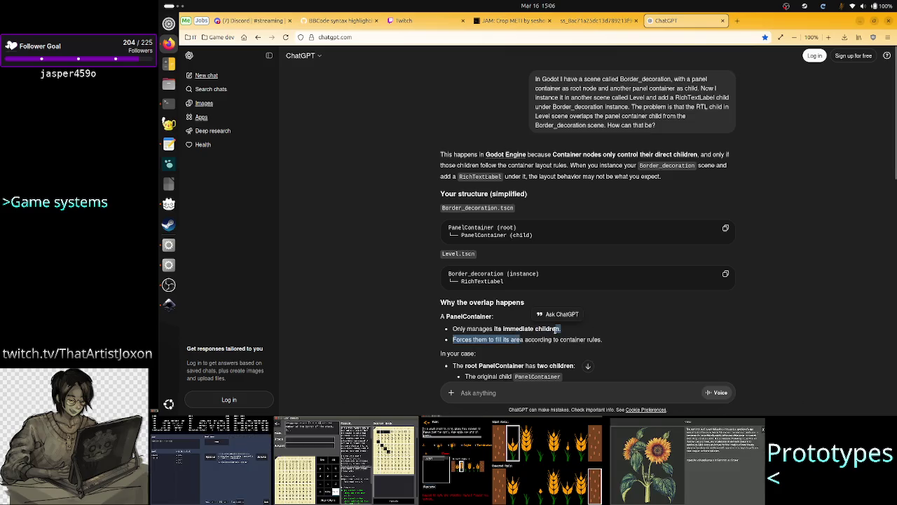
left_click(505, 340)
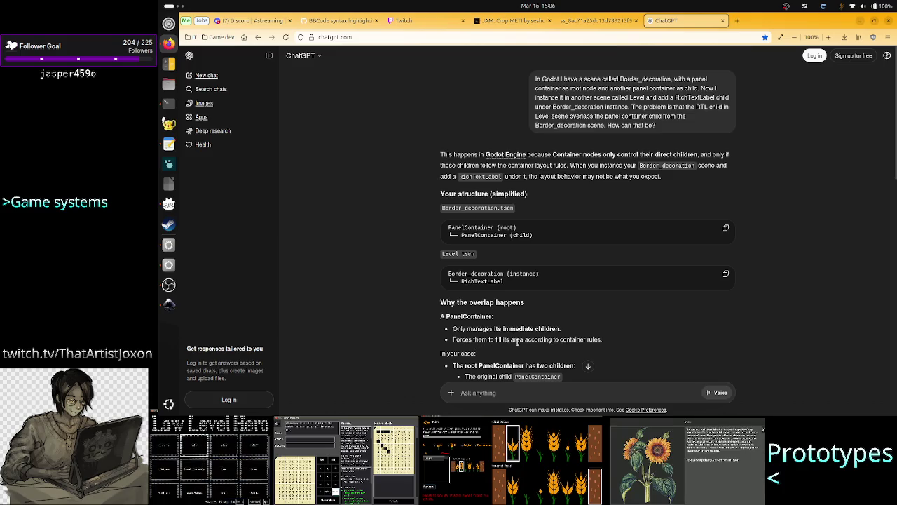
left_click_drag(594, 339, 503, 338)
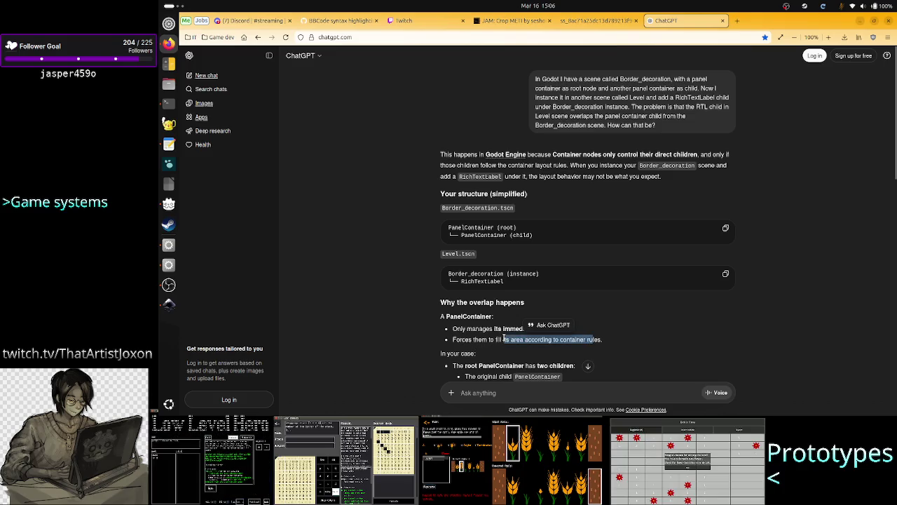
left_click(430, 341)
scroll(427, 354, "down", 1)
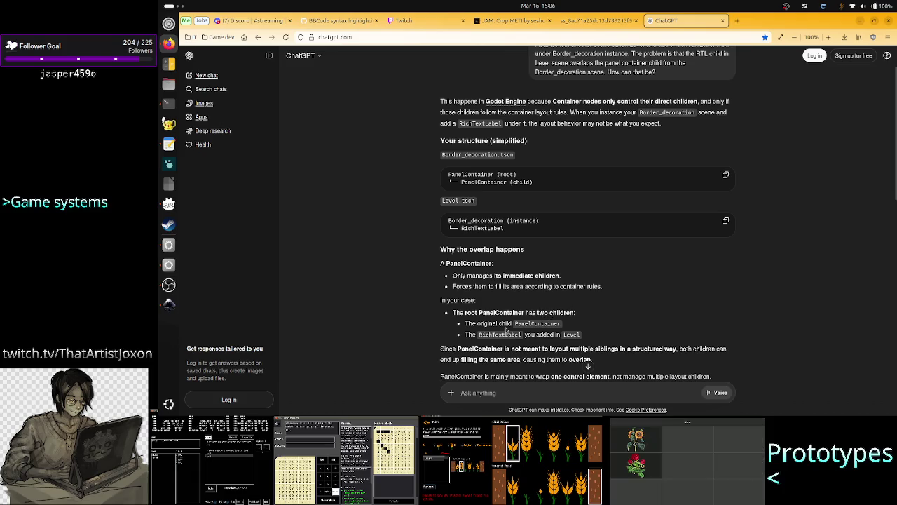
left_click_drag(489, 323, 545, 333)
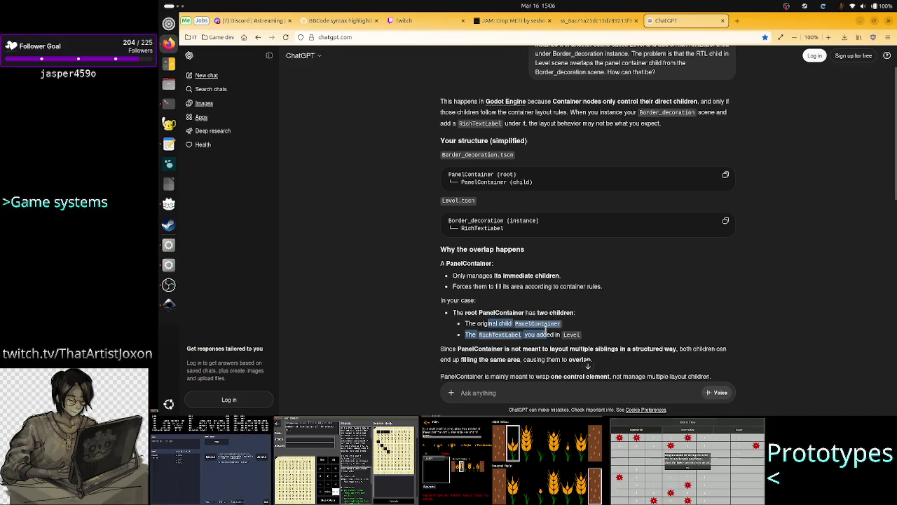
left_click_drag(545, 330, 549, 322)
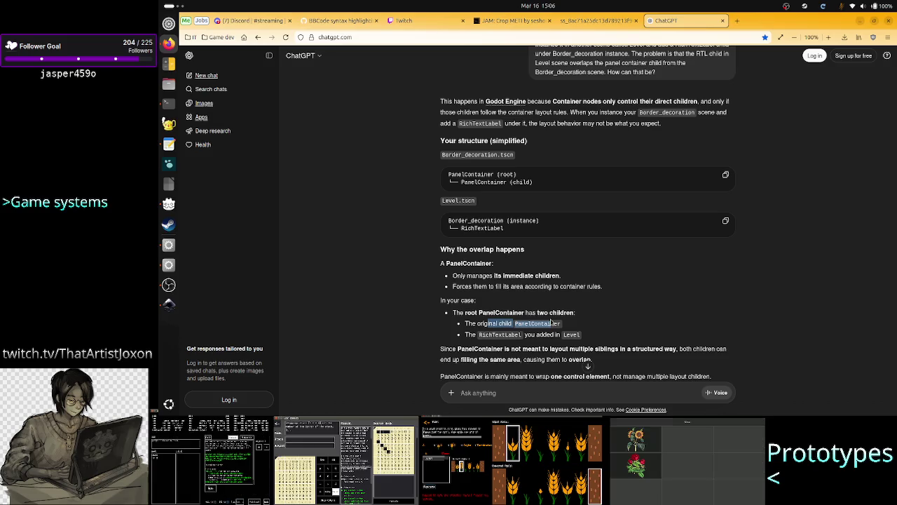
left_click_drag(552, 323, 545, 335)
left_click(544, 335)
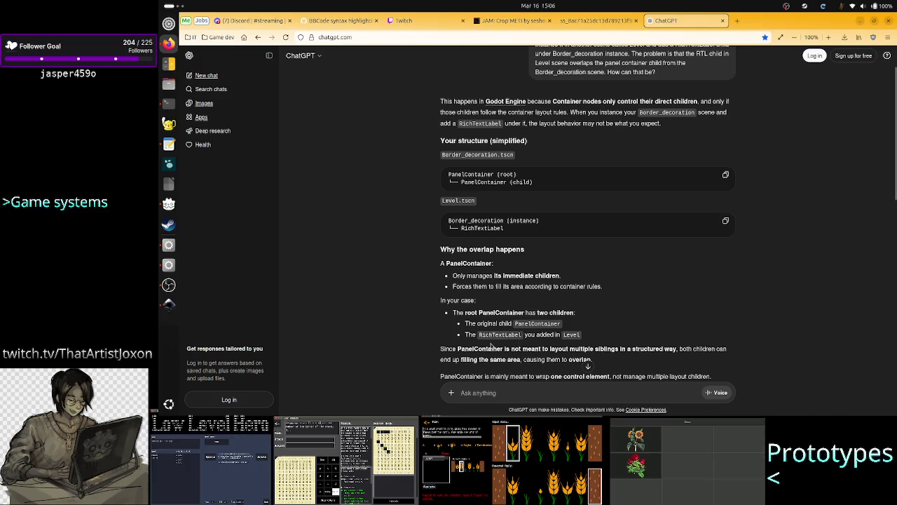
mouse_move(495, 349)
left_mouse_down()
mouse_move(738, 352)
mouse_move(449, 361)
mouse_move(569, 360)
left_mouse_up()
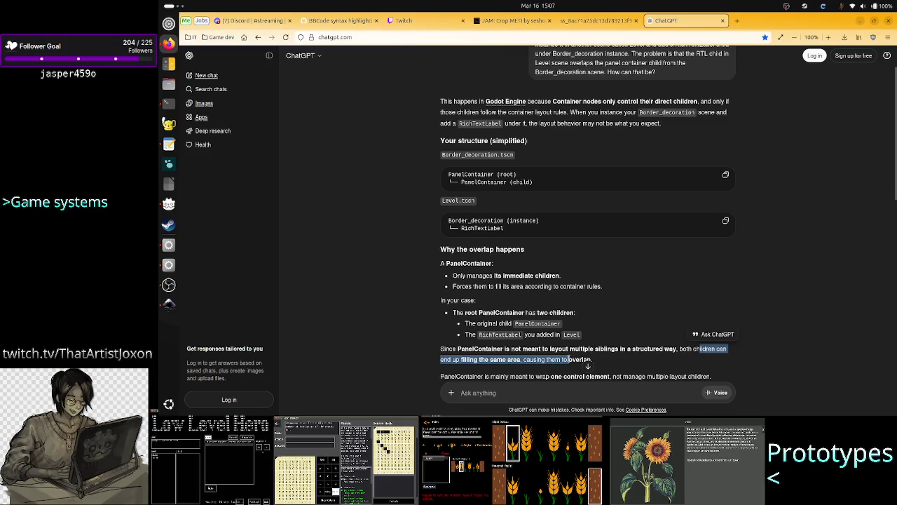
scroll(754, 302, "down", 3)
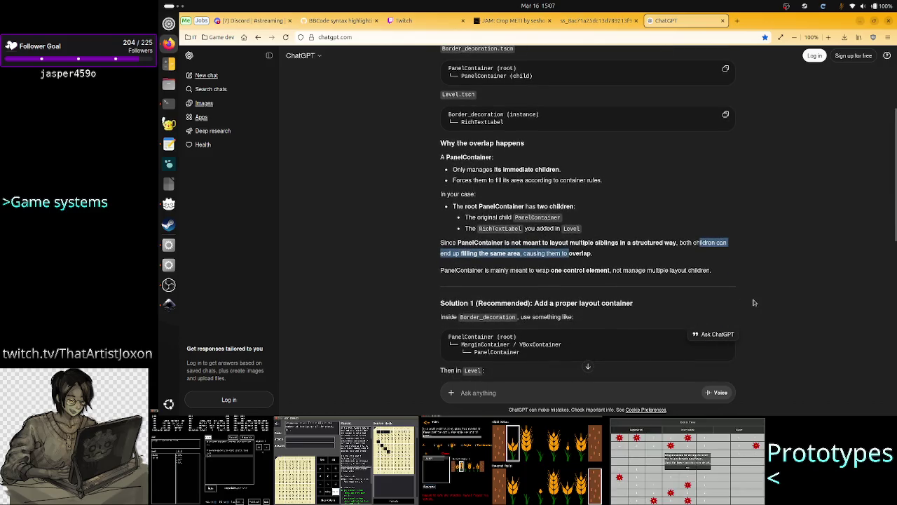
left_click_drag(484, 272, 699, 274)
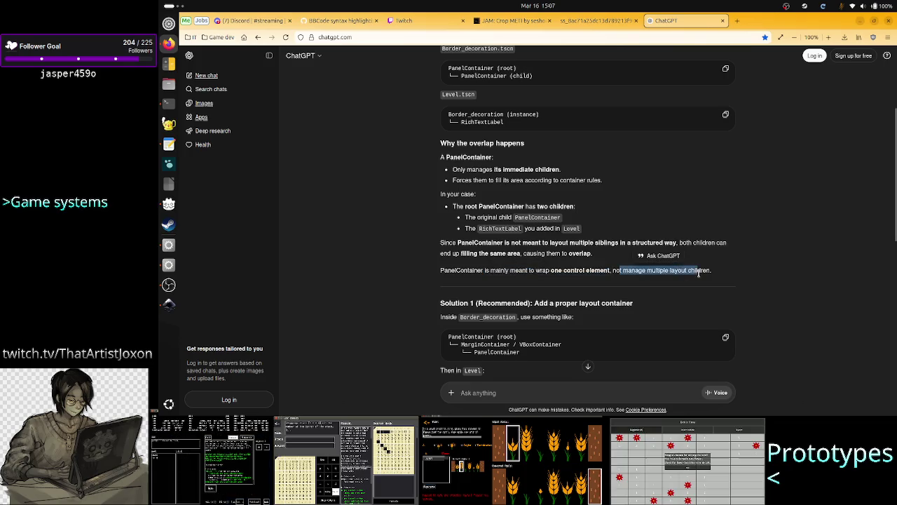
left_click(701, 274)
scroll(708, 290, "down", 1)
scroll(709, 290, "down", 3)
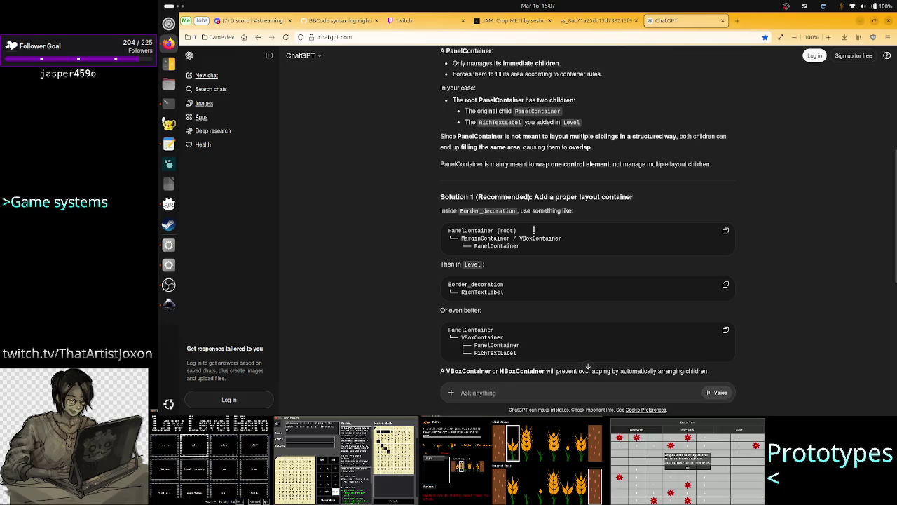
double_click(457, 230)
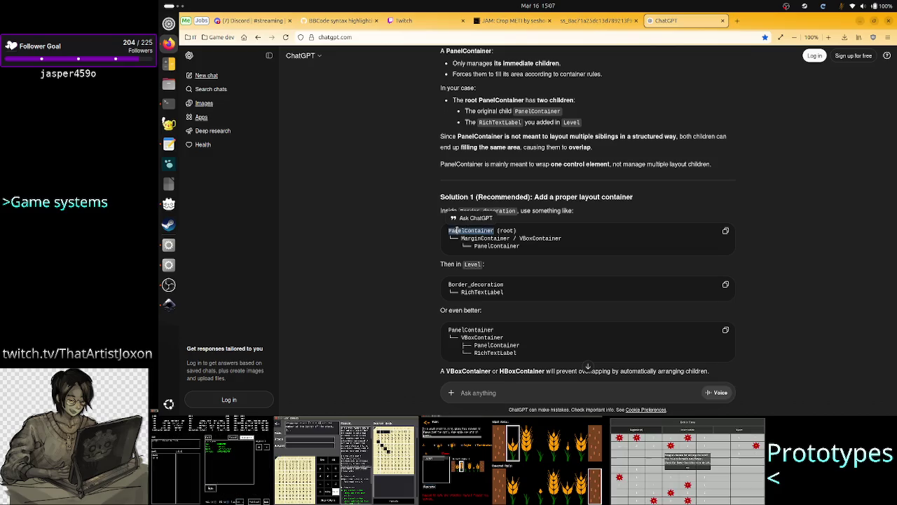
left_click(489, 240)
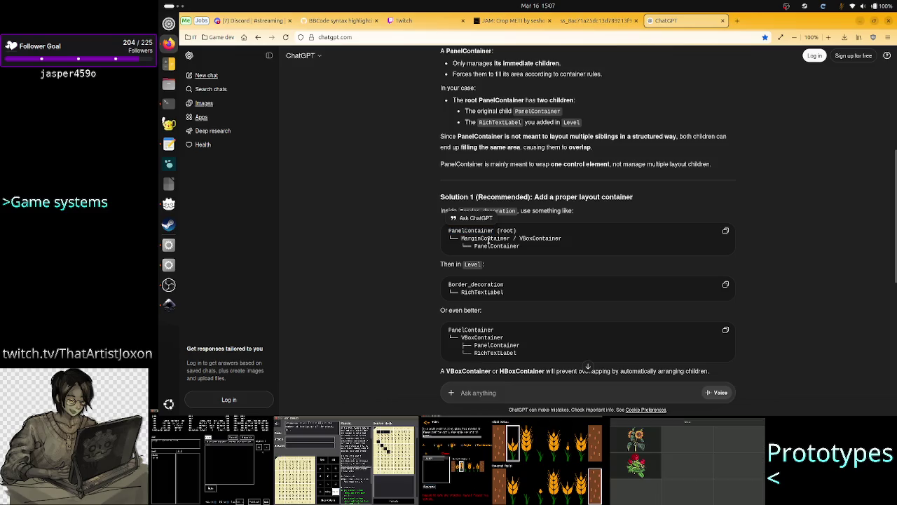
double_click(489, 240)
double_click(538, 238)
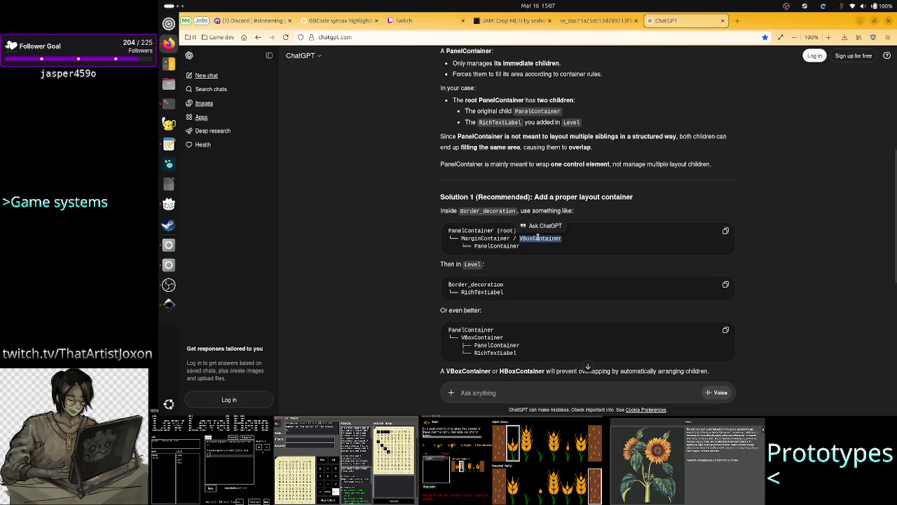
left_click(538, 238)
double_click(495, 246)
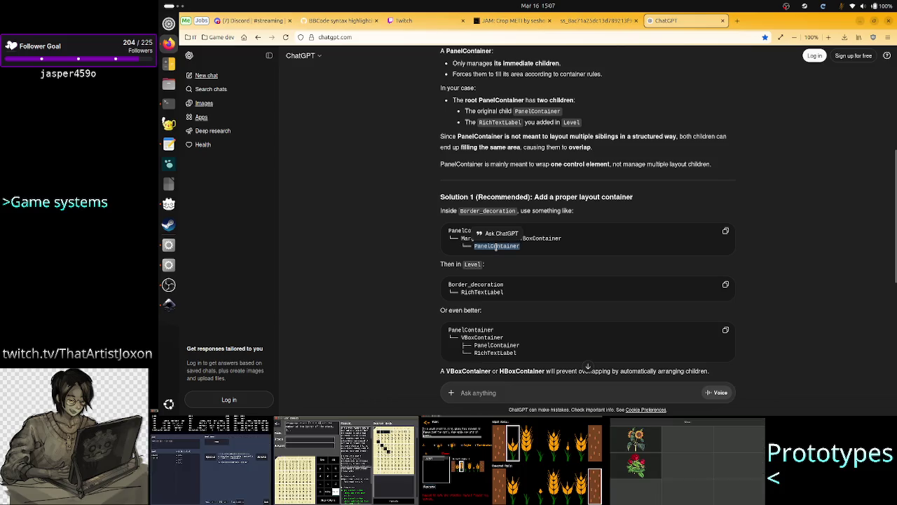
left_click(499, 281)
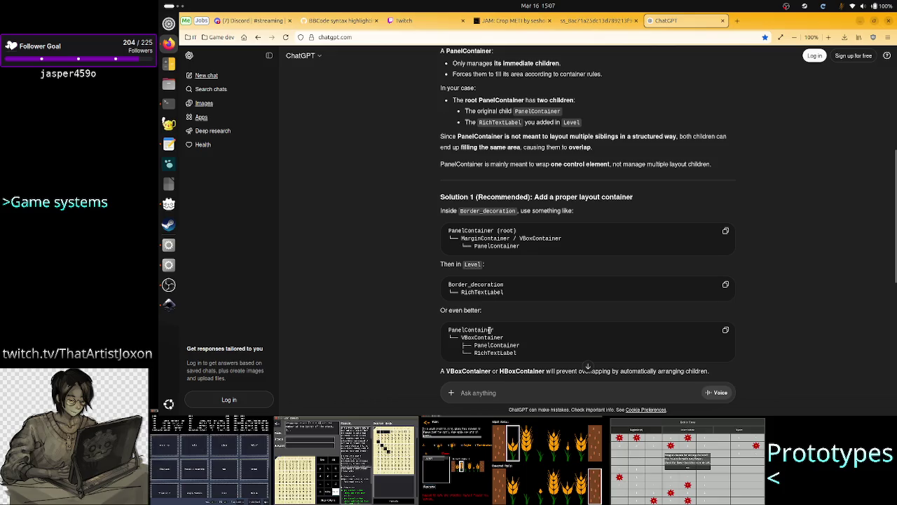
left_click_drag(473, 330, 509, 336)
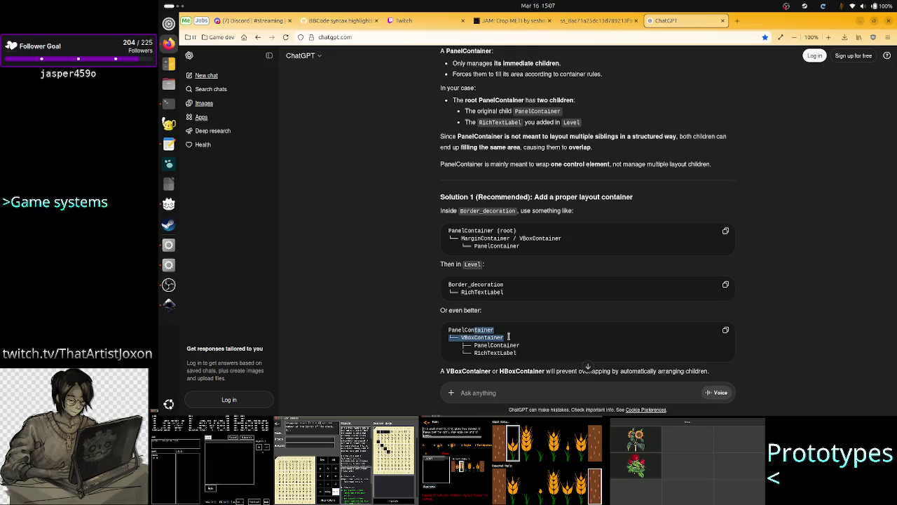
mouse_move(508, 336)
left_mouse_down()
mouse_move(537, 355)
mouse_move(523, 342)
mouse_move(524, 358)
left_mouse_up()
double_click(494, 357)
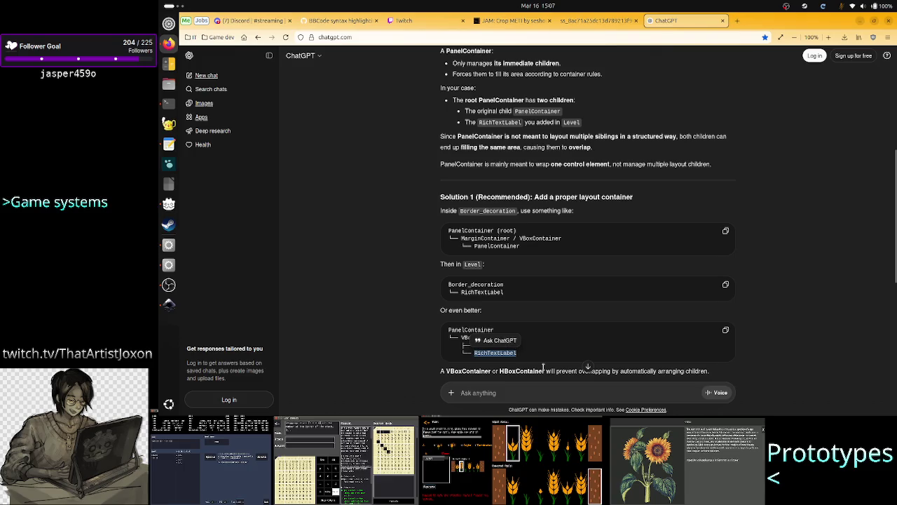
double_click(507, 346)
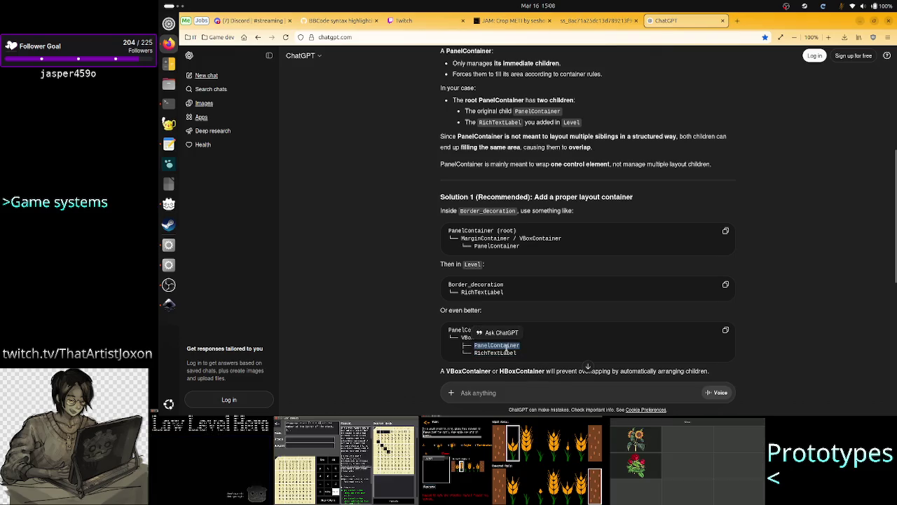
left_click(561, 343)
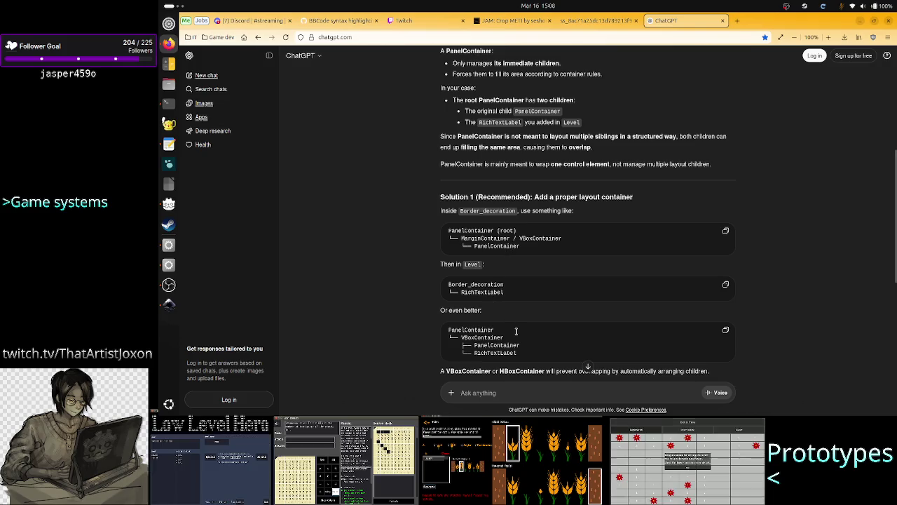
Inspect Solution 2's node tree: Border_decoration, PanelContainer and RichTextLabel
scroll(519, 342, "down", 1)
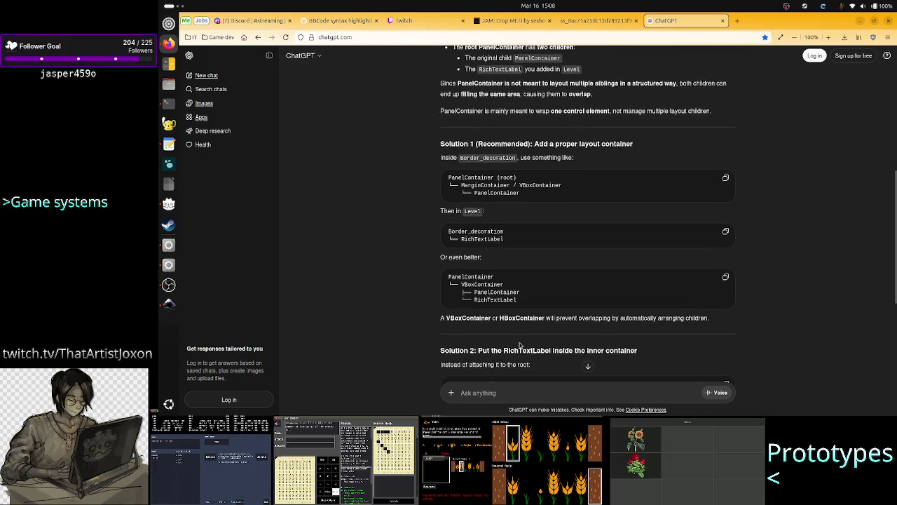
scroll(520, 345, "down", 1)
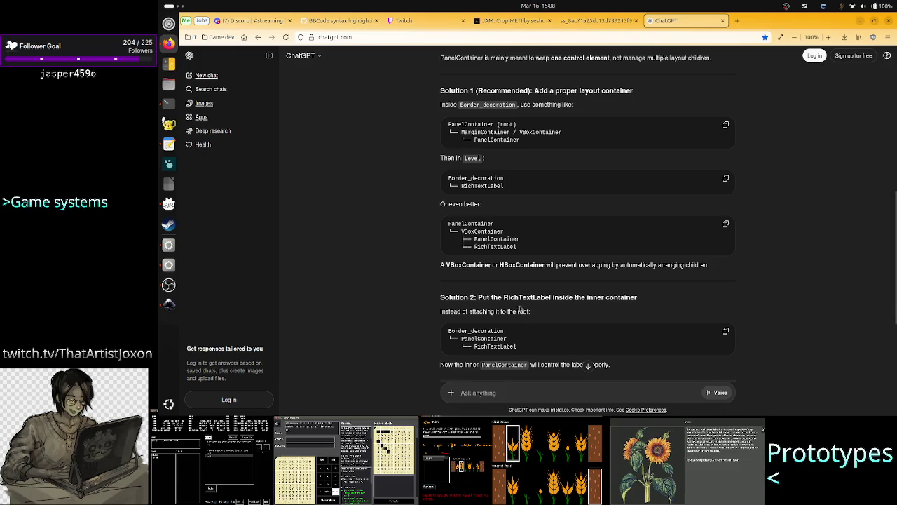
left_click_drag(531, 300, 621, 299)
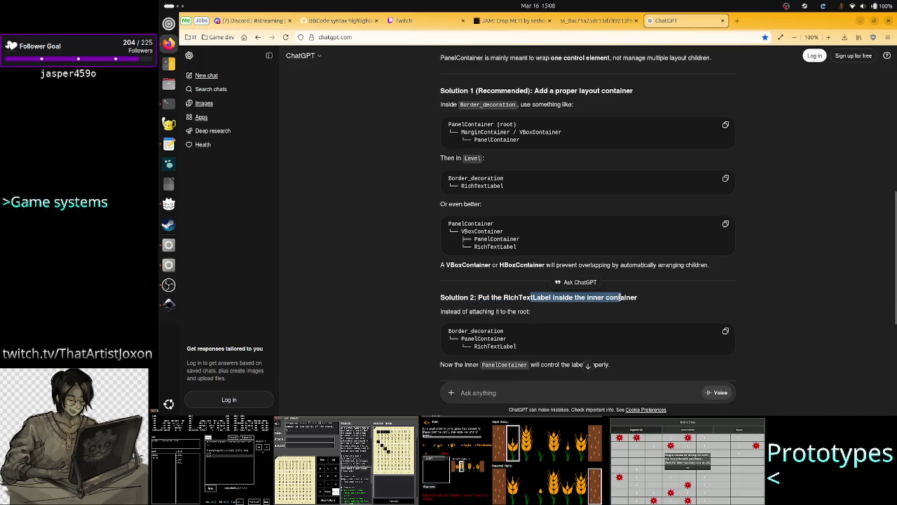
left_click(617, 298)
double_click(485, 331)
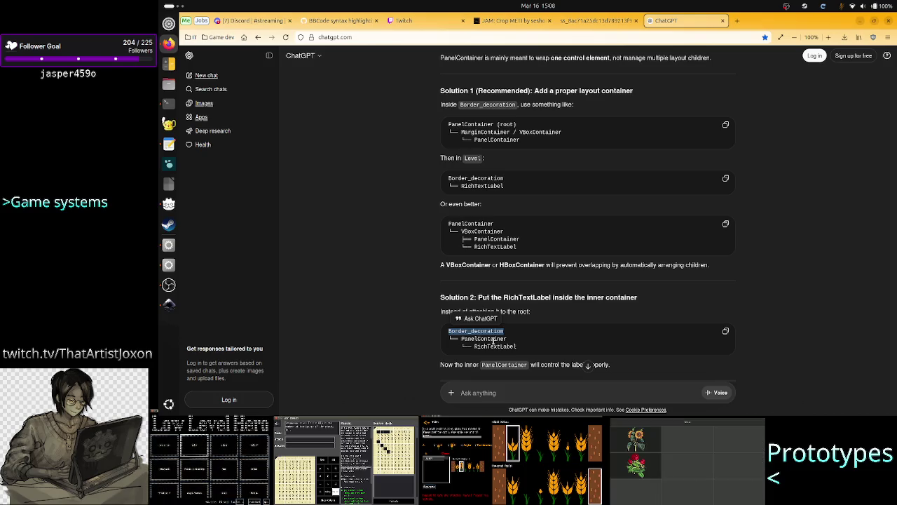
double_click(494, 340)
double_click(501, 347)
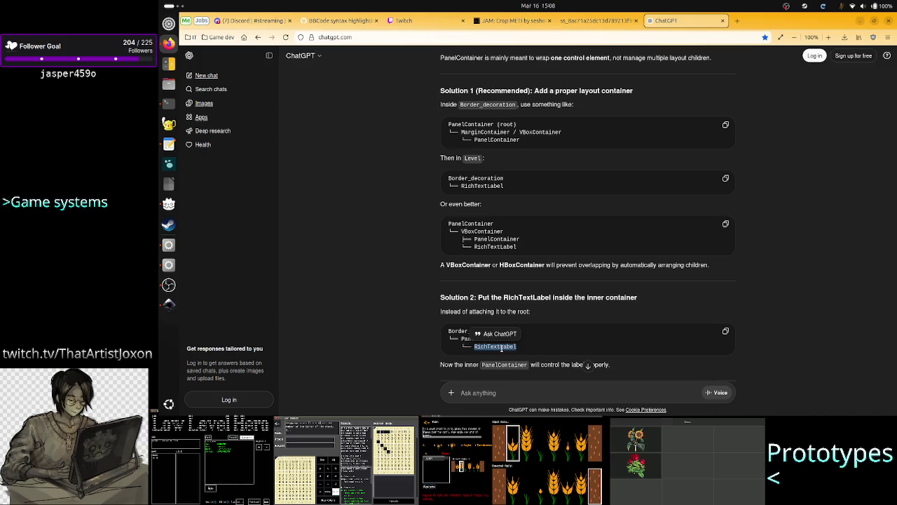
left_click(559, 328)
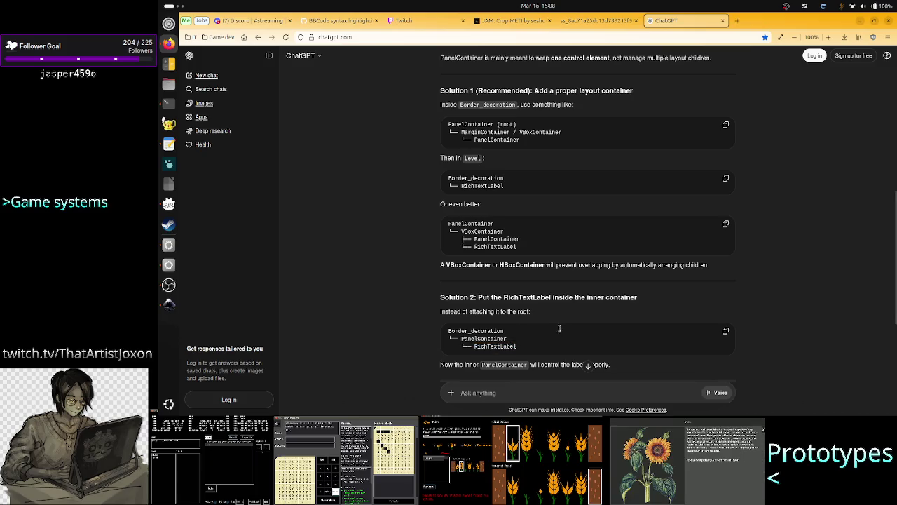
Scroll to the end of the reply, down to the VBoxContainer/HBoxContainer/MarginContainer advice
scroll(545, 361, "down", 2)
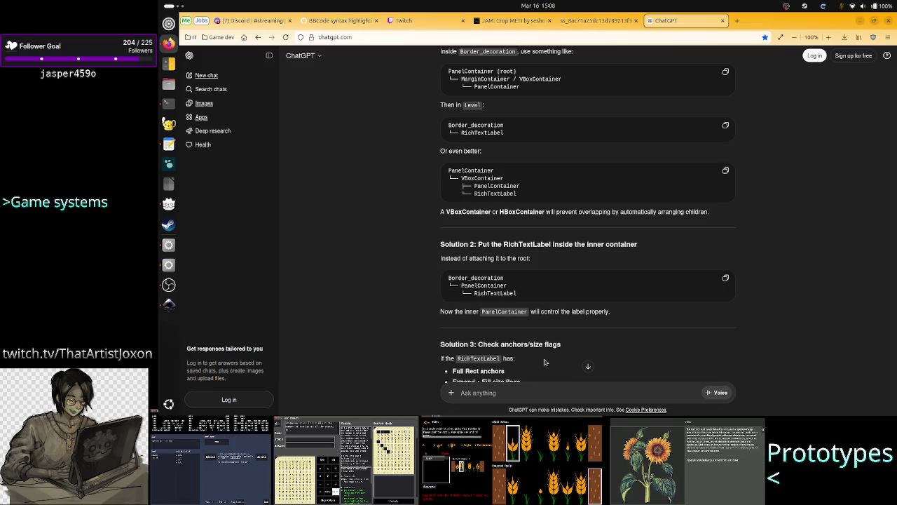
scroll(545, 362, "down", 5)
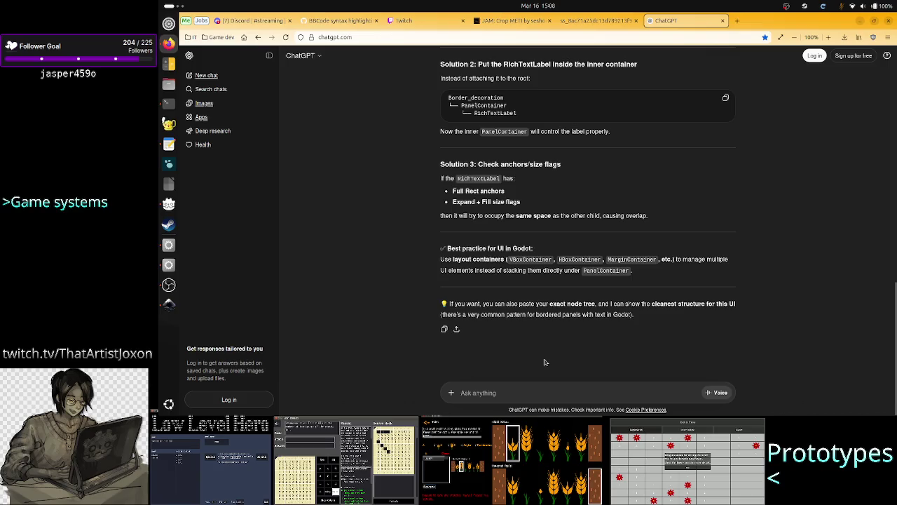
left_click(534, 390)
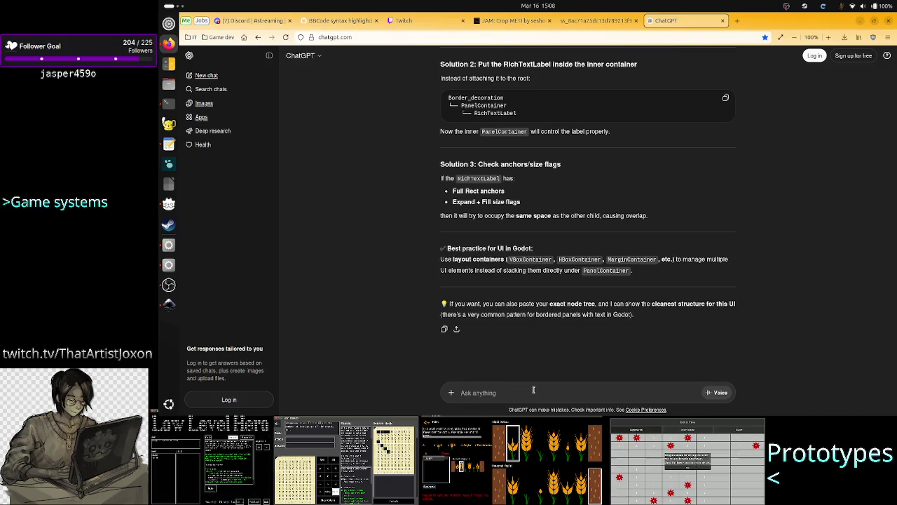
Draft 'this makes scene reutilization obsolete, plus by your logic it's not that the same panelcontainer has to'
type("this")
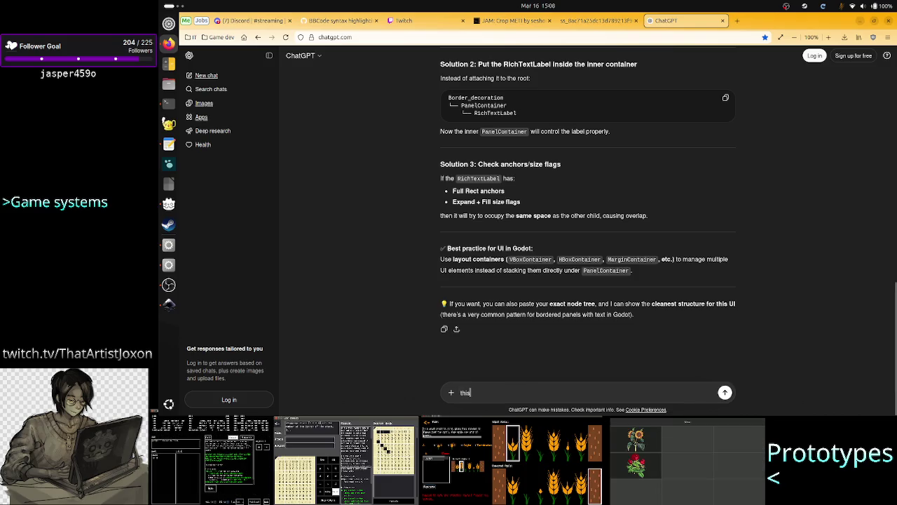
type(" makes scene reuti")
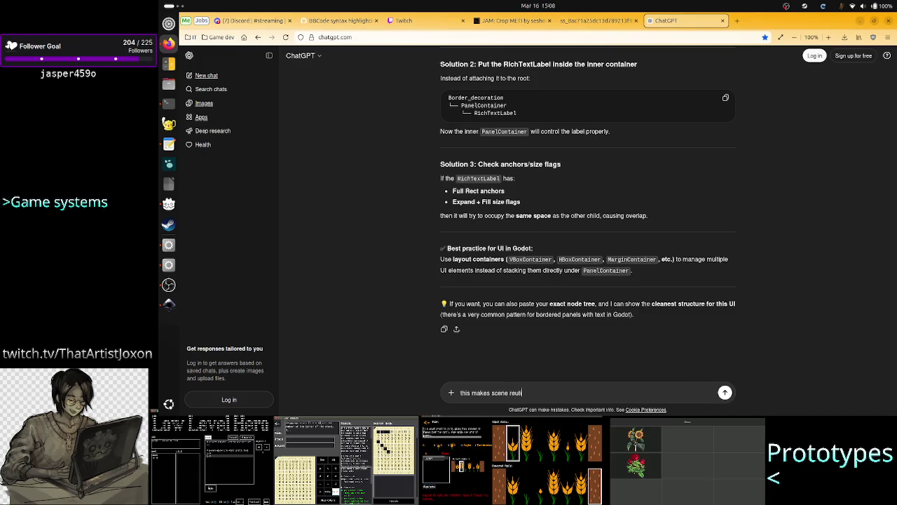
type("ltilization")
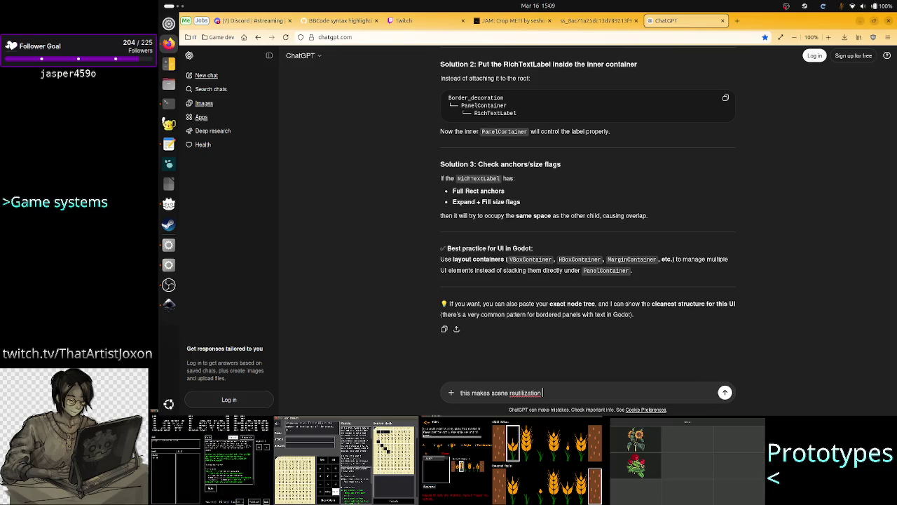
type("obso")
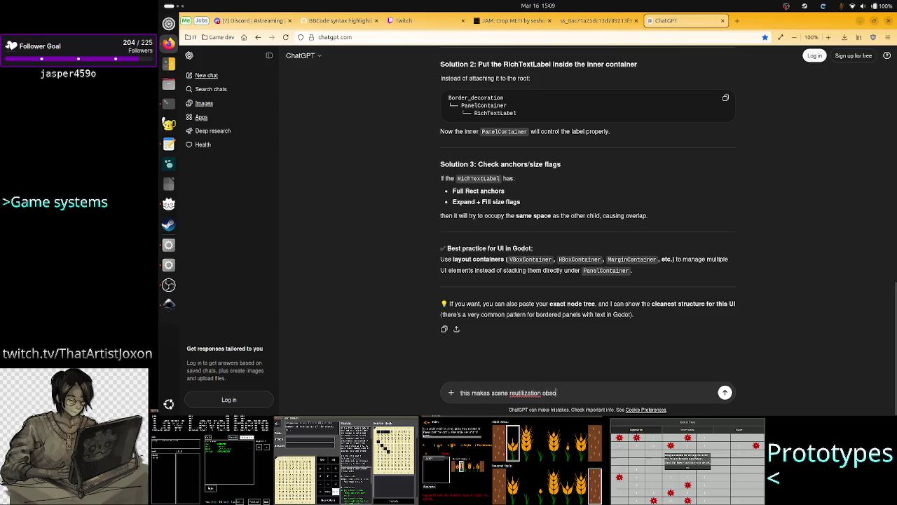
type("l")
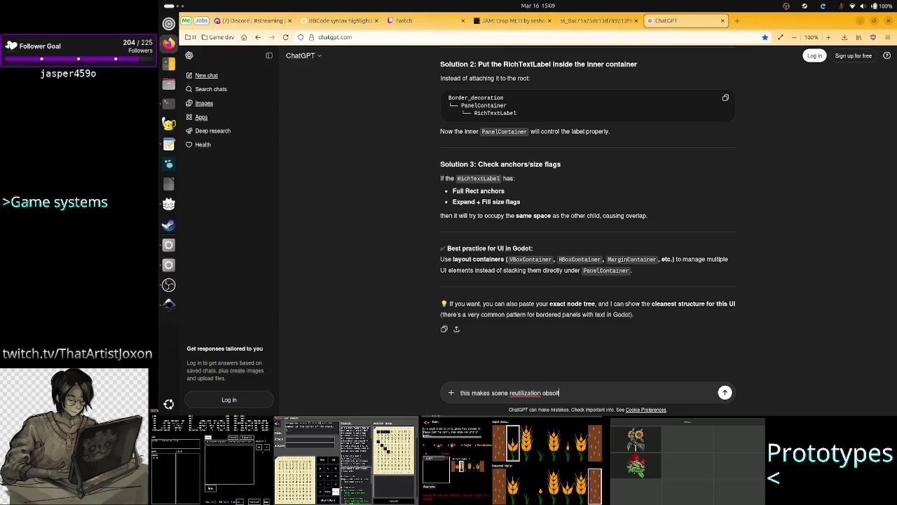
type("ete, plus ")
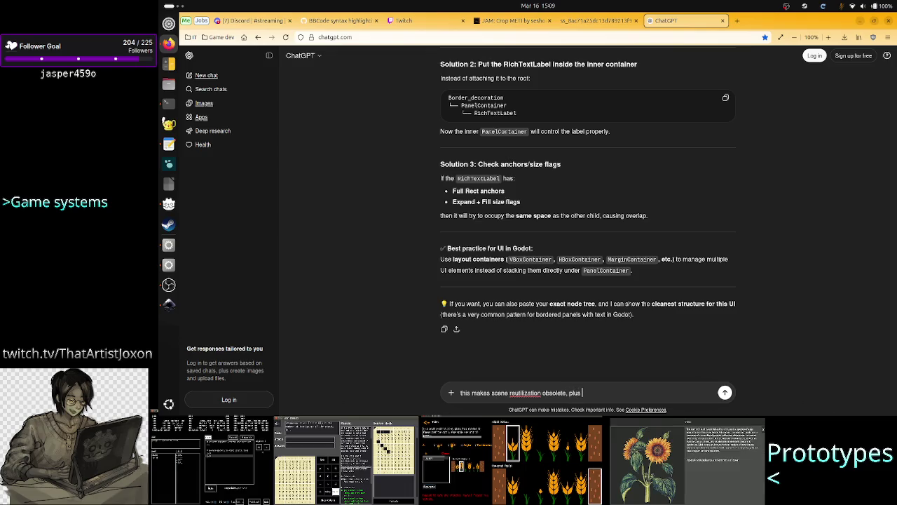
type("b")
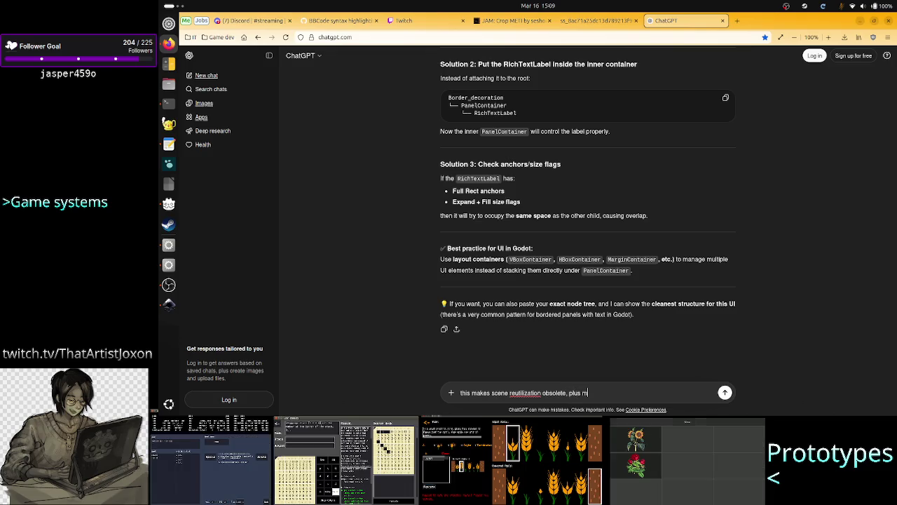
type("y your l")
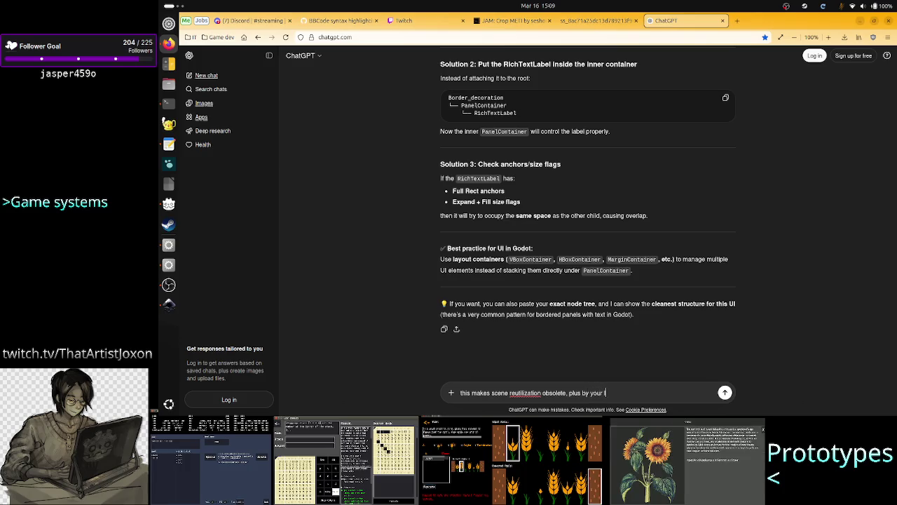
type("ogic ")
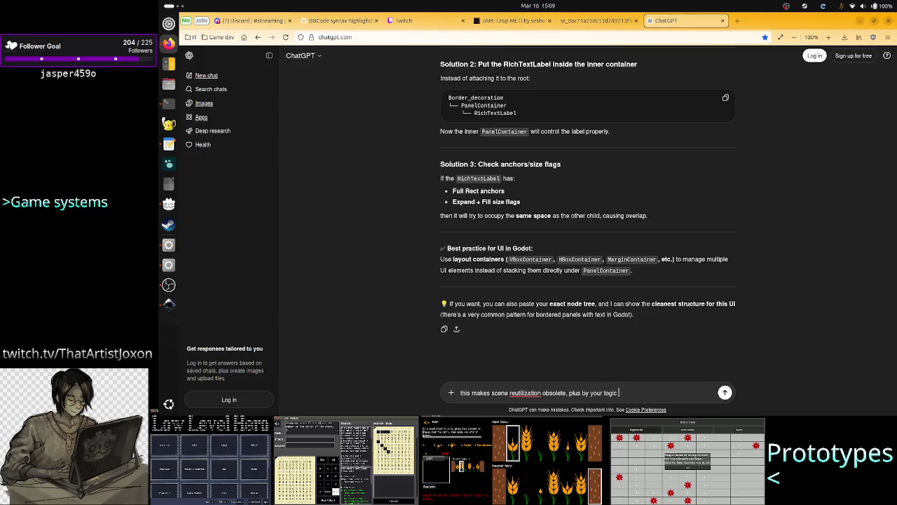
type("it's not ")
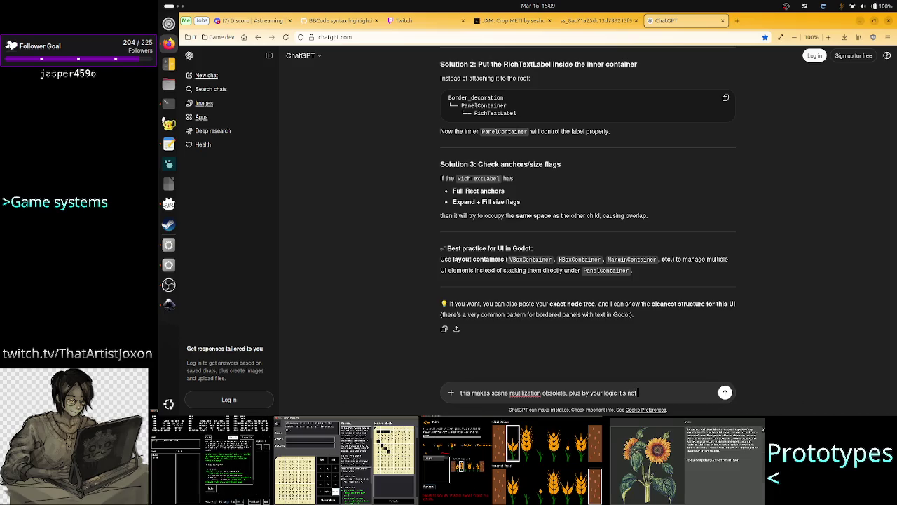
type("that")
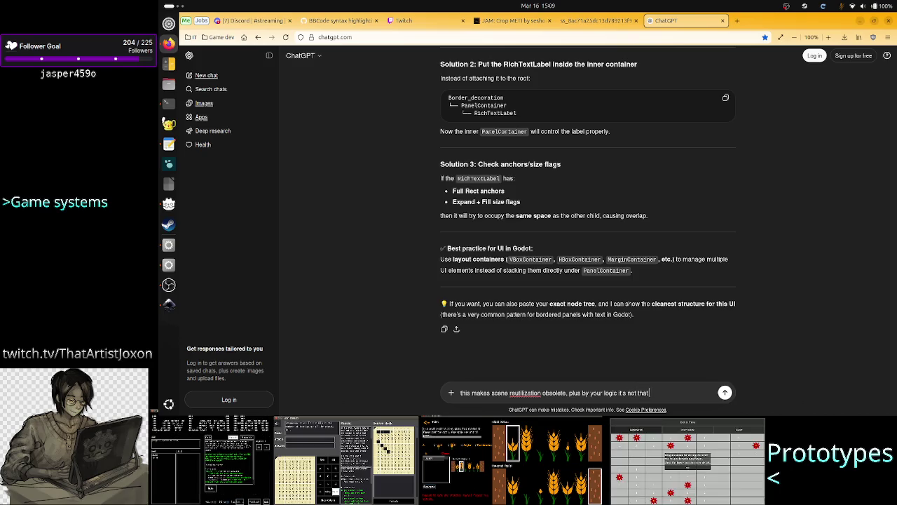
type(" o")
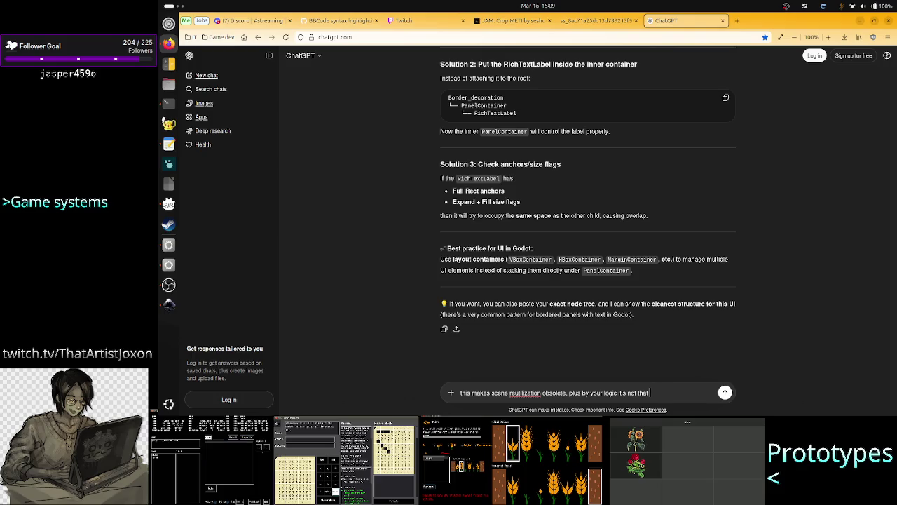
key("BackSpace")
type("the same panelcontai")
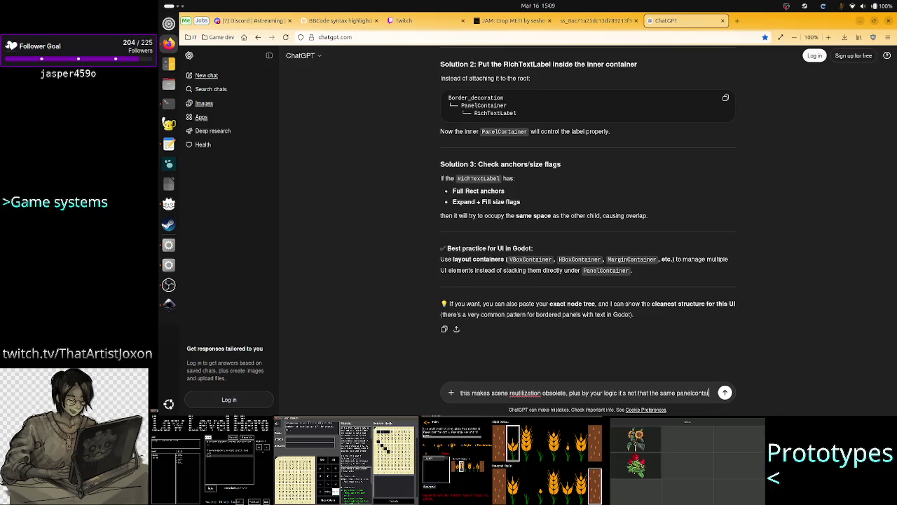
type("ner has to")
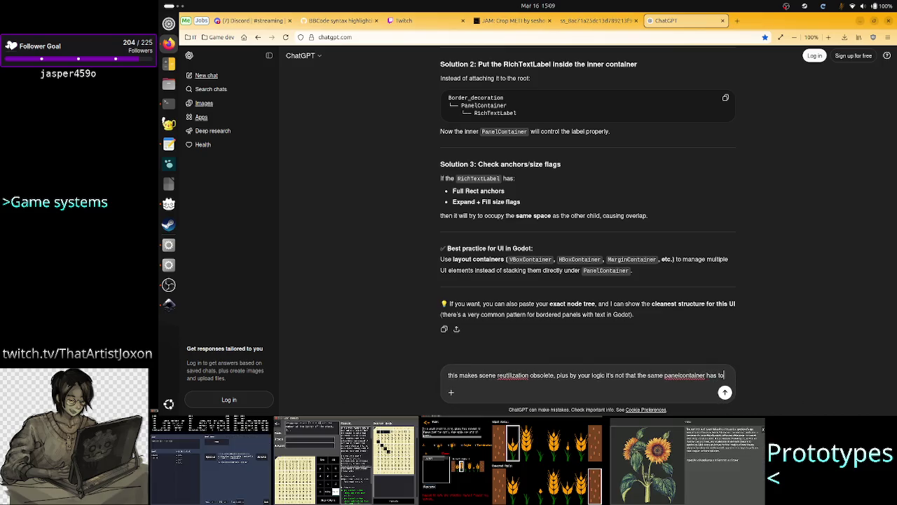
Continue the message: two children, the root panel container has only one child, the inner panel container
key("BackSpace")
type("wo")
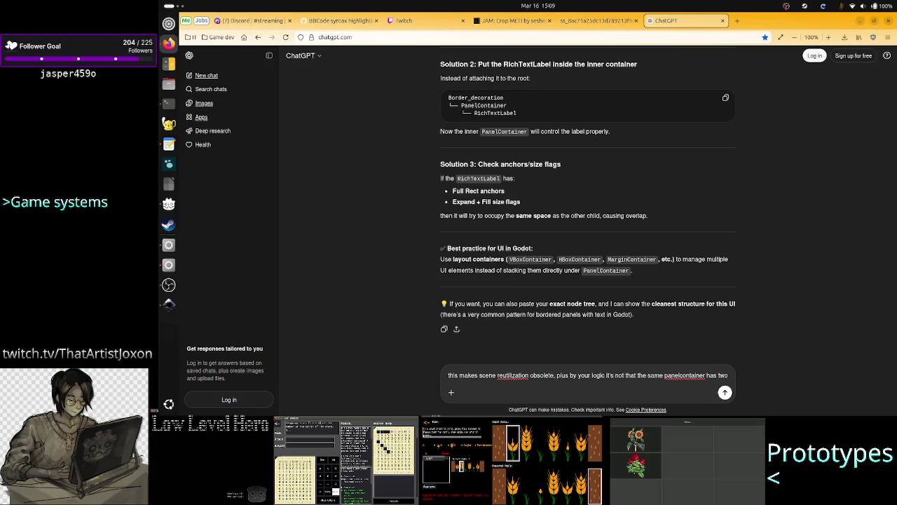
type(" ch")
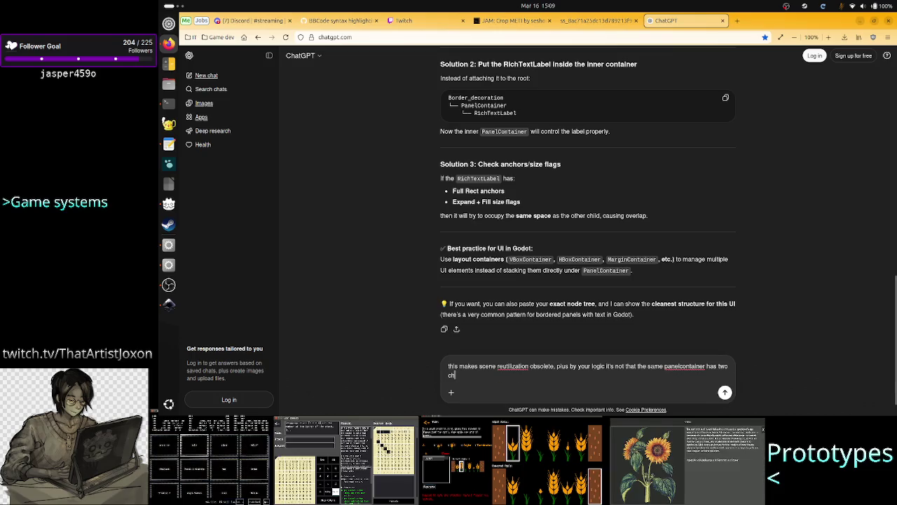
type("ildren, ")
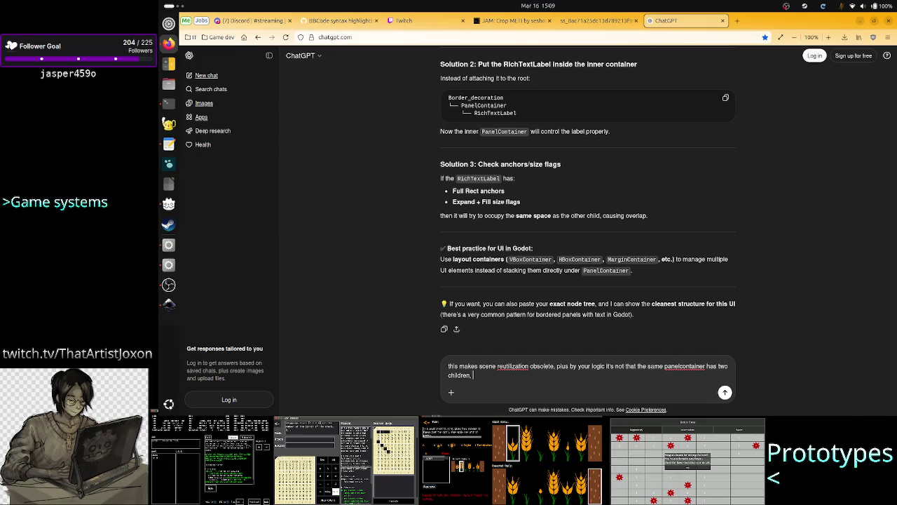
type("the root panel c")
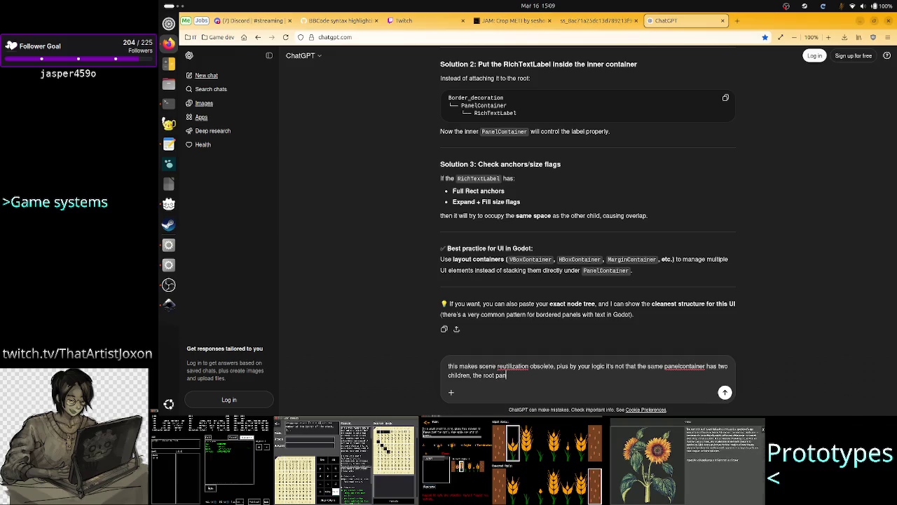
type("ontain")
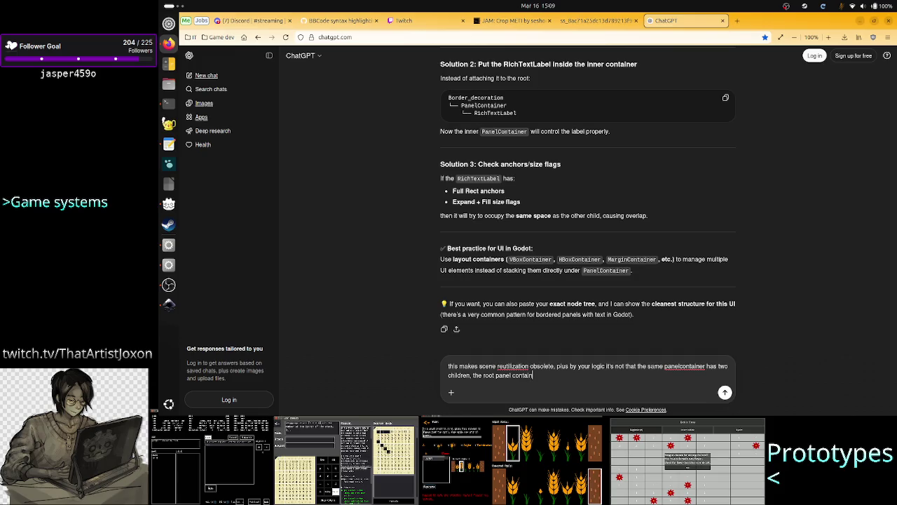
key("BackSpace")
key("BackSpace")
key("BackSpace")
key("BackSpace")
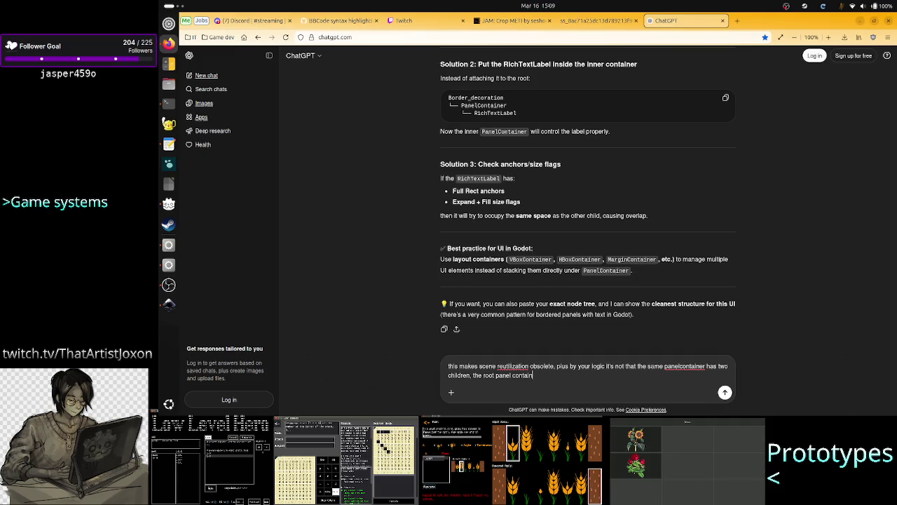
type("ontainer has only")
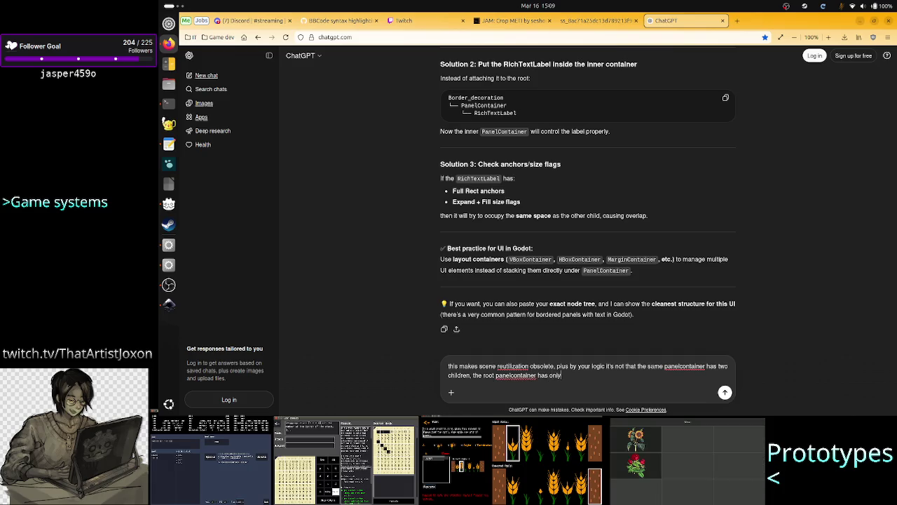
type(" one child")
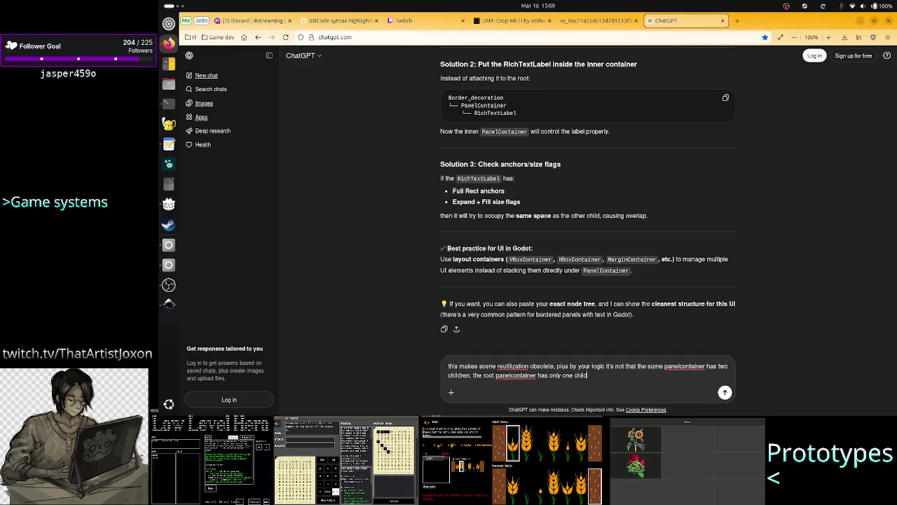
type(", the inn")
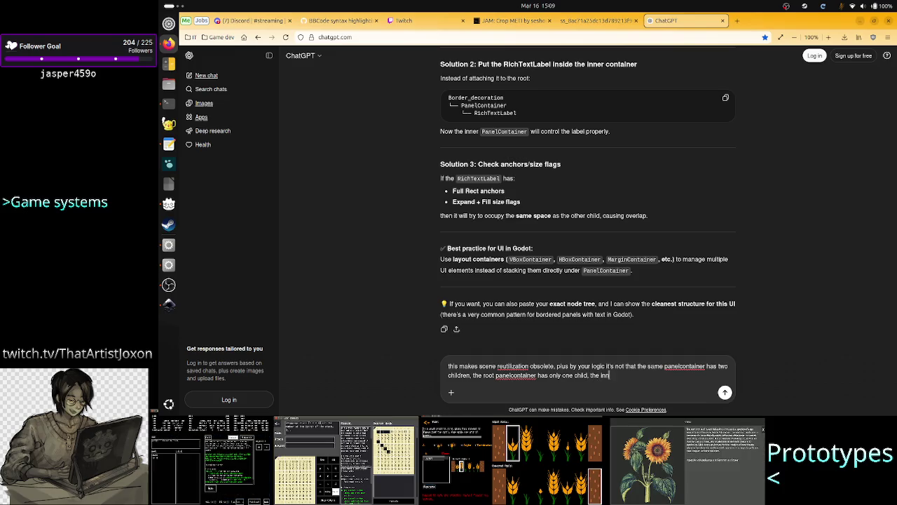
type("er pannel co")
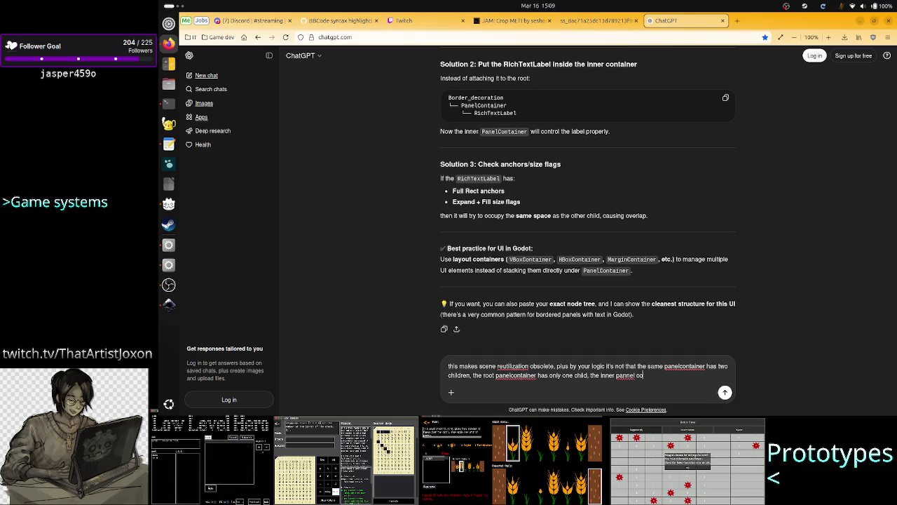
type("ntainer")
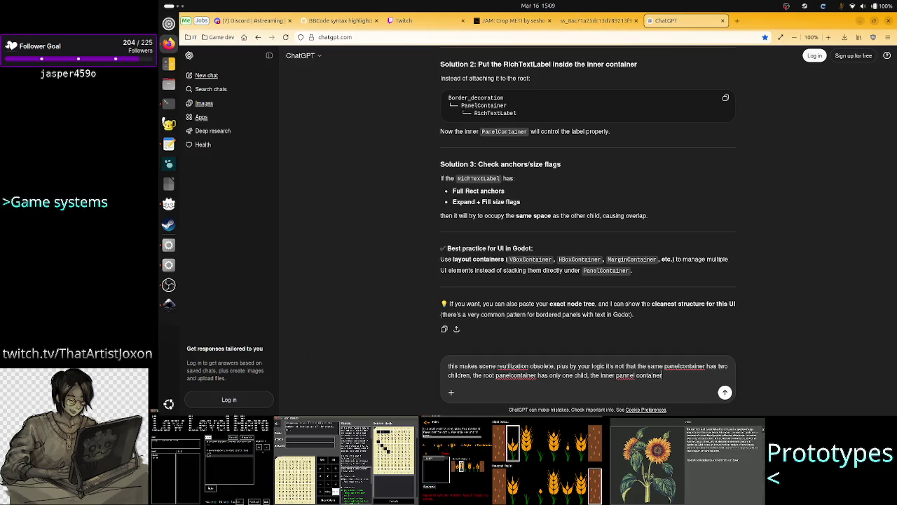
type(" and th")
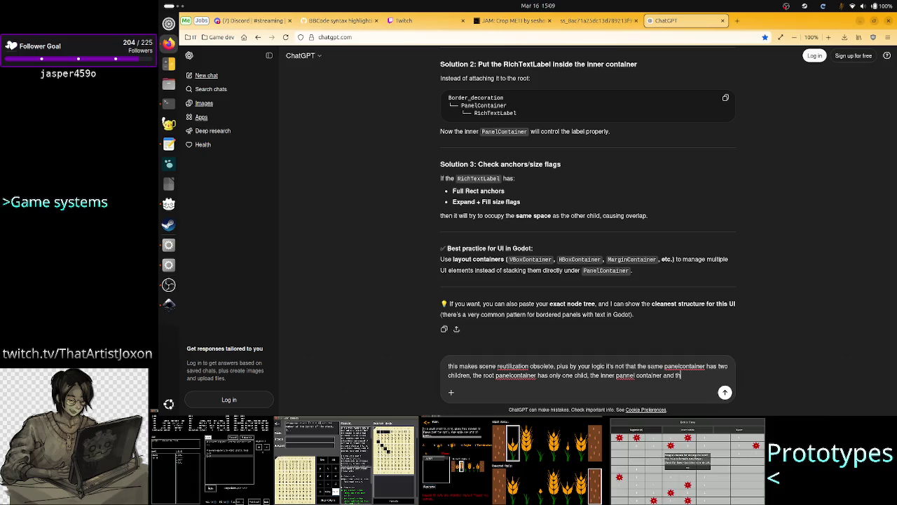
type("is latter or")
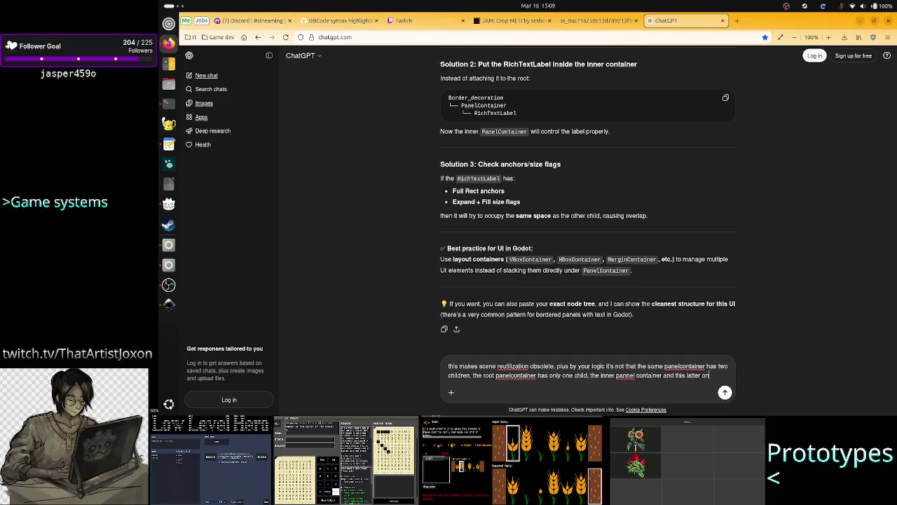
key("BackSpace")
Add that the inner container should have the RTL child, then send the follow-up
type("shou")
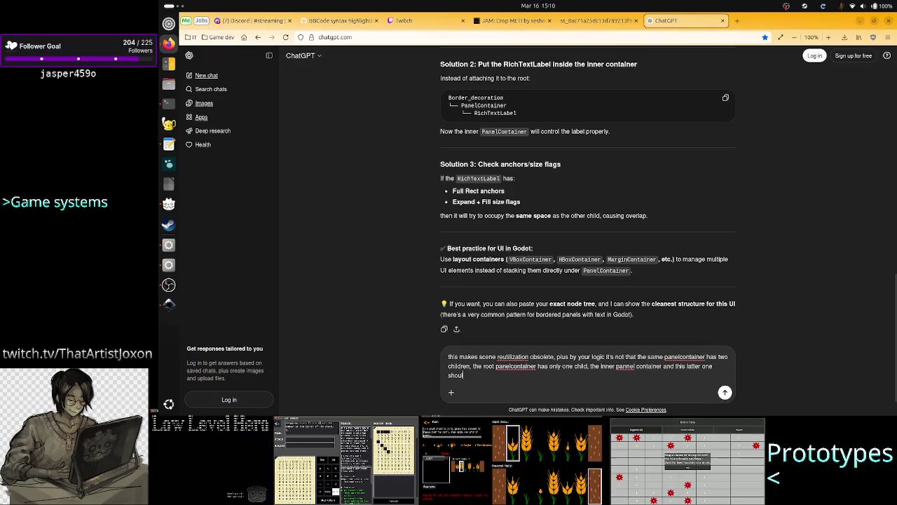
type("ld have the RTL")
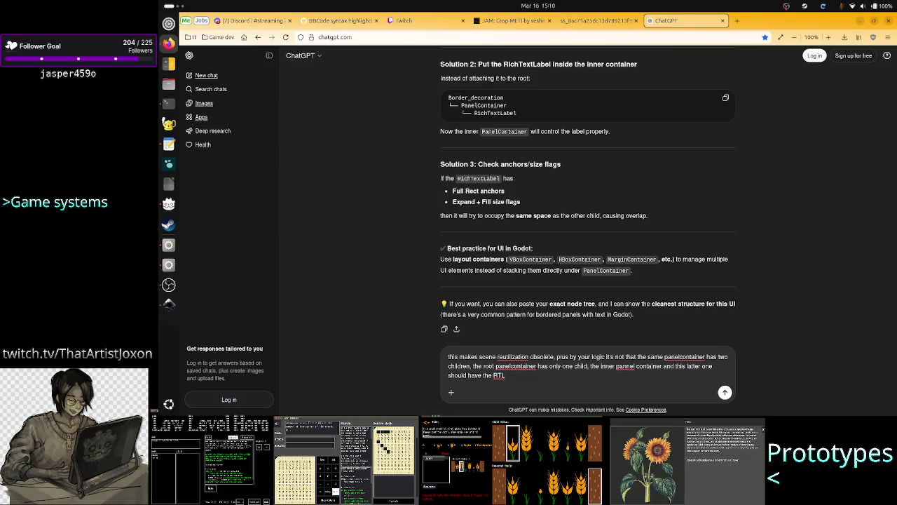
type(" child")
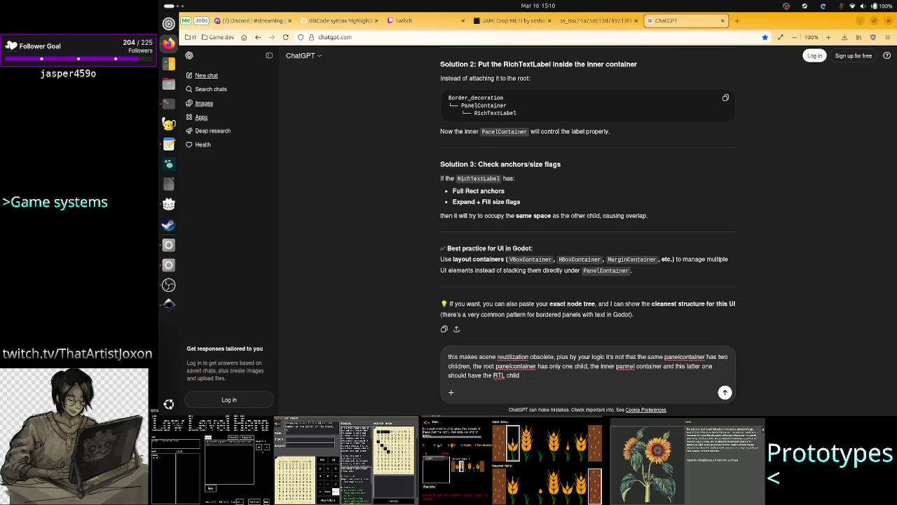
type(", th")
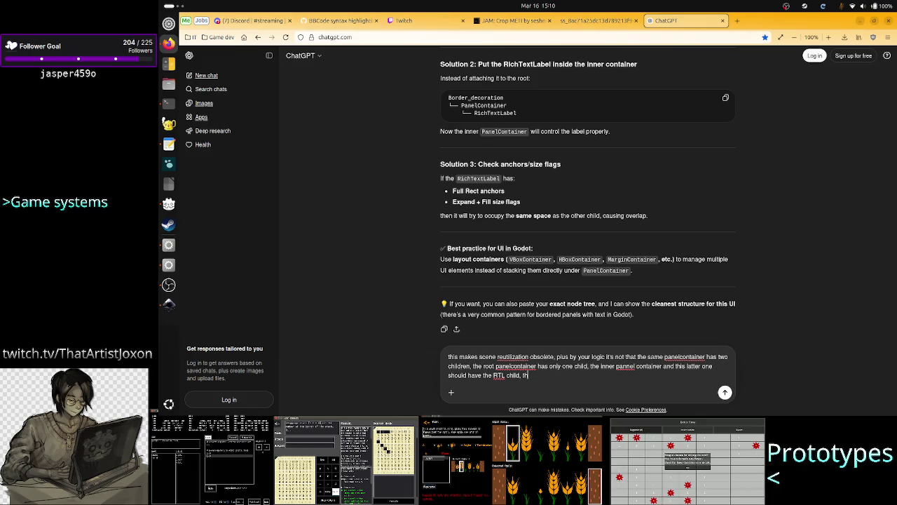
type("ough it")
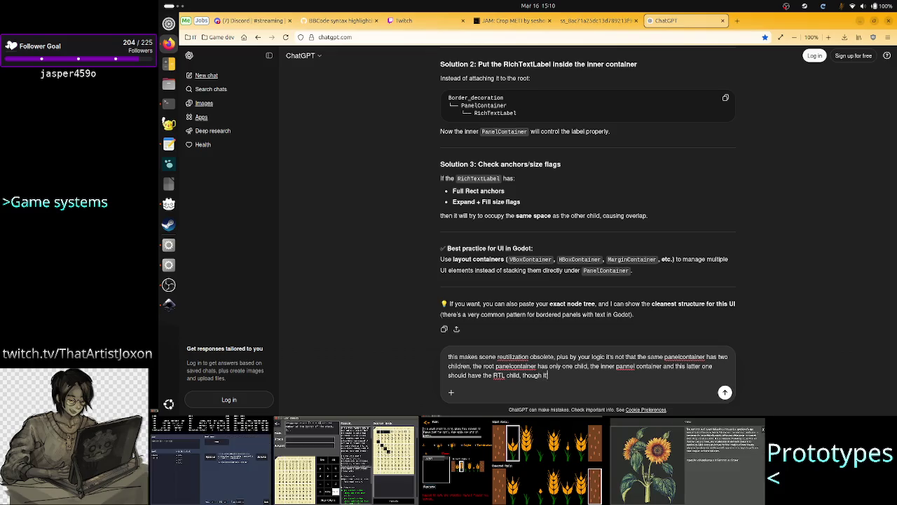
type("'s not in the ")
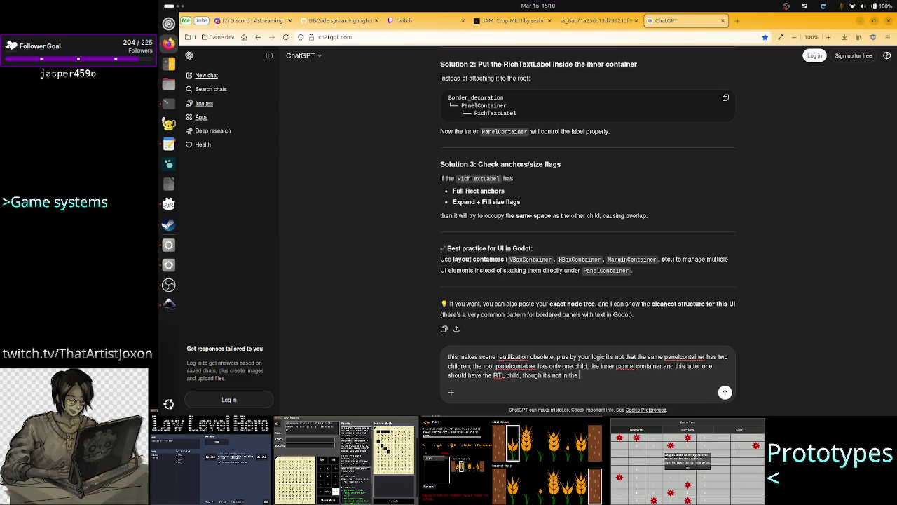
type("scene is")
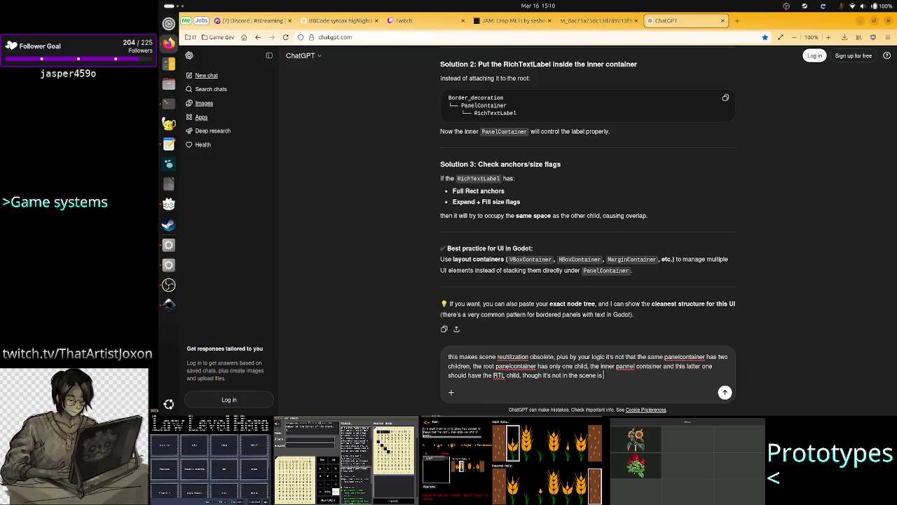
key("BackSpace")
type("t's ")
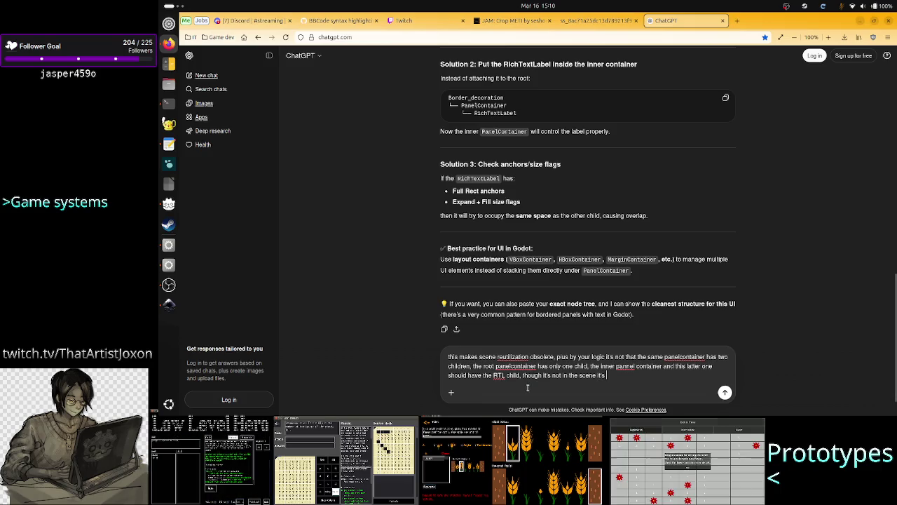
type("from w")
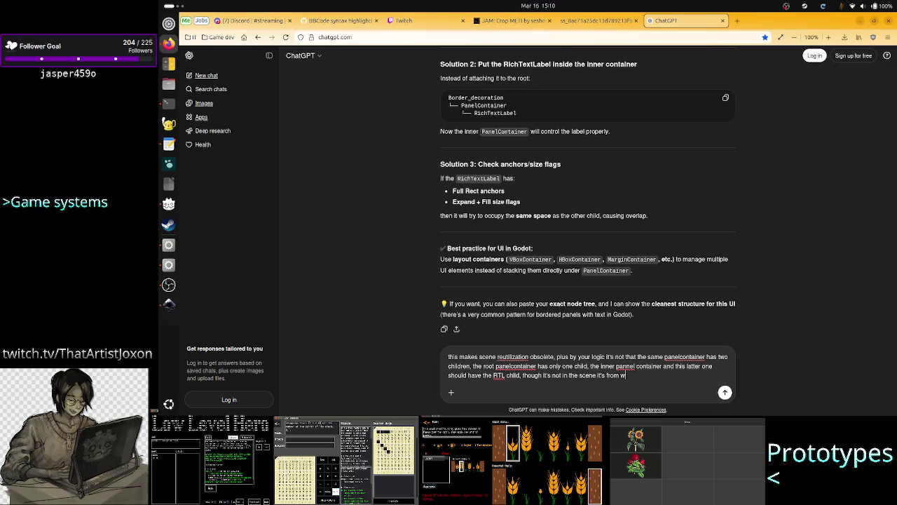
type("hen the s")
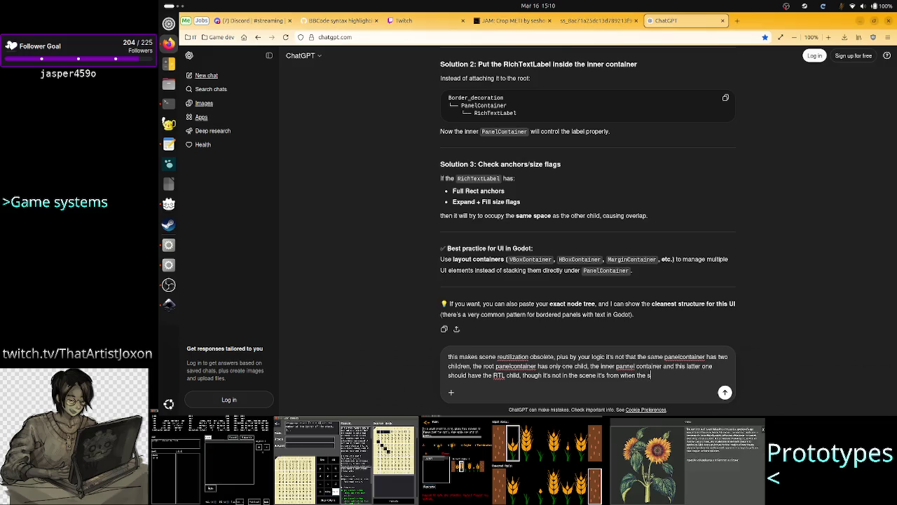
type("ce")
key("BackSpace")
key("BackSpace")
key("BackSpace")
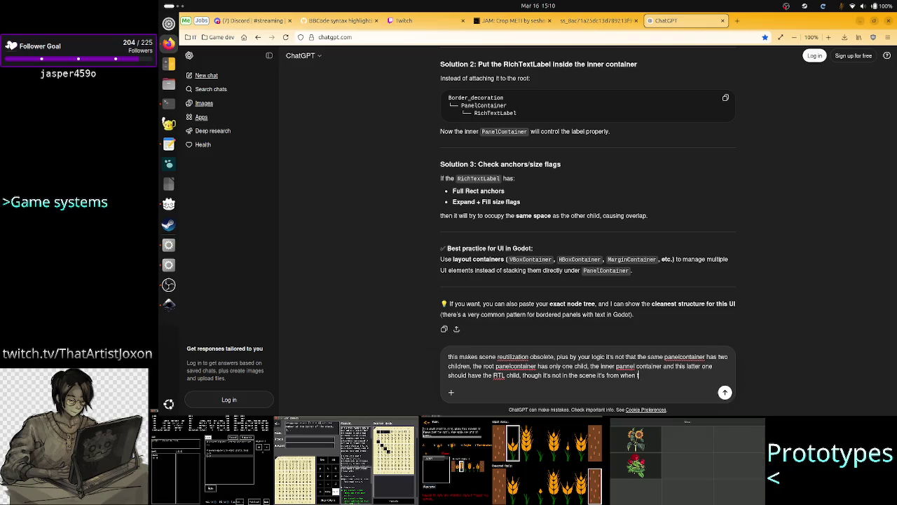
type("e ")
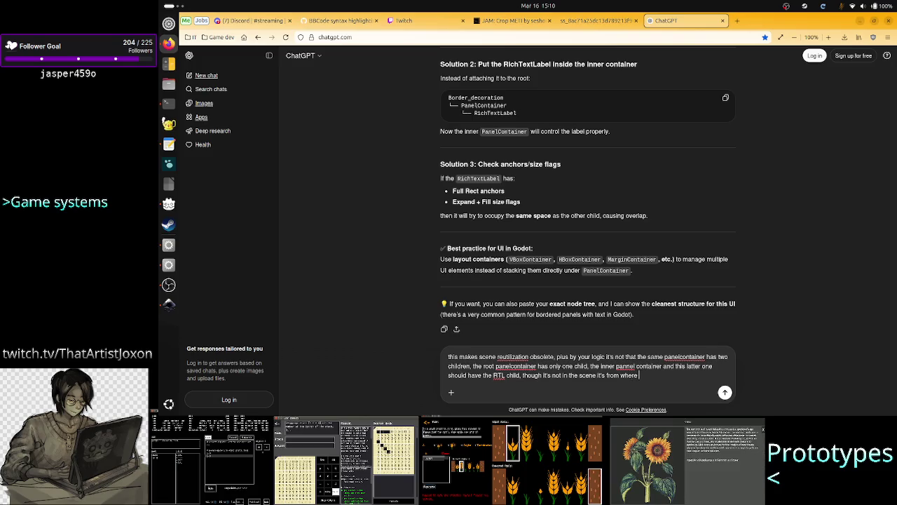
type("the scene is")
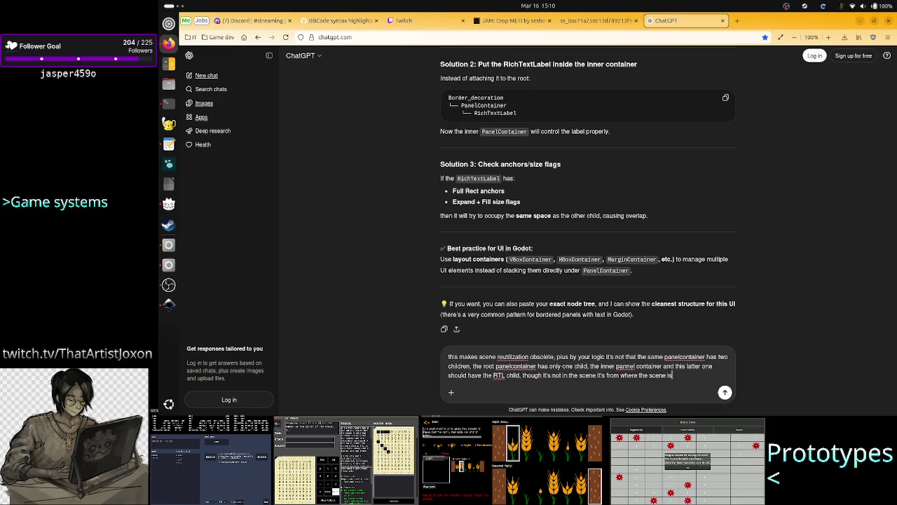
type(" used.")
key("Return")
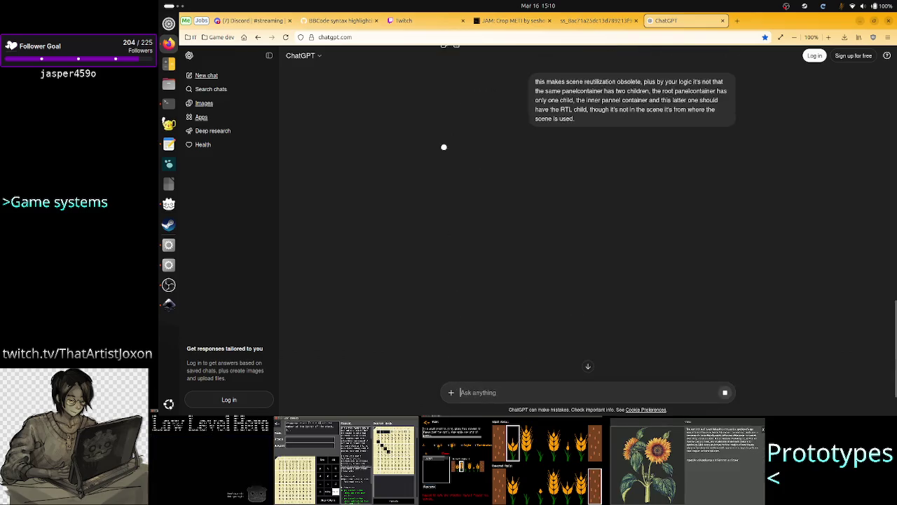
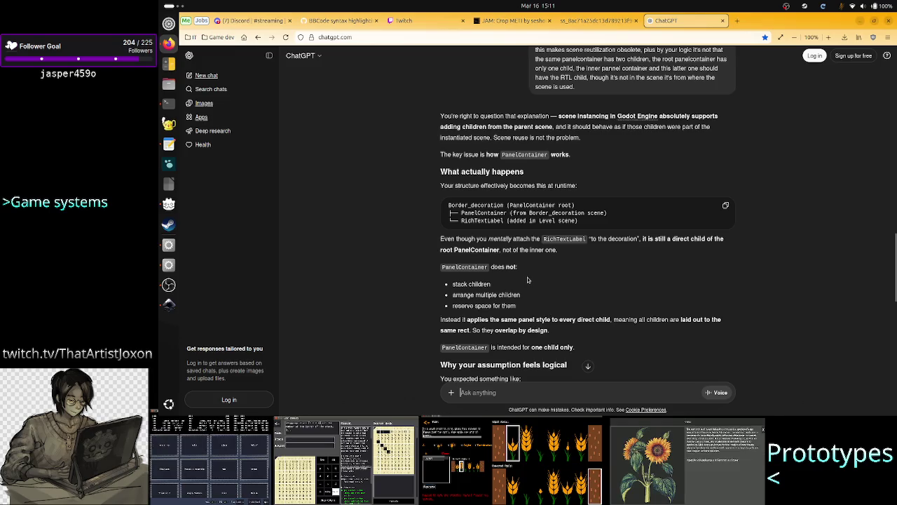
Highlight the bullet about multiple children in ChatGPT's reply, then scroll to its end
left_click_drag(471, 295, 507, 296)
left_click(507, 302)
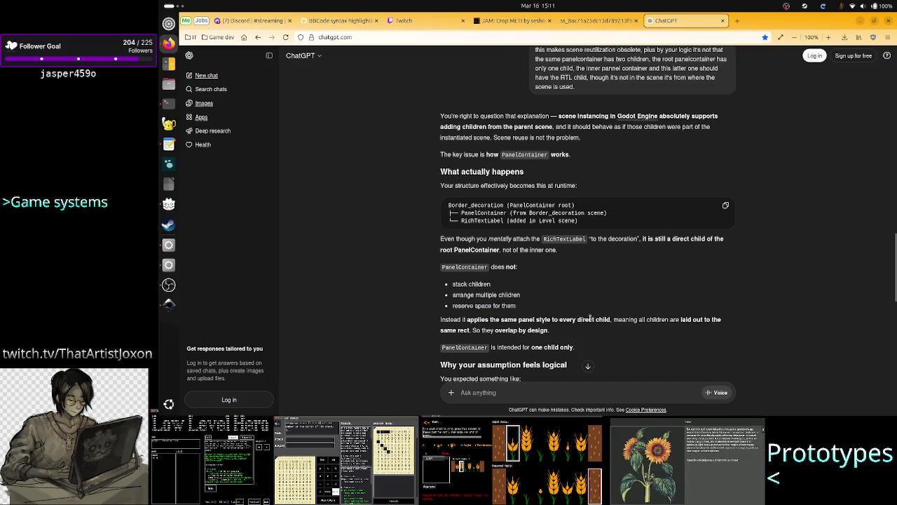
scroll(591, 318, "down", 10)
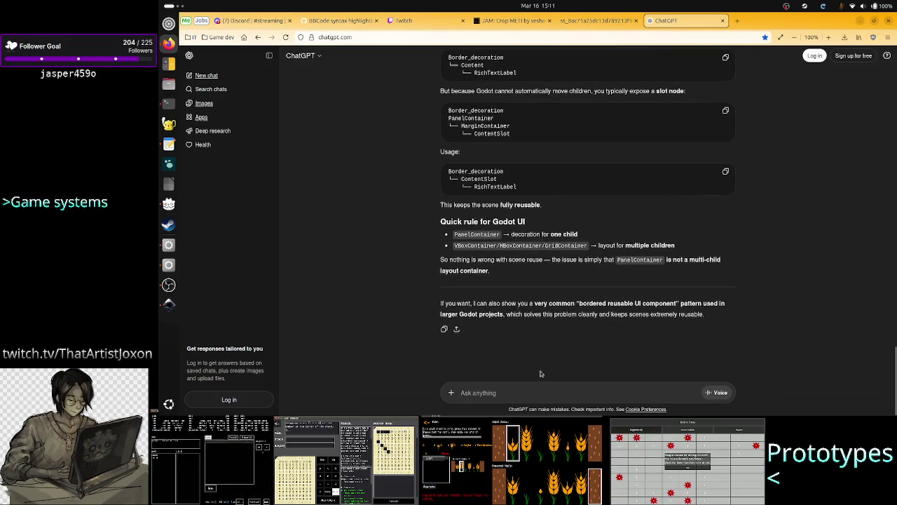
Send the objection that instancing breaks if adding a child changes the saved scene's hierarchy
left_click(522, 391)
type("but then")
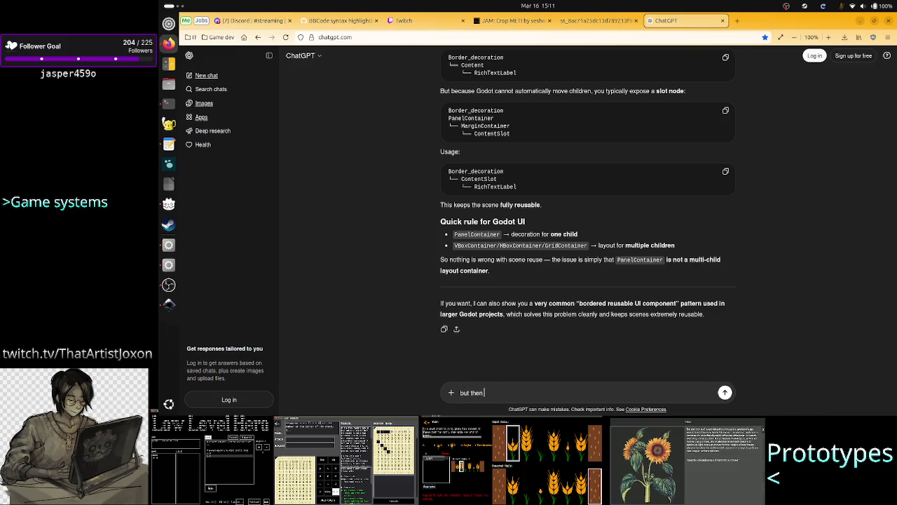
type(" s")
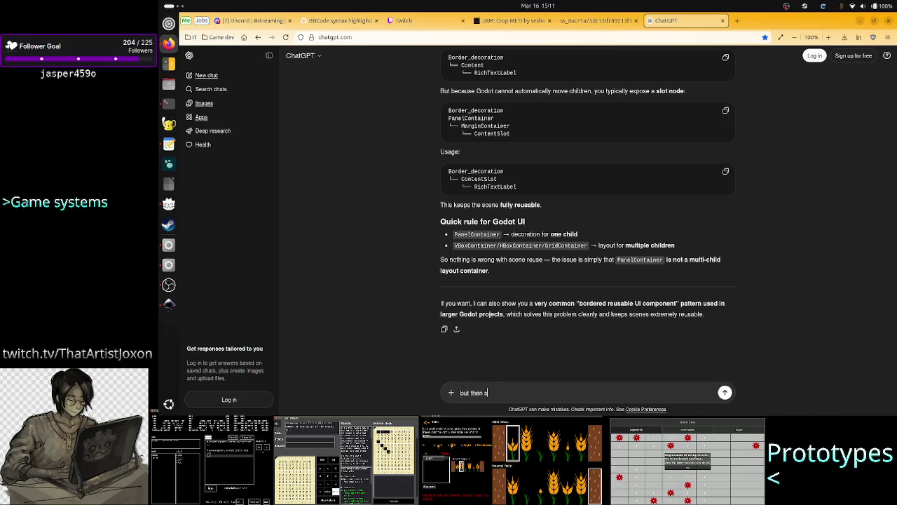
type("crene i")
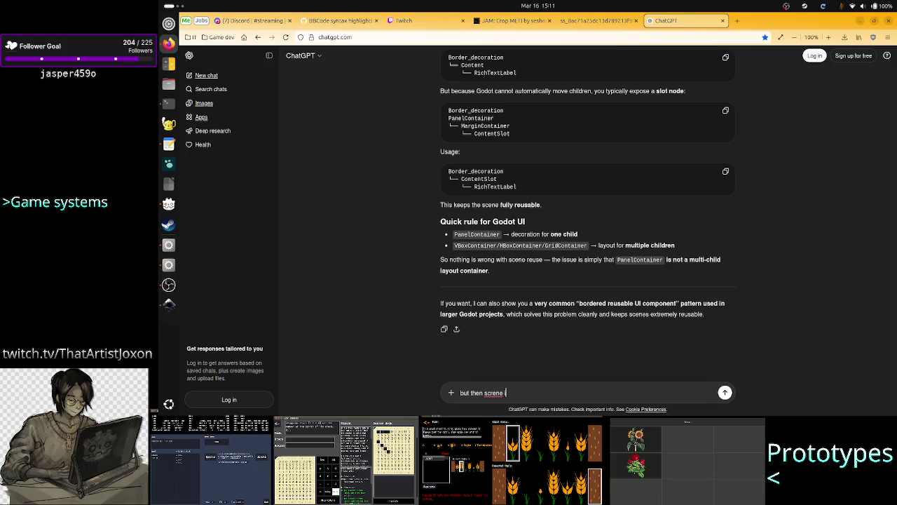
type("nstancing is totally bo")
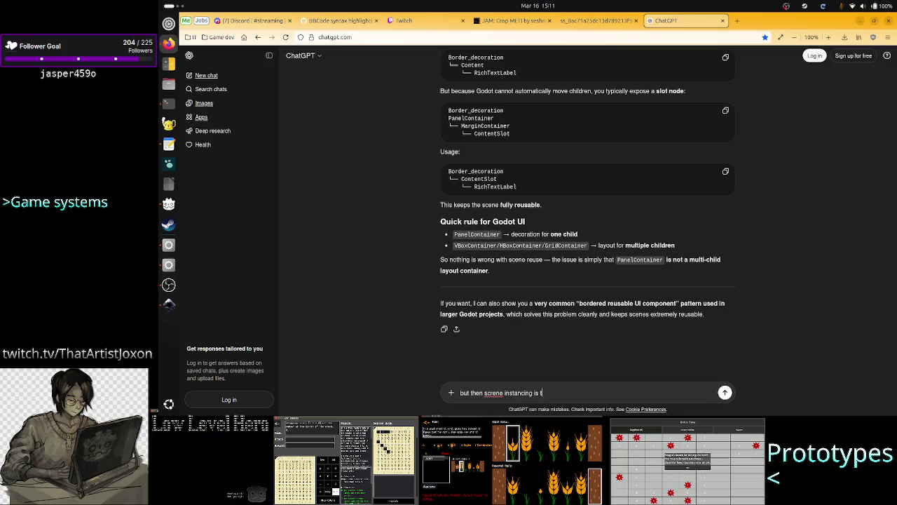
key("BackSpace")
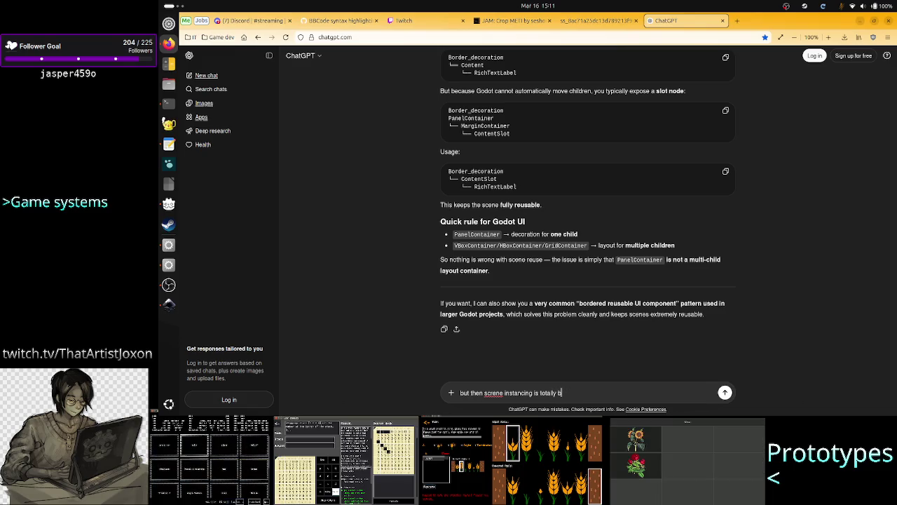
type("roken if")
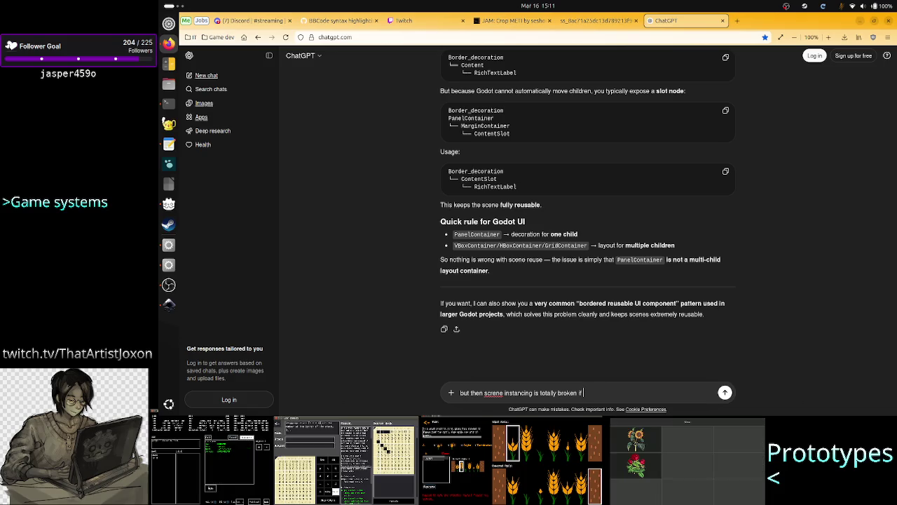
type(" adding a ch")
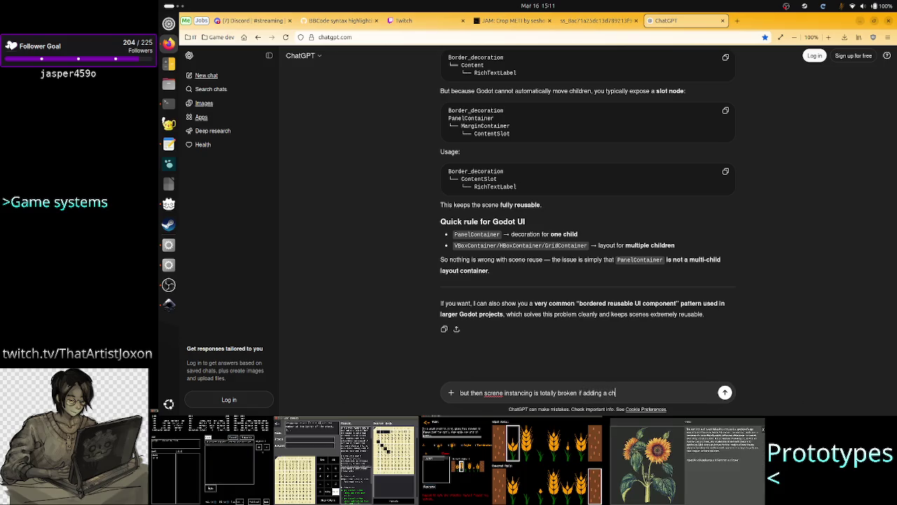
type("ild")
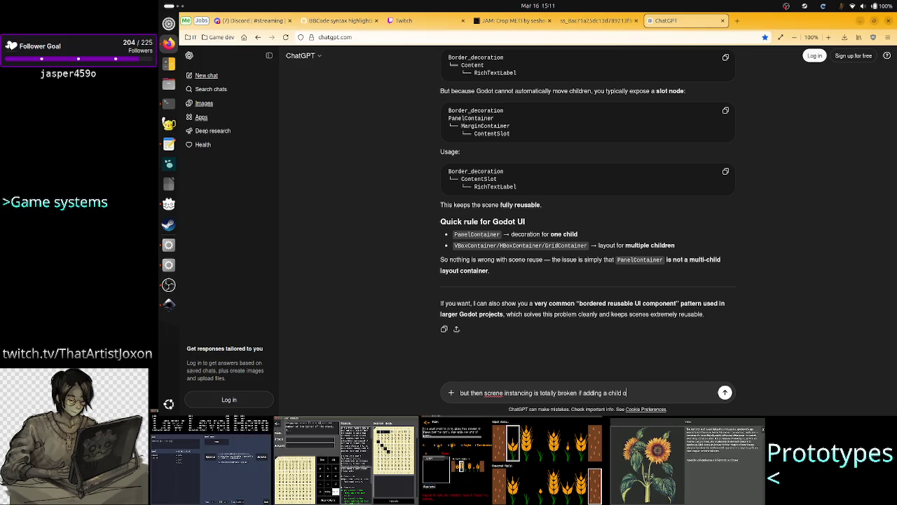
type(" to an inst")
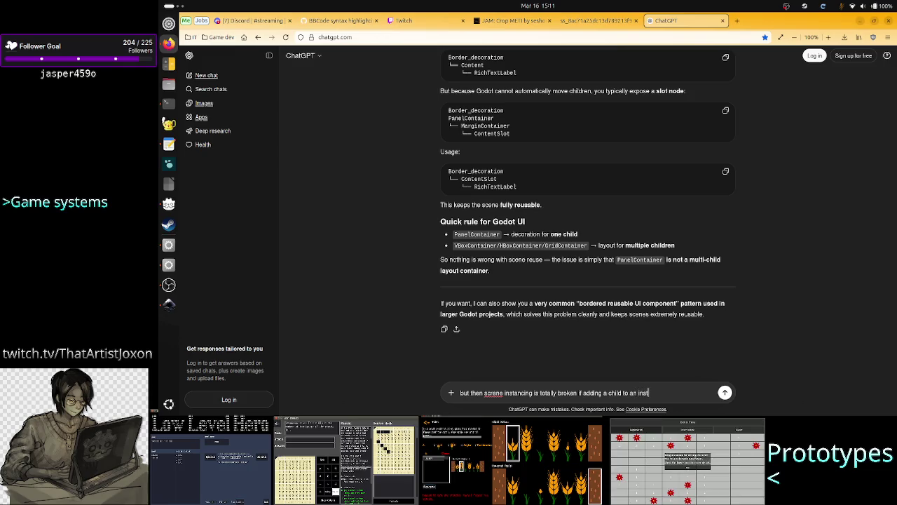
type("ance c")
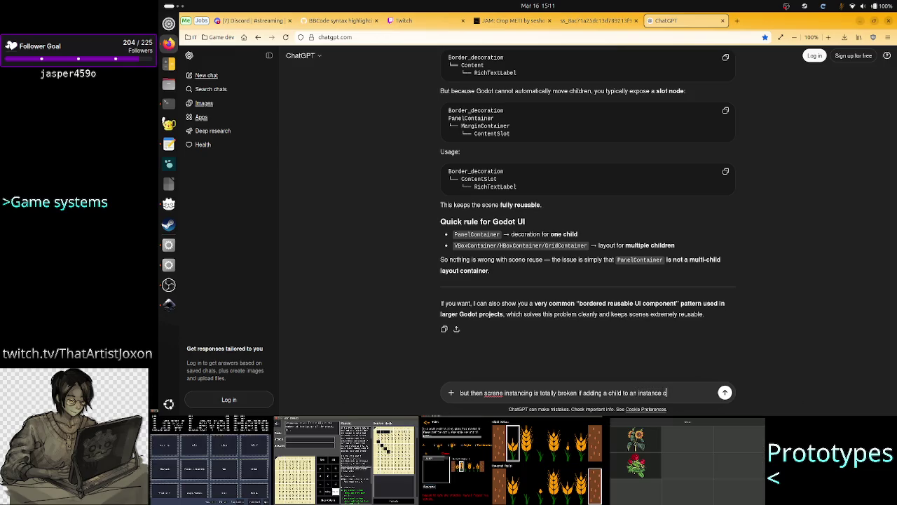
type("hanges the hi")
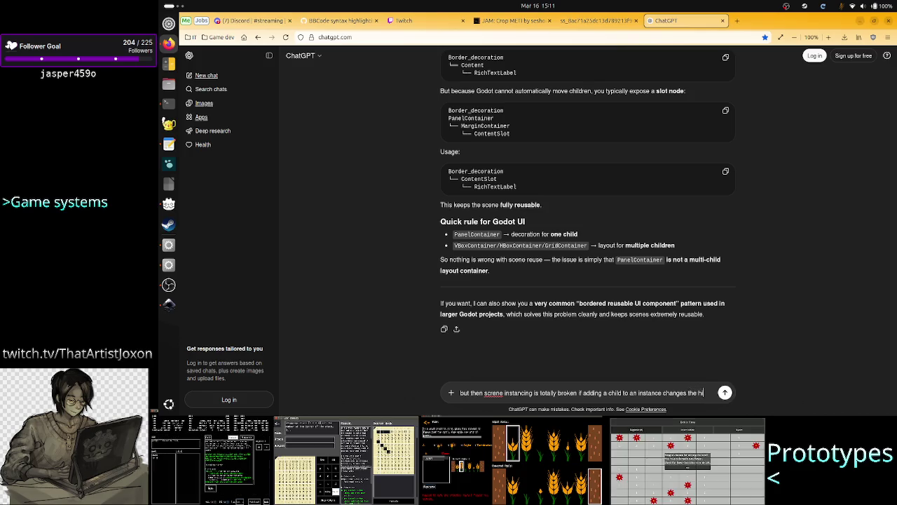
type("erarc")
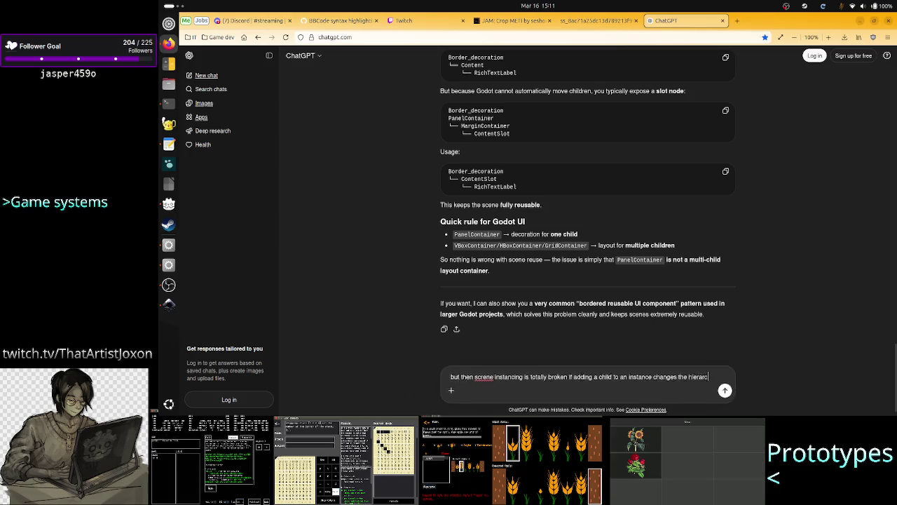
type("hy of the")
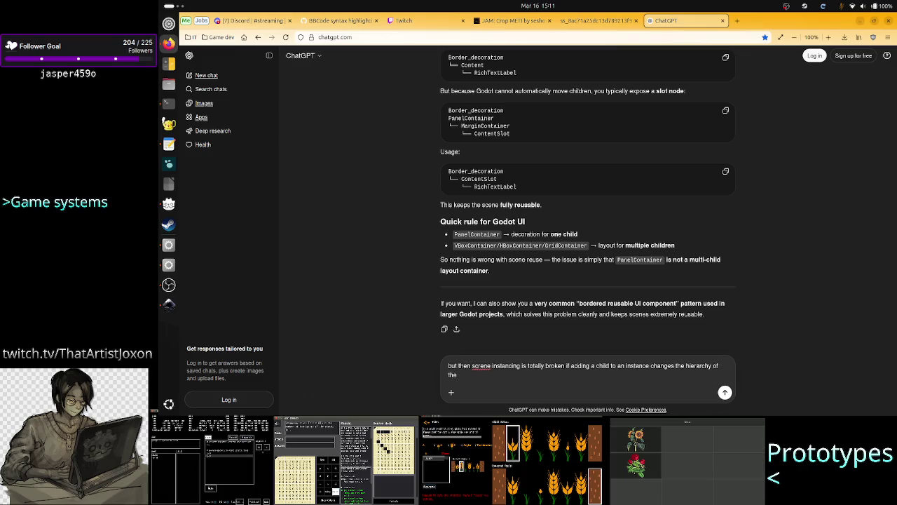
type(" saved scene")
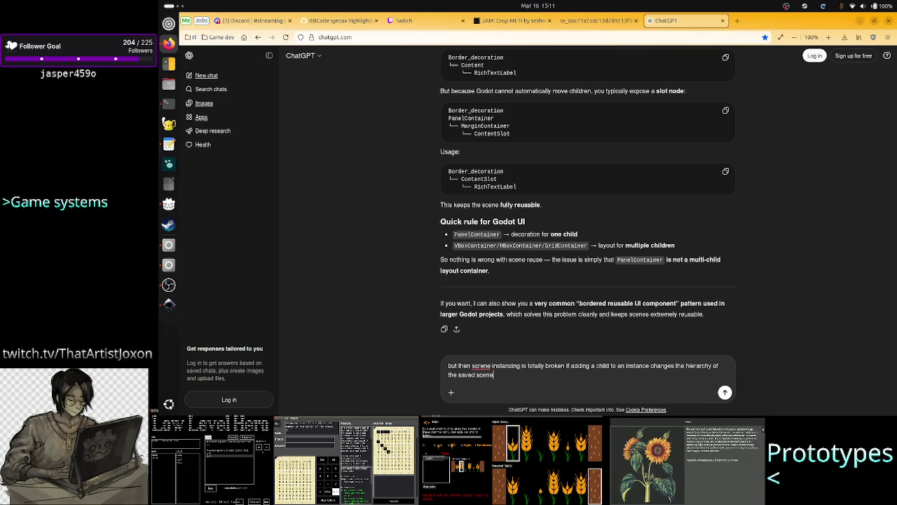
key("Return")
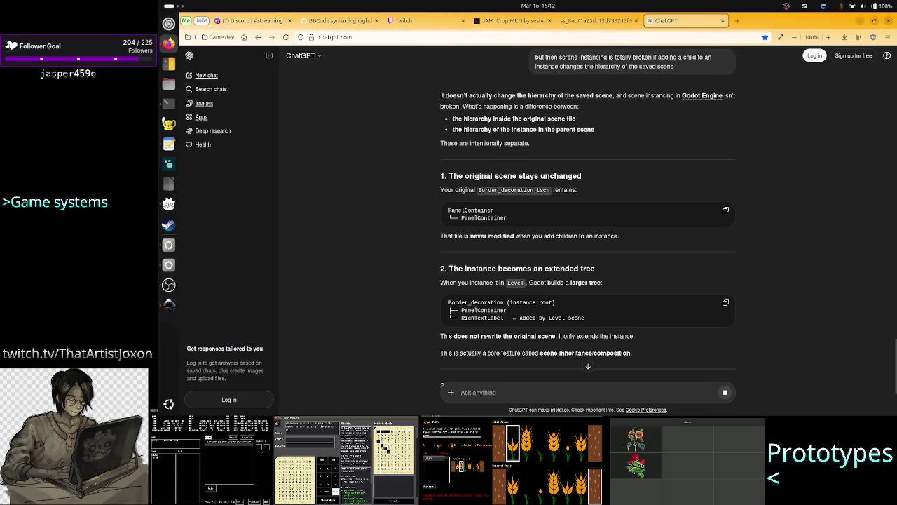
key("alt+Tab")
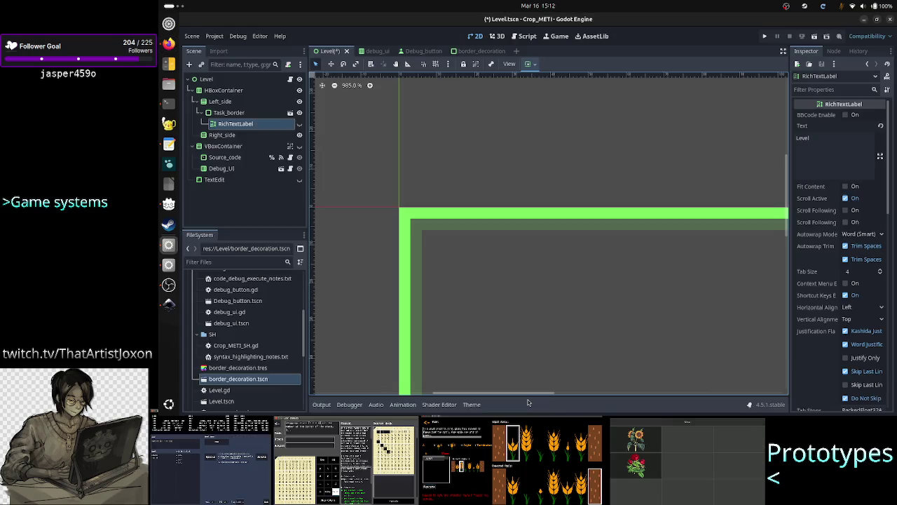
Unhide the RichTextLabel, save and run the Level scene, and show the Remote tree
left_click(300, 123)
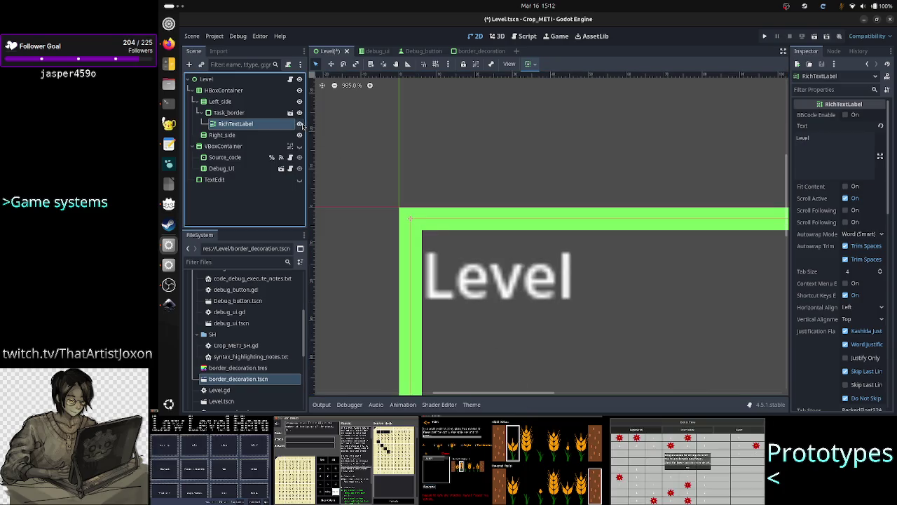
key("ctrl+s")
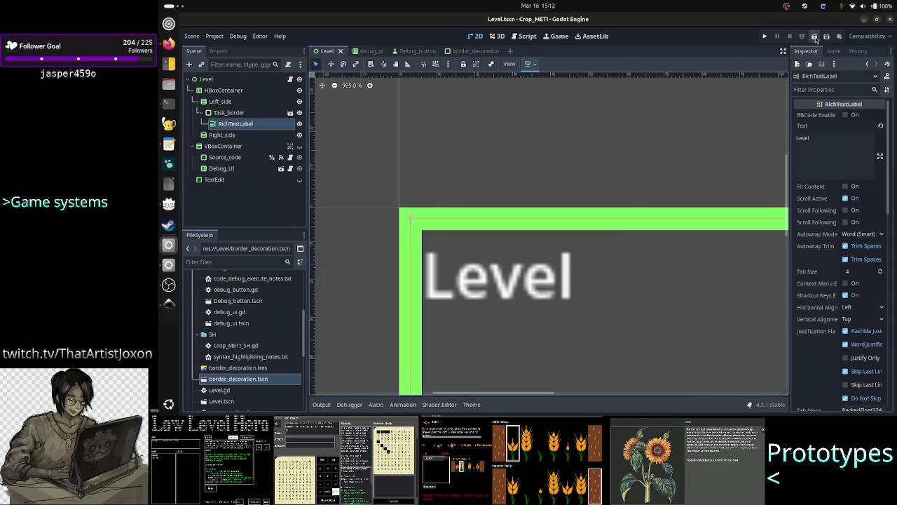
left_click(814, 37)
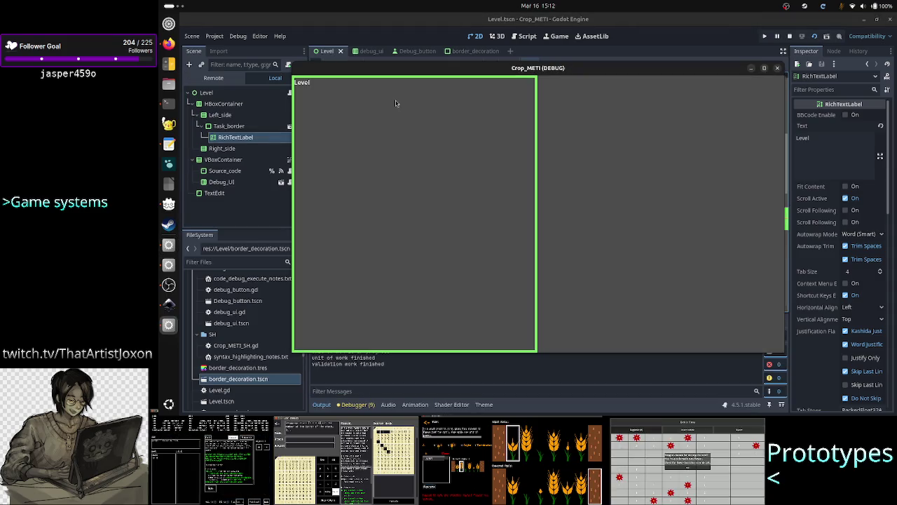
left_click(213, 78)
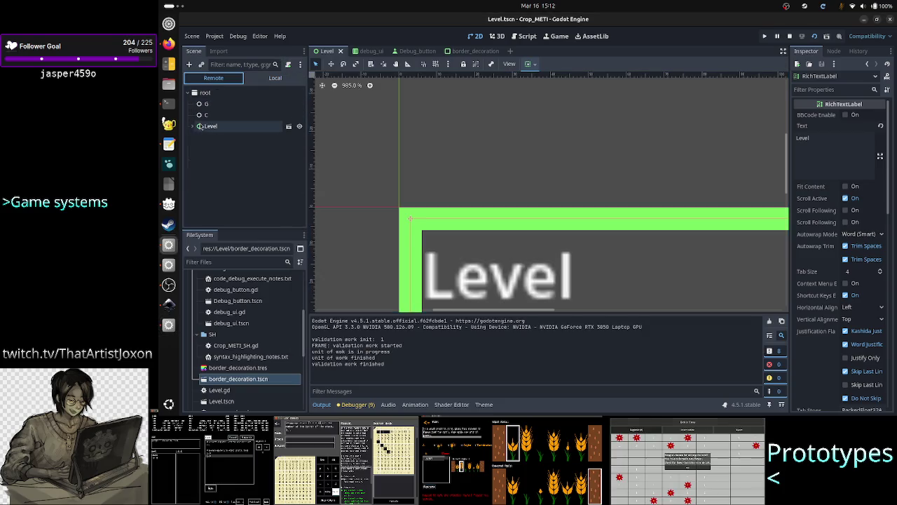
Expand Level > HBoxContainer > Left_side > Task_border remotely and inspect Task_border and RichTextLabel
left_click(196, 126)
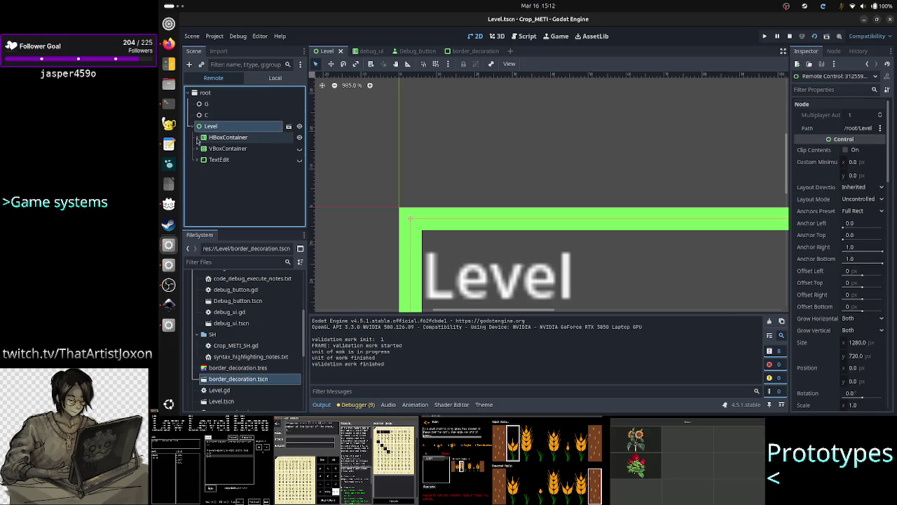
left_click(198, 137)
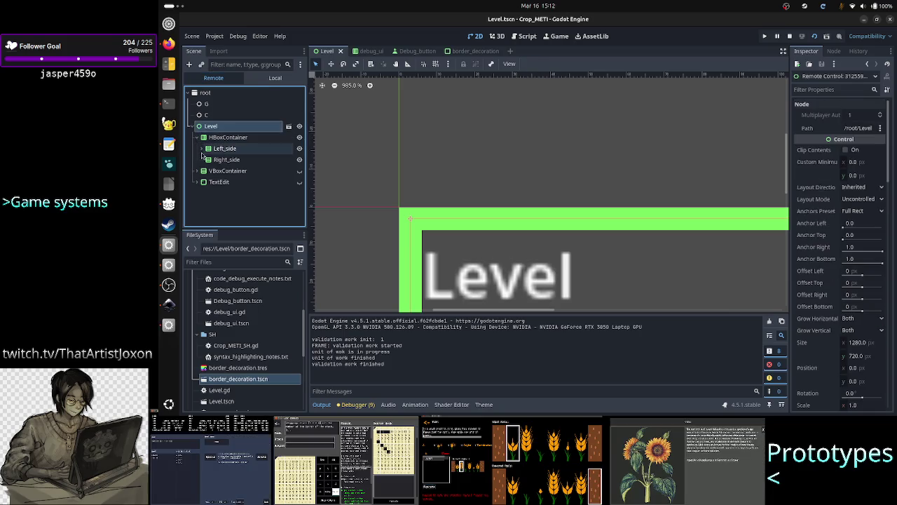
left_click(203, 148)
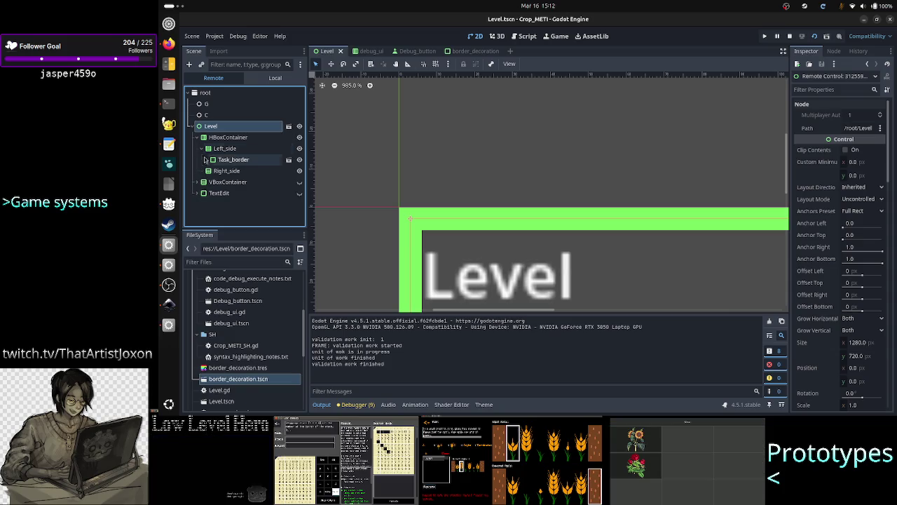
left_click(209, 159)
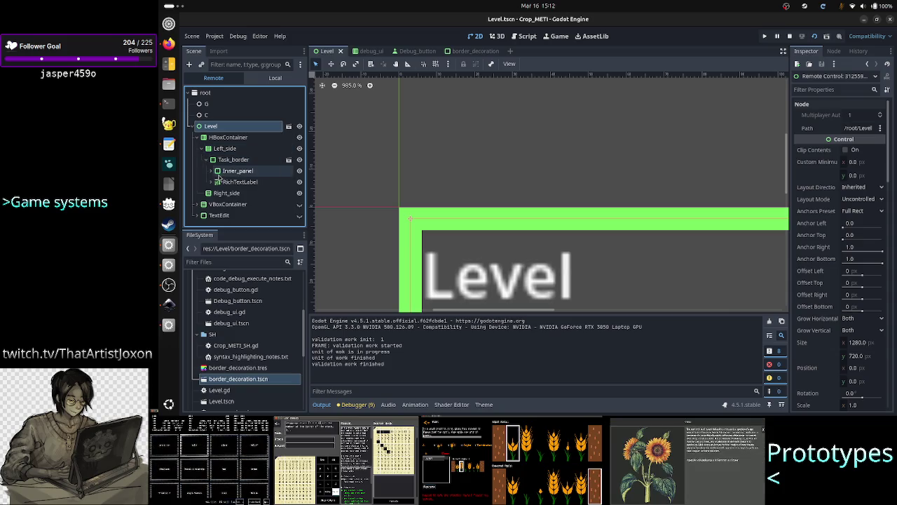
left_click(251, 160)
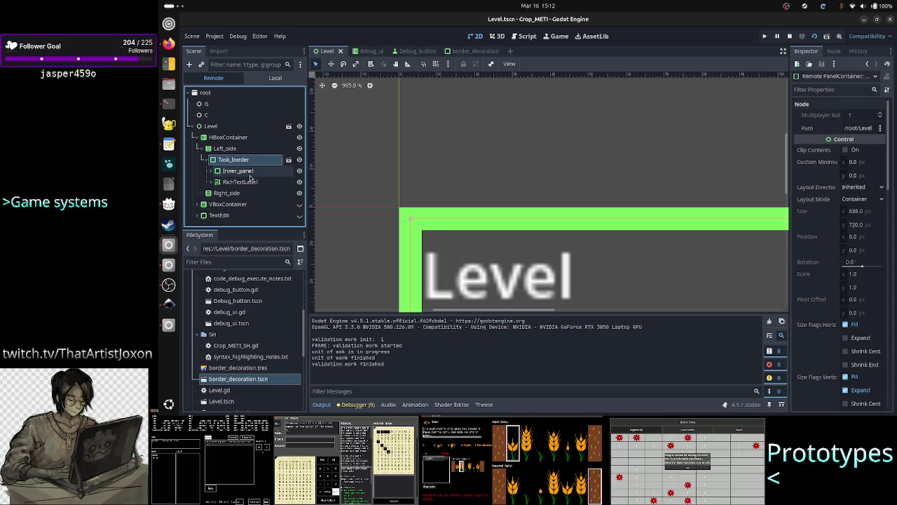
left_click(249, 183)
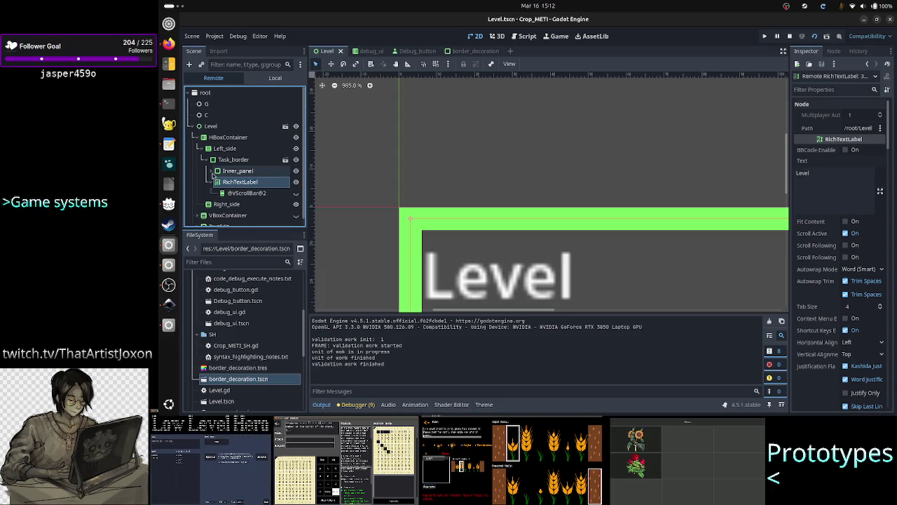
Inspect Inner_panel, its Control child and the RichTextLabel, then stop the running game
left_click(212, 172)
left_click(240, 183)
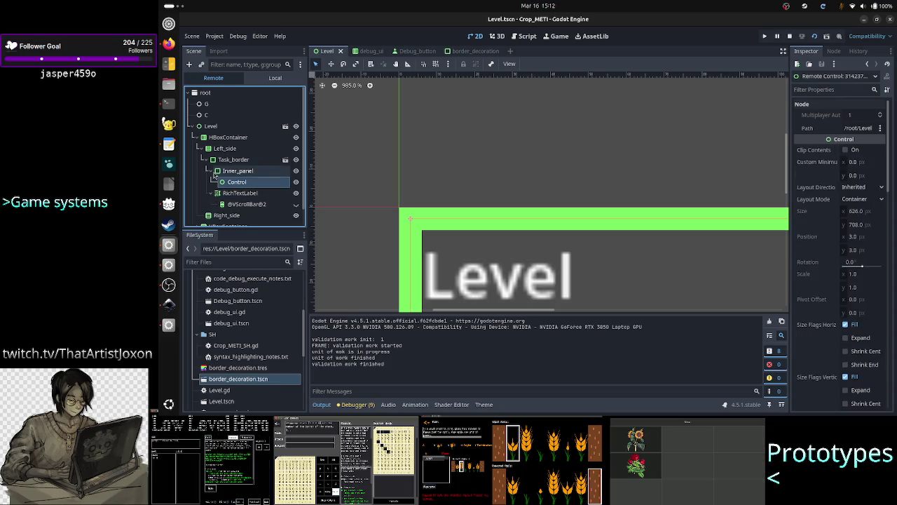
left_click(212, 176)
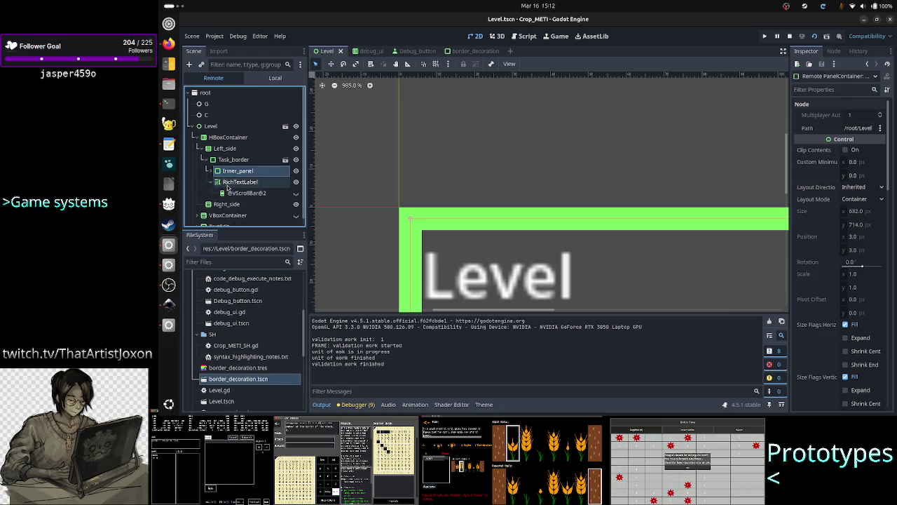
left_click(227, 185)
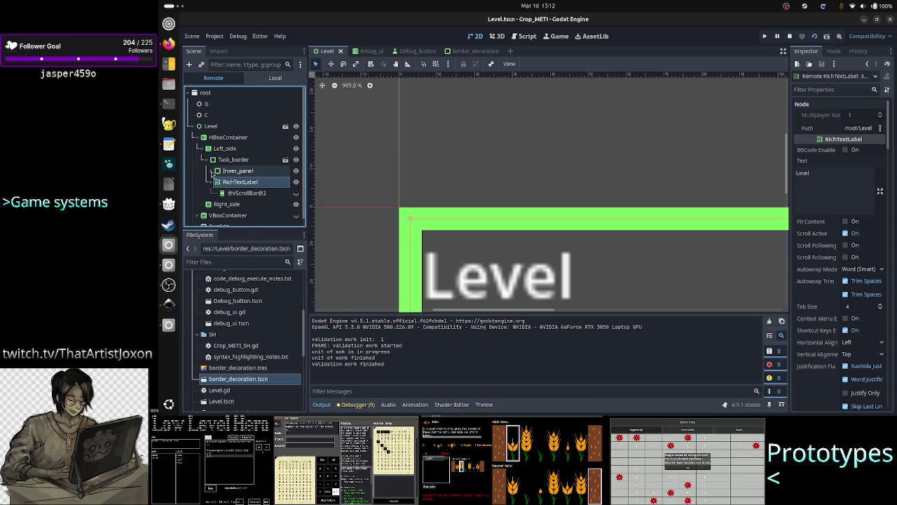
left_click(212, 172)
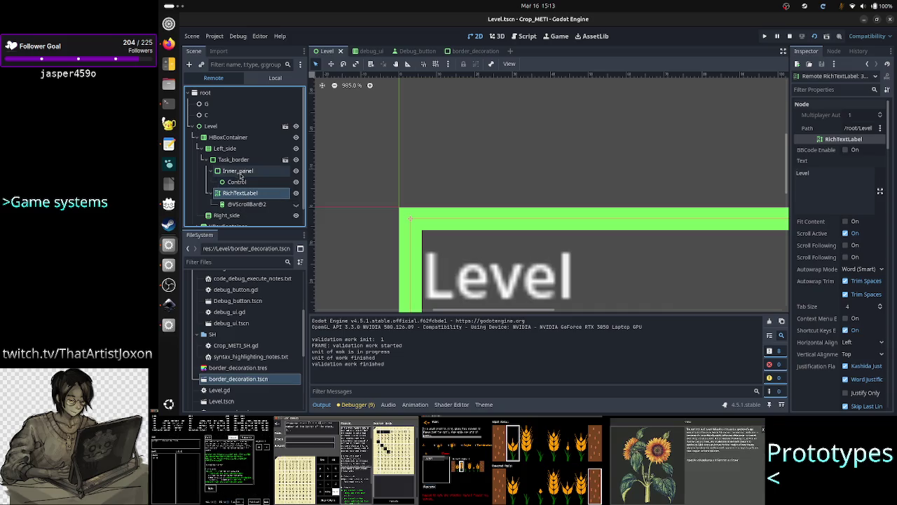
left_click(212, 171)
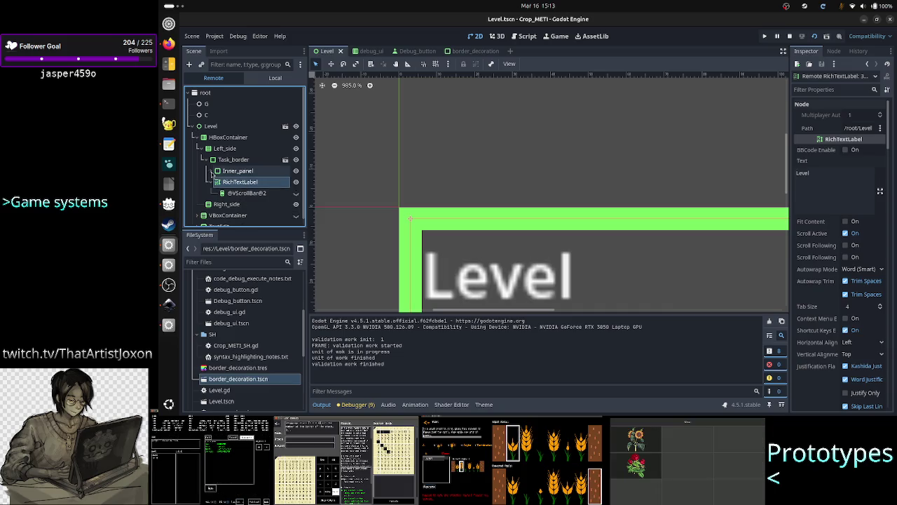
left_click(237, 172)
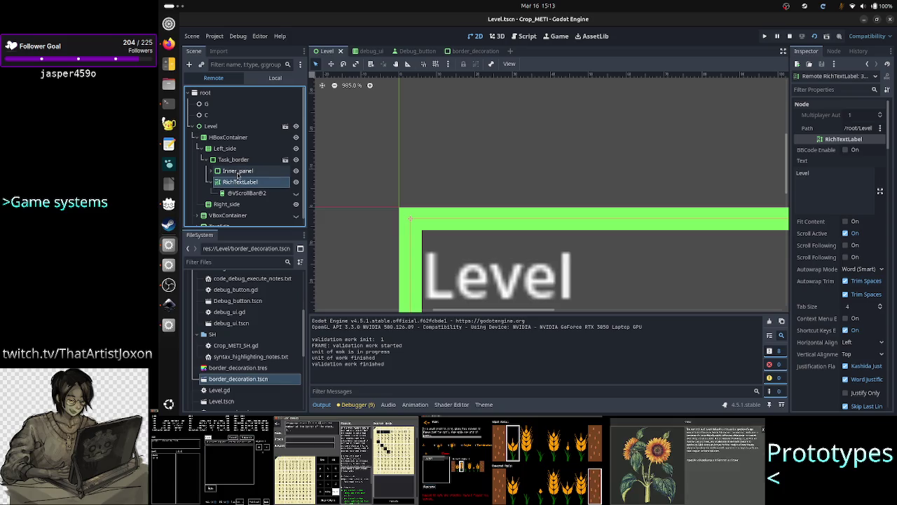
left_click(209, 171)
left_click(209, 171)
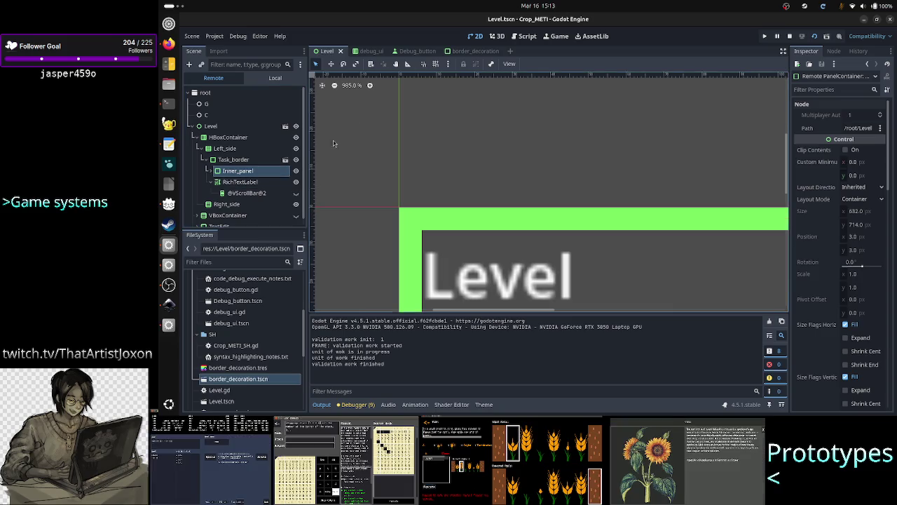
left_click(790, 37)
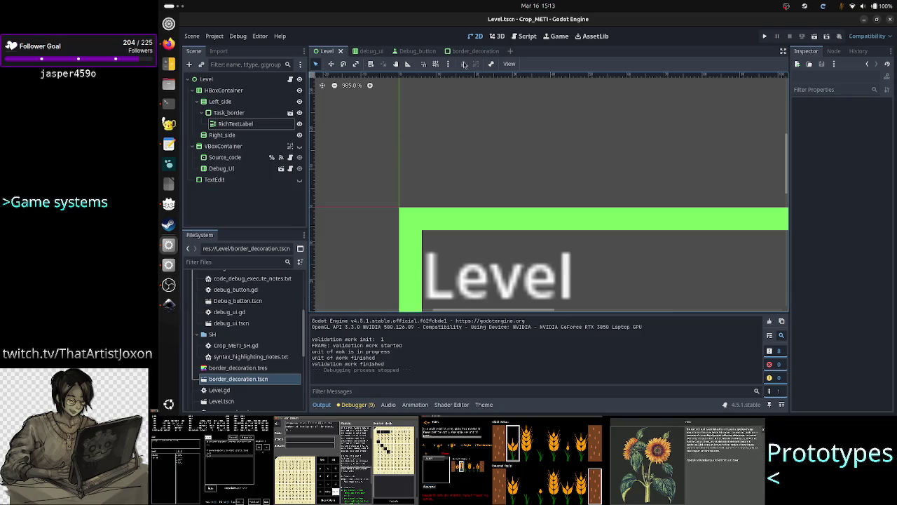
left_click(471, 51)
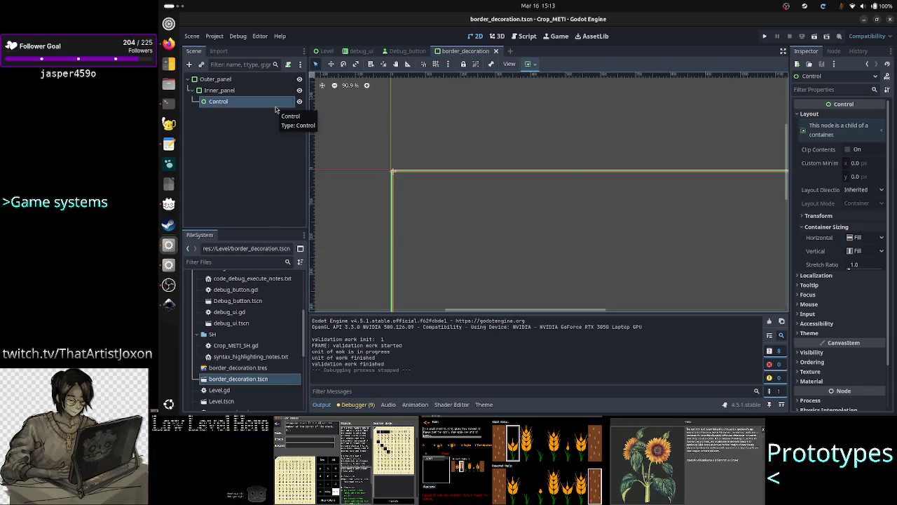
Delete the Control node from Inner_panel, confirm it, and select Outer_panel
key("Delete")
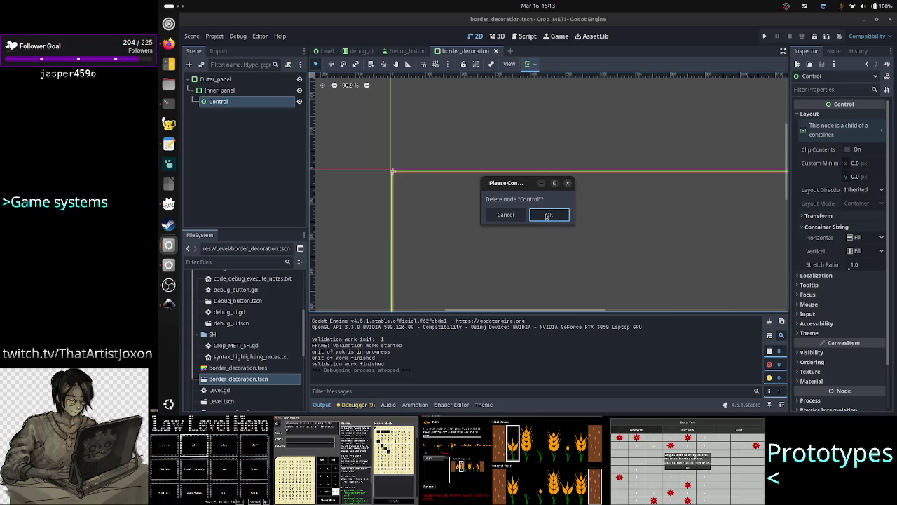
left_click(547, 215)
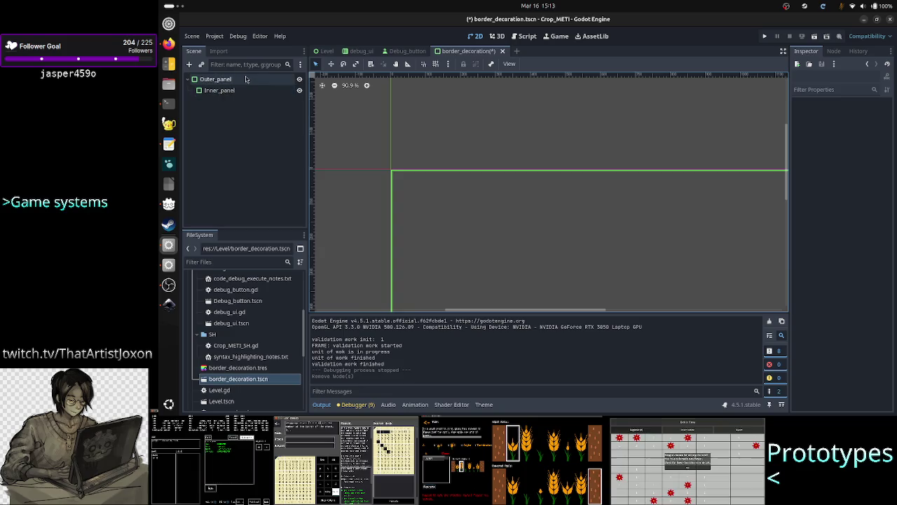
left_click(241, 80)
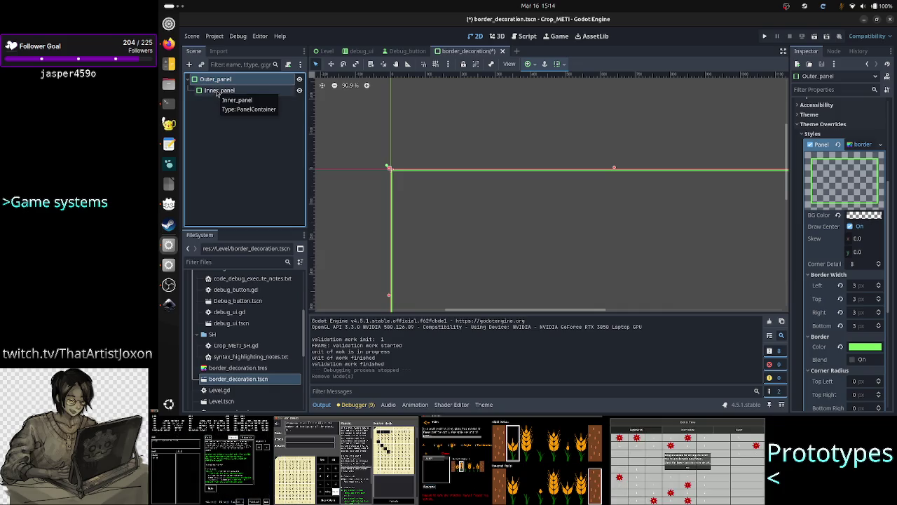
Select Inner_panel and Outer_panel, briefly opening and cancelling Add Child Node, ending on Outer_panel
left_click(209, 104)
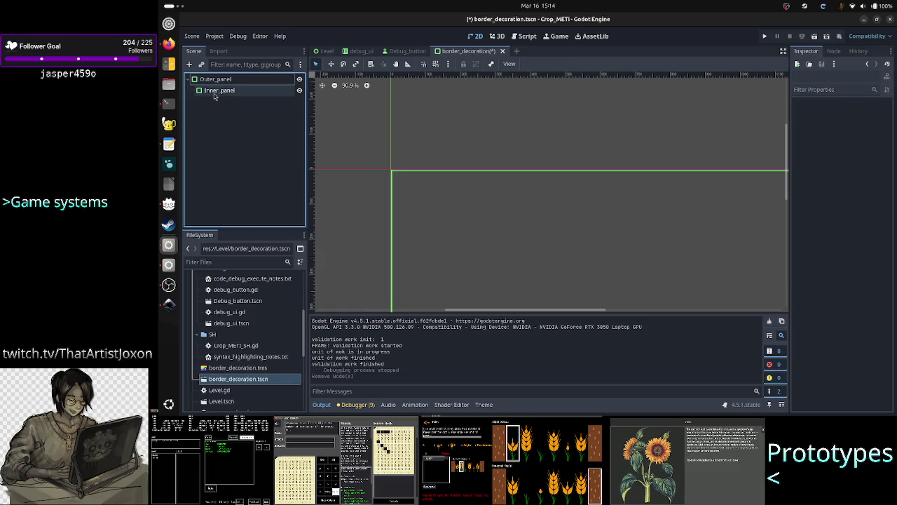
left_click(216, 94)
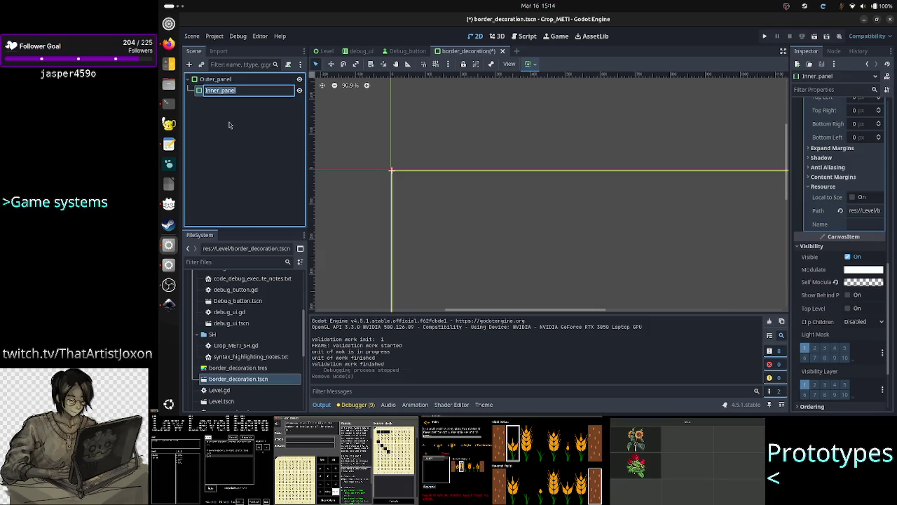
left_click(231, 123)
left_click(223, 79)
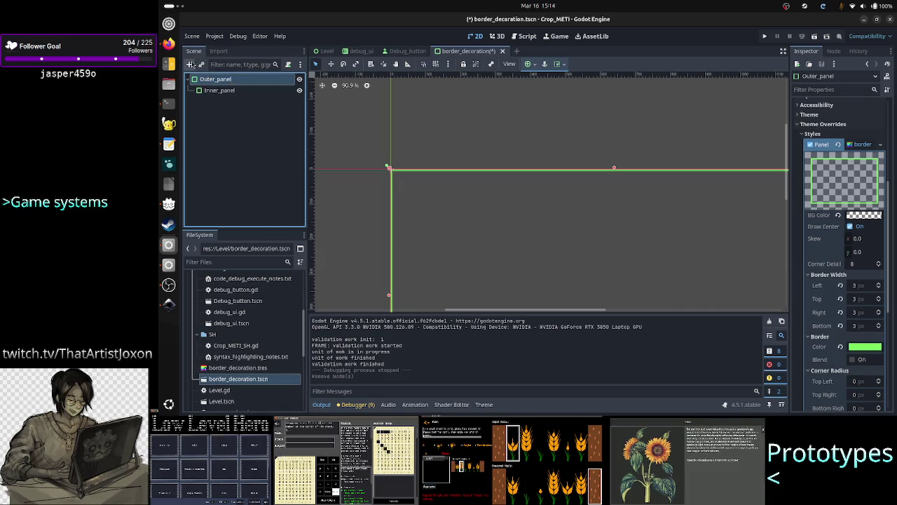
left_click(190, 64)
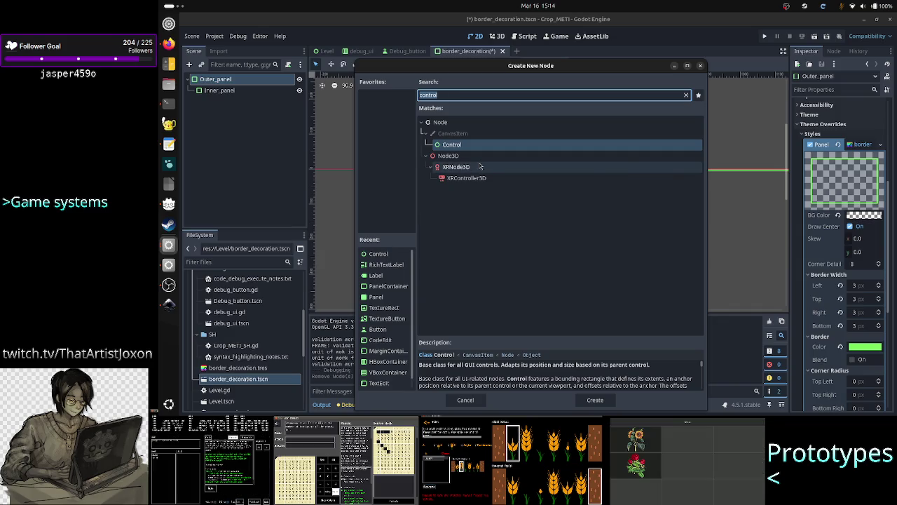
left_click(700, 66)
left_click(232, 92)
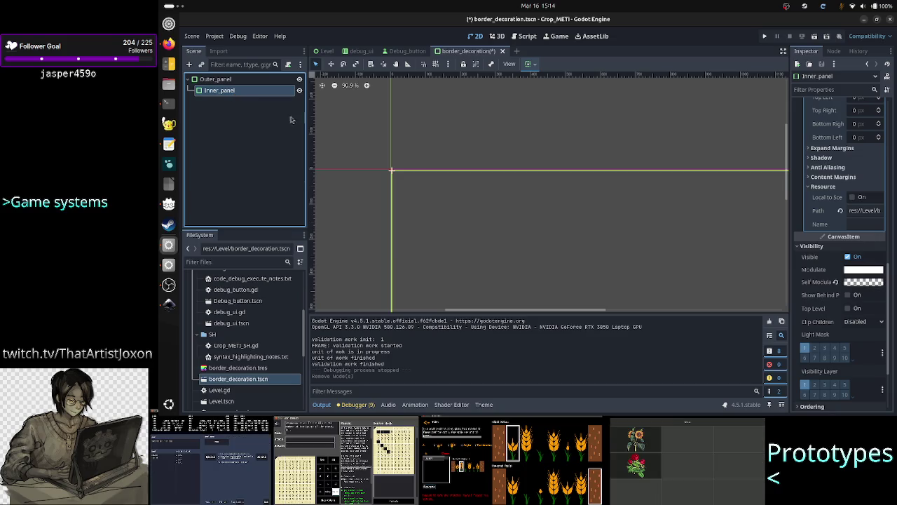
scroll(399, 211, "up", 14)
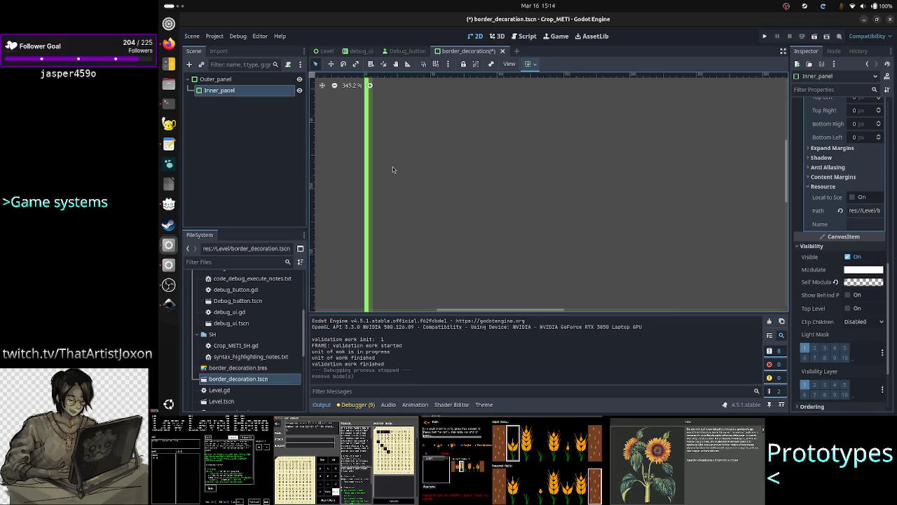
left_click(223, 80)
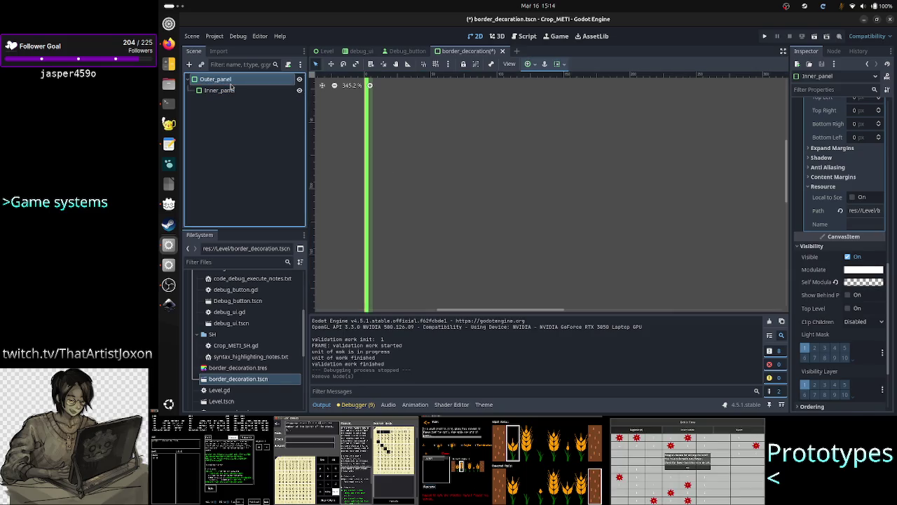
Add a MarginContainer child under Outer_panel, found by searching 'container'
left_click(189, 64)
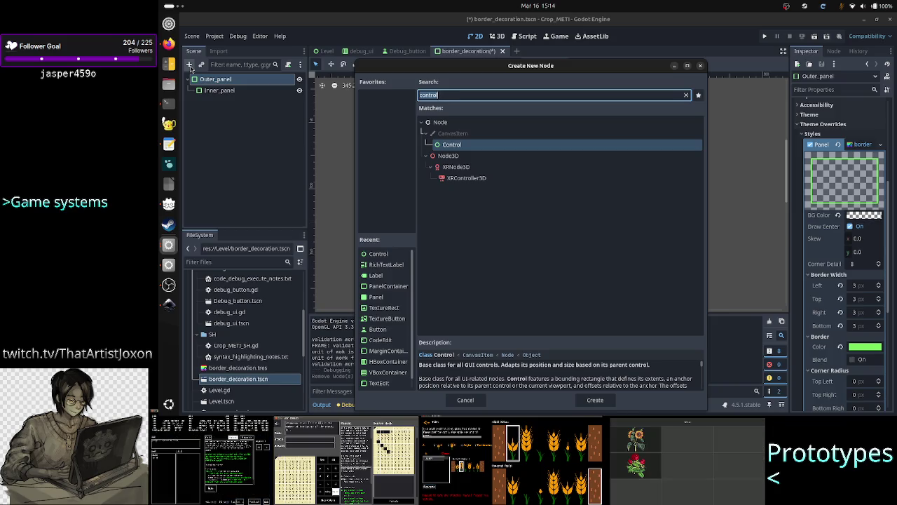
type("center")
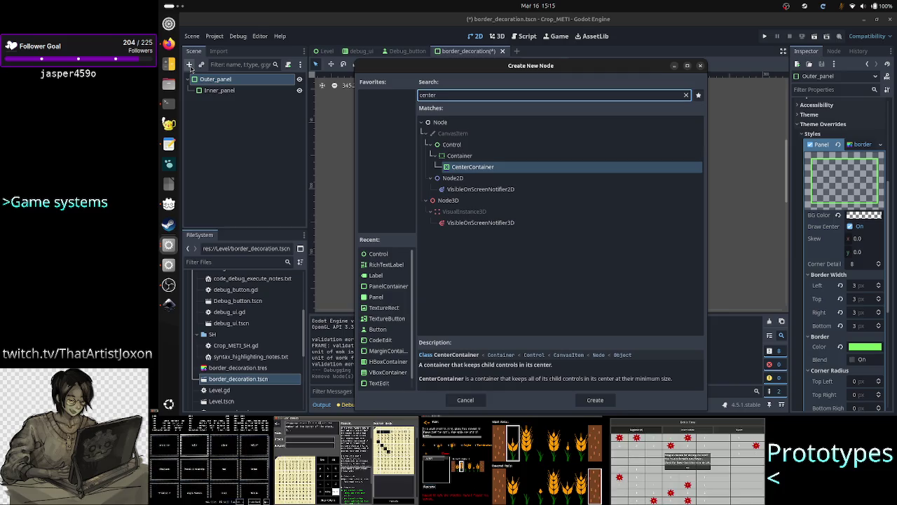
key("BackSpace")
key("BackSpace")
key("BackSpace")
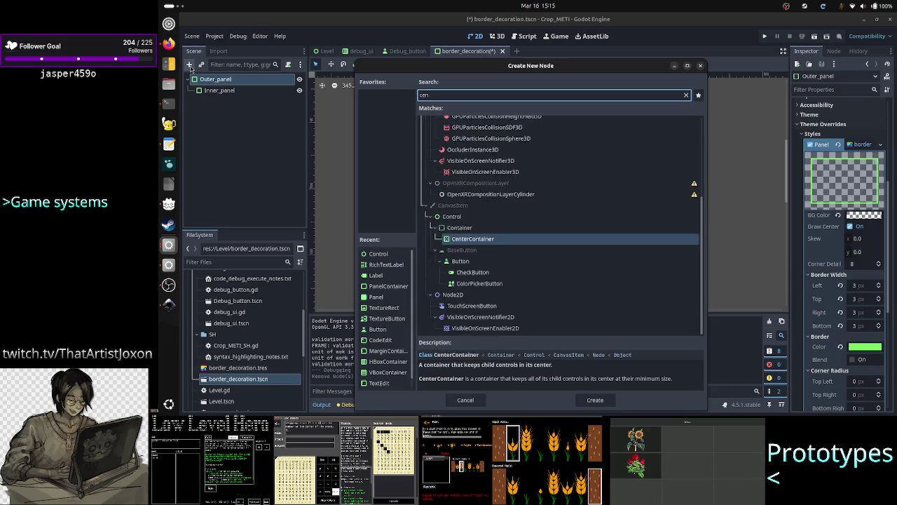
type("ontainer")
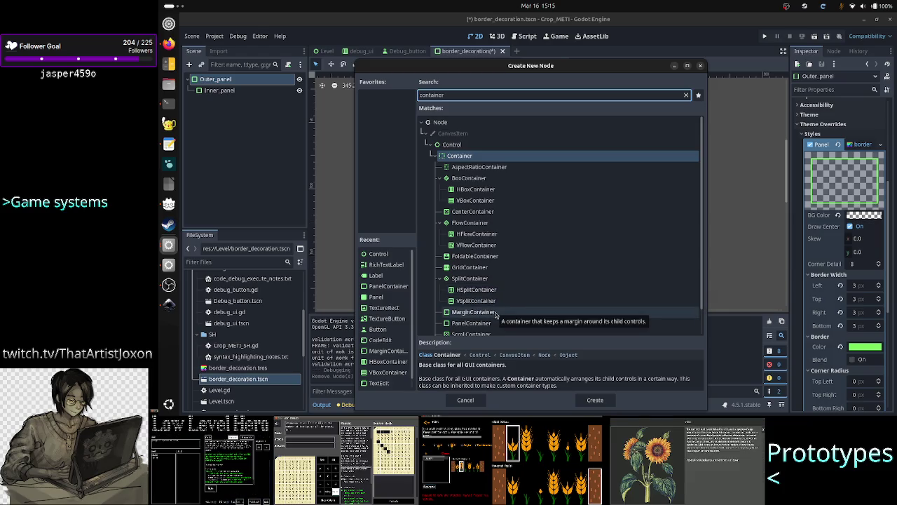
left_click(496, 313)
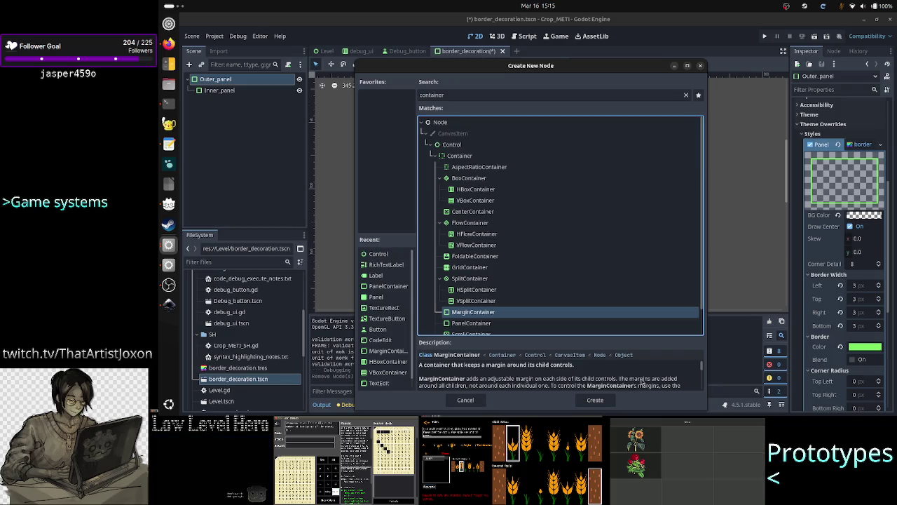
left_click(597, 404)
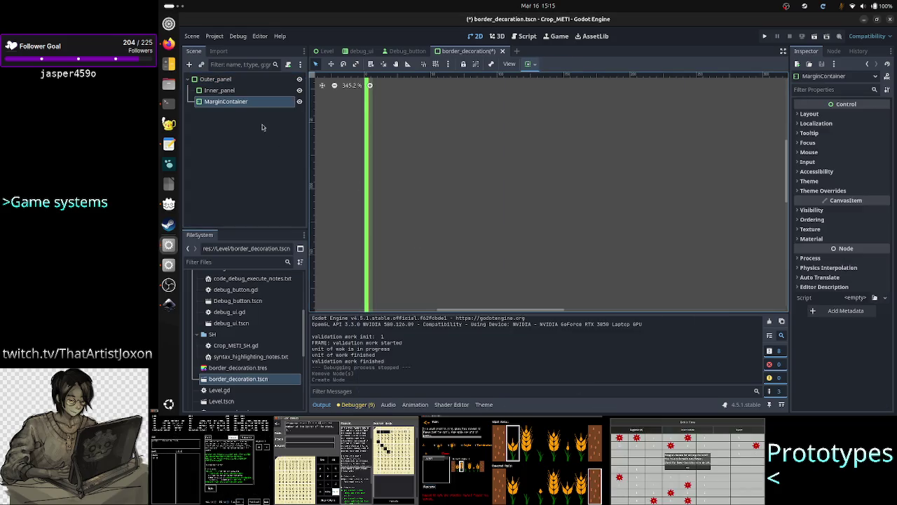
Move MarginContainer above Inner_panel, check its margin constants, and nest Inner_panel inside it
left_click_drag(229, 101, 225, 85)
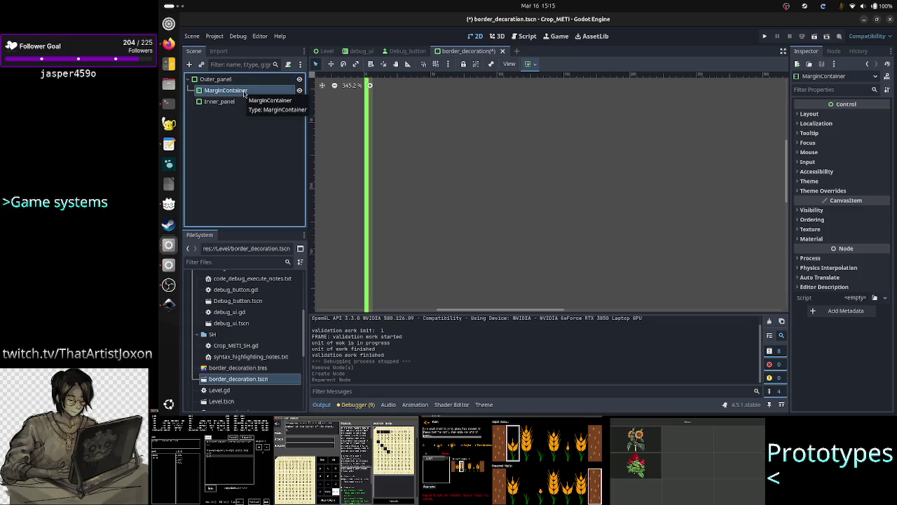
left_click(806, 193)
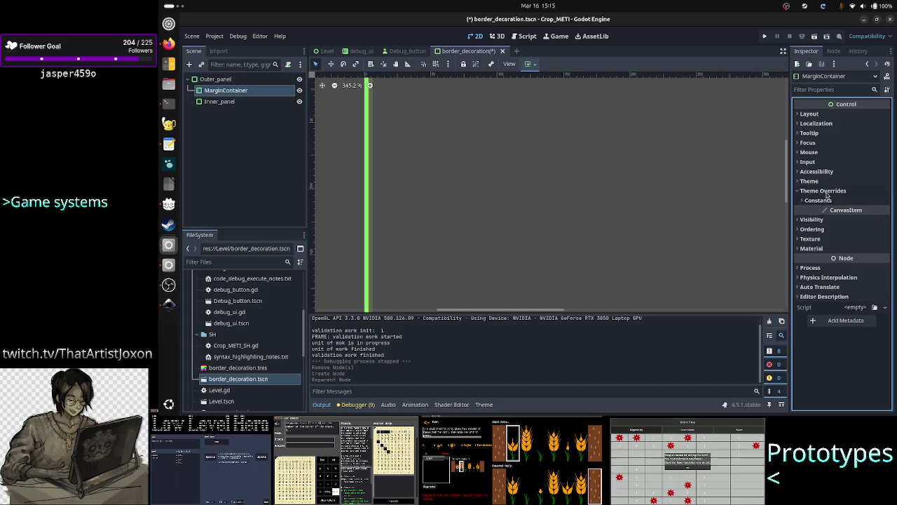
left_click(837, 202)
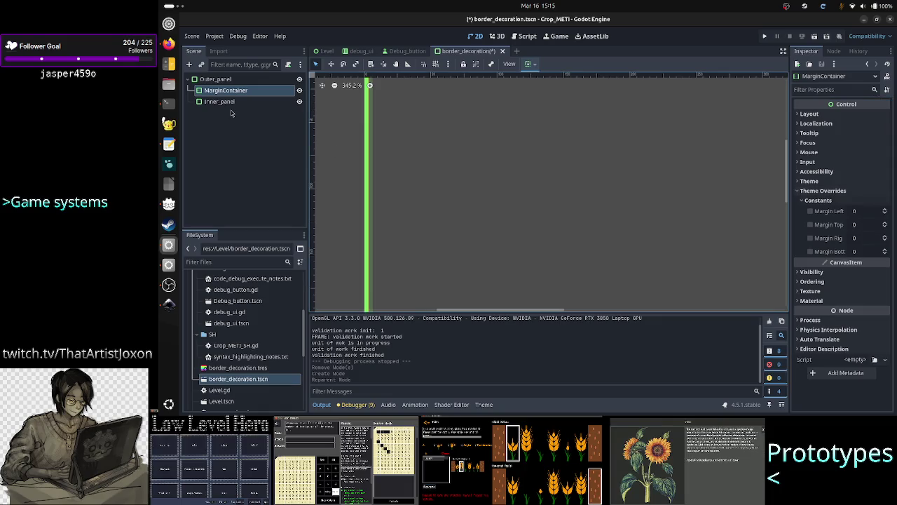
left_click(222, 102)
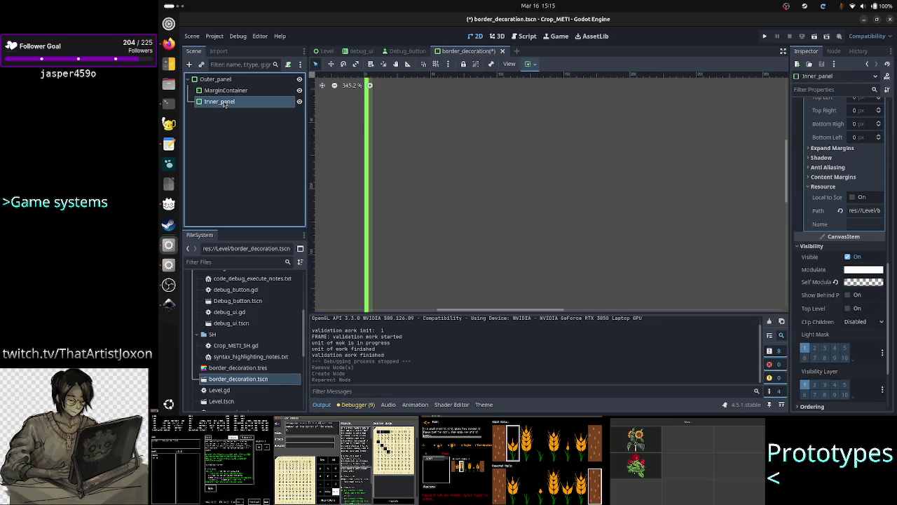
left_click_drag(224, 103, 242, 93)
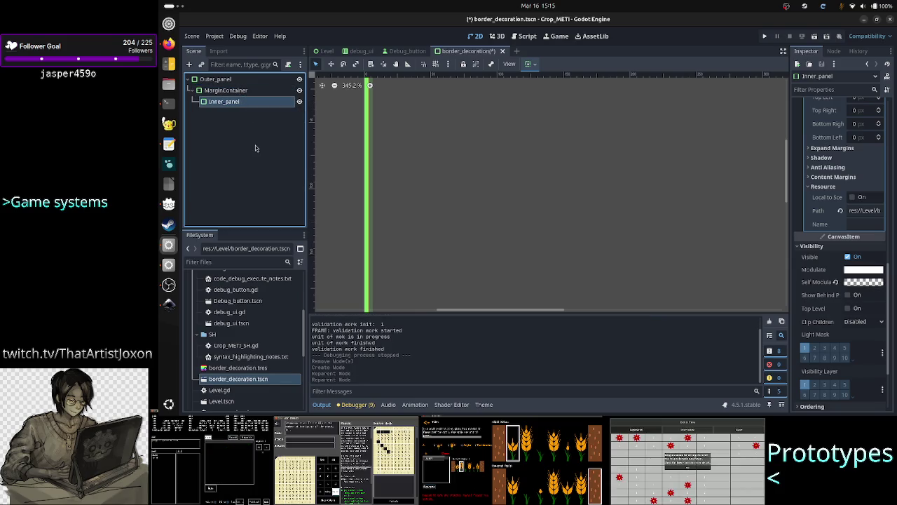
Review the MarginContainer's alignment, layout and container sizing settings
left_click(226, 90)
scroll(369, 199, "up", 3)
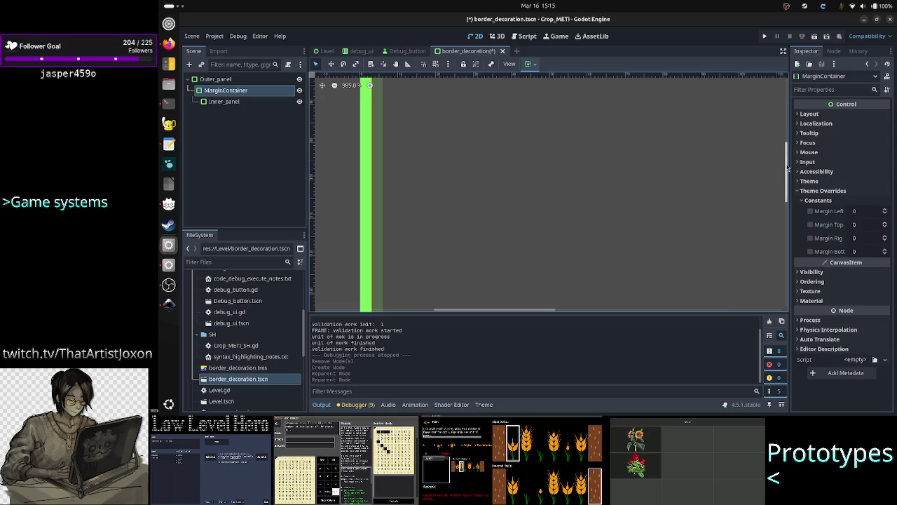
left_click_drag(787, 172, 783, 157)
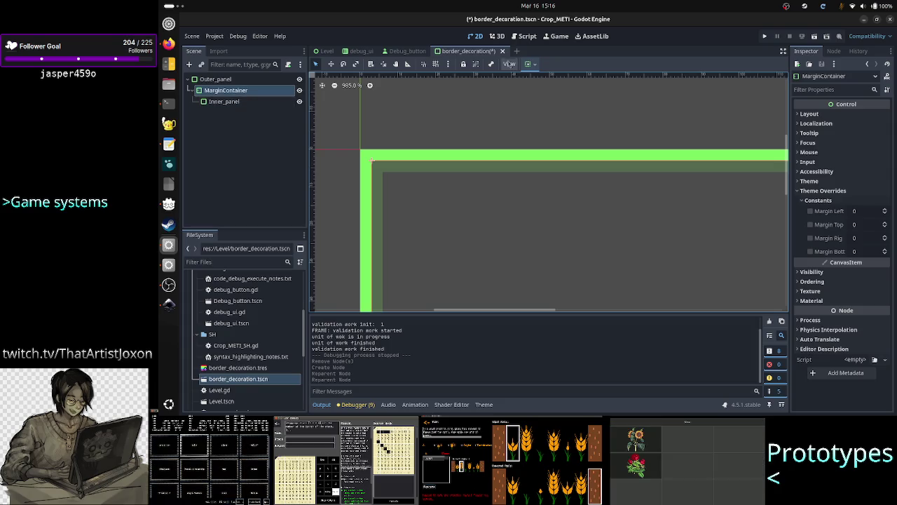
left_click(535, 65)
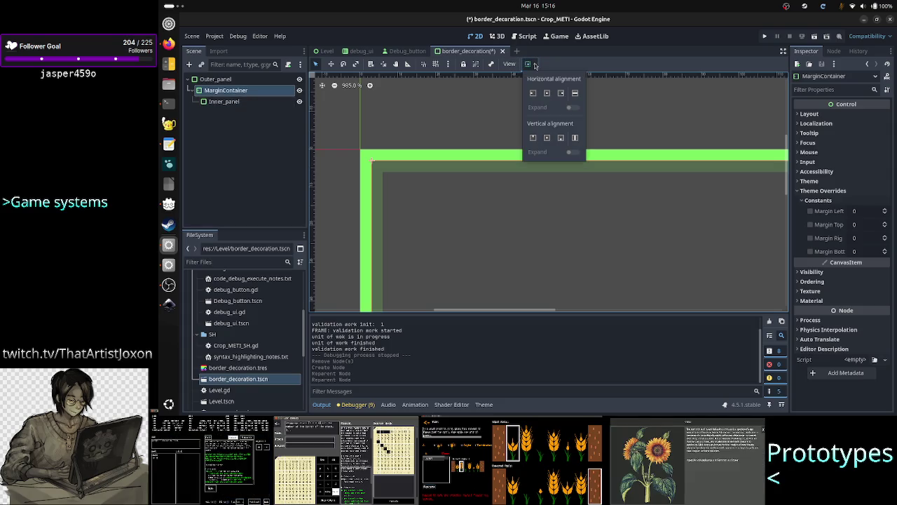
left_click(534, 64)
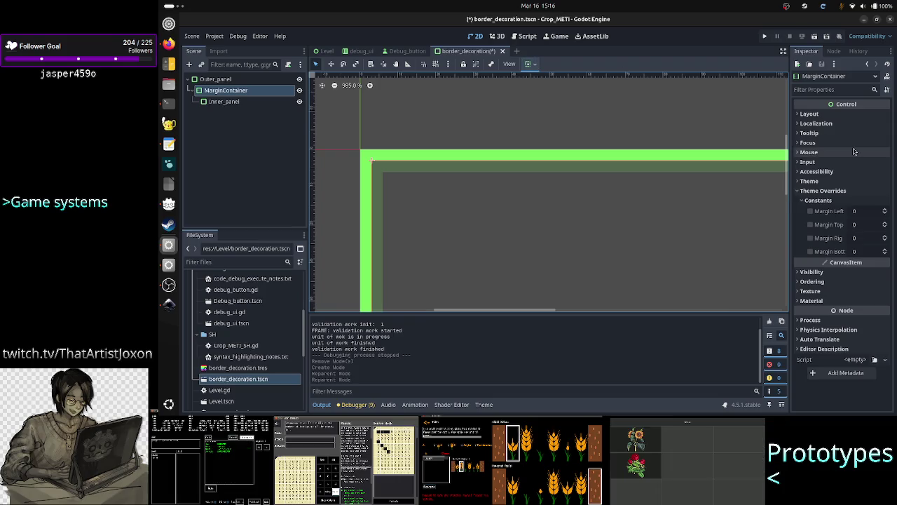
left_click(810, 113)
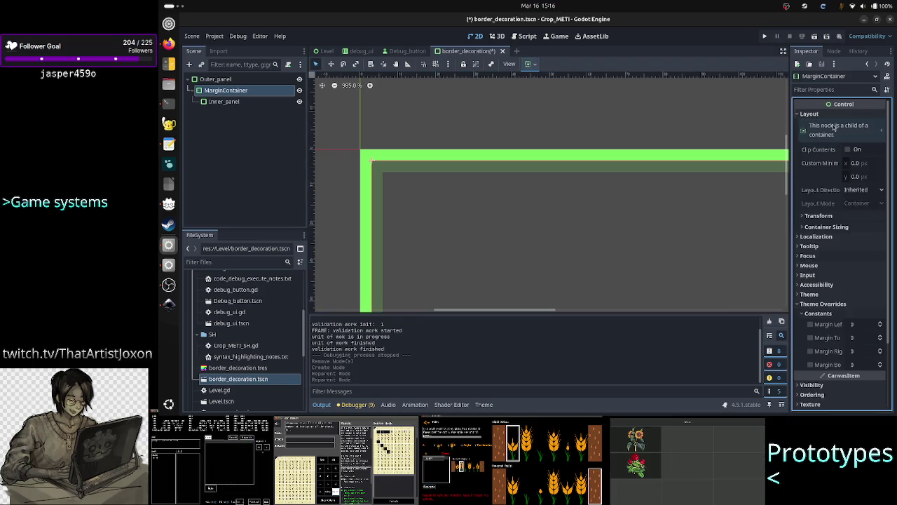
left_click(837, 226)
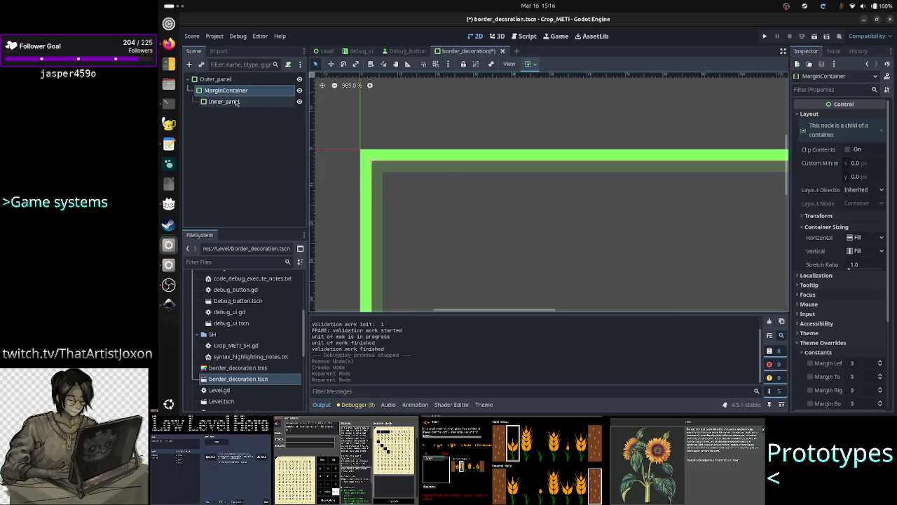
Deselect all nodes and save the border_decoration scene
left_click(223, 138)
key("ctrl+s")
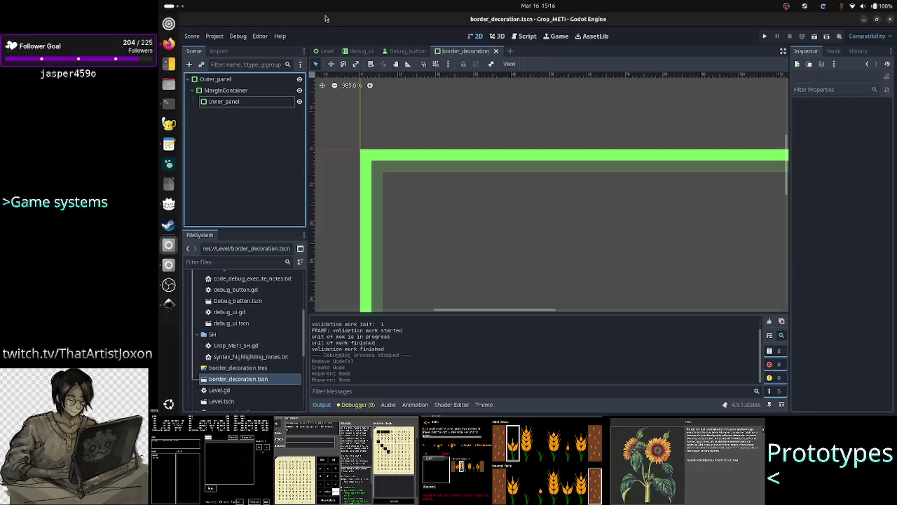
left_click(326, 51)
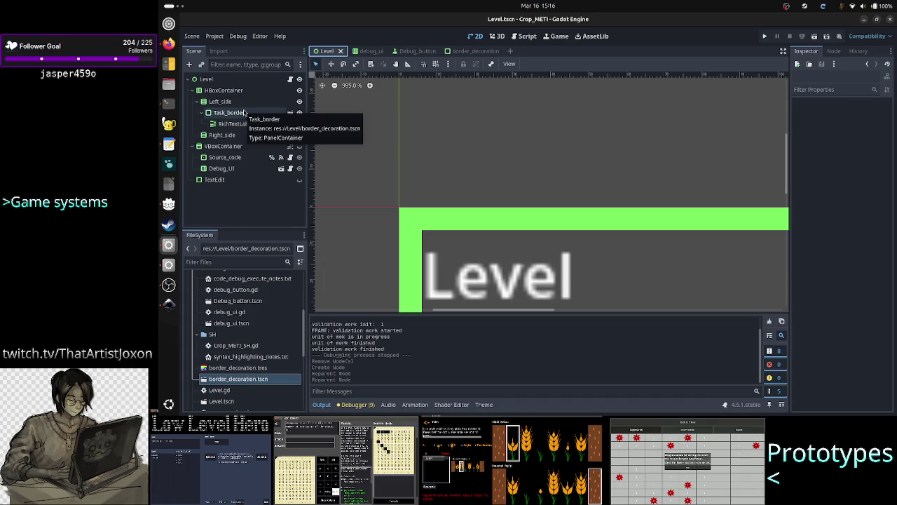
Toggle the RichTextLabel's visibility repeatedly to compare, leaving the Level text hidden
left_click(300, 124)
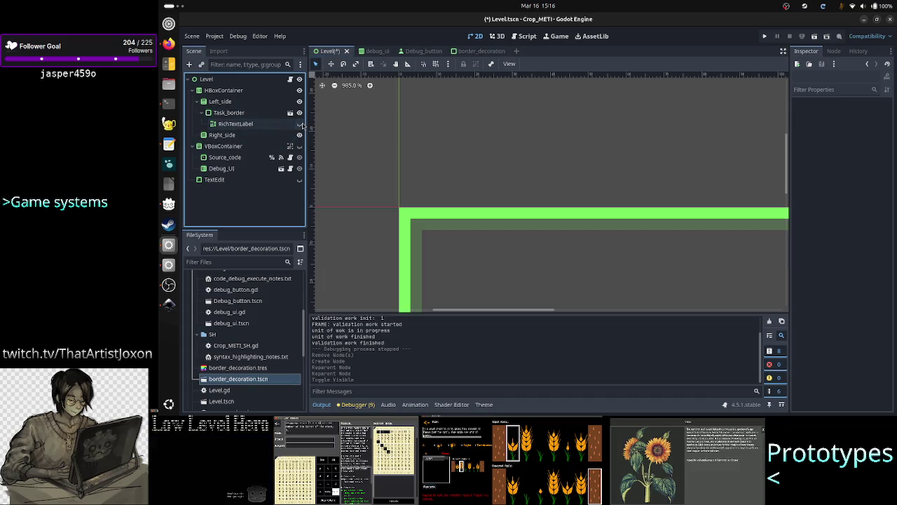
left_click(300, 124)
left_click(300, 124)
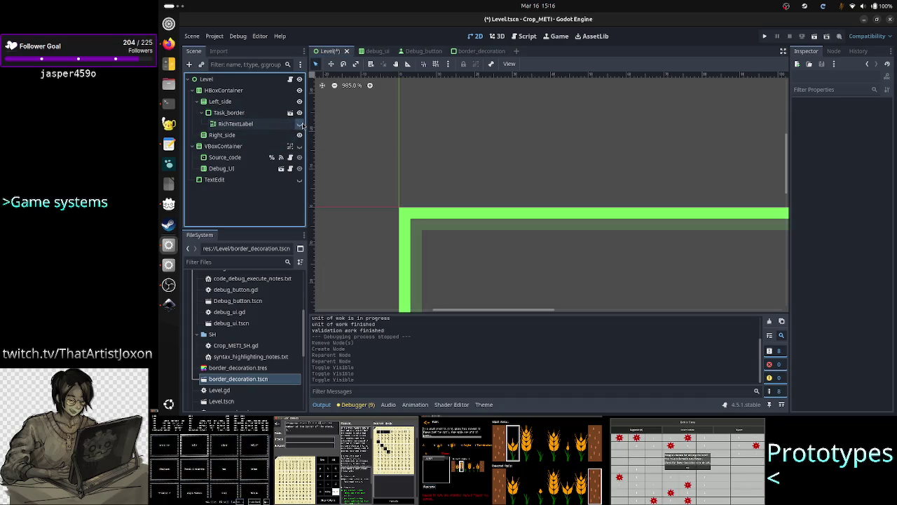
left_click(300, 124)
left_click(301, 124)
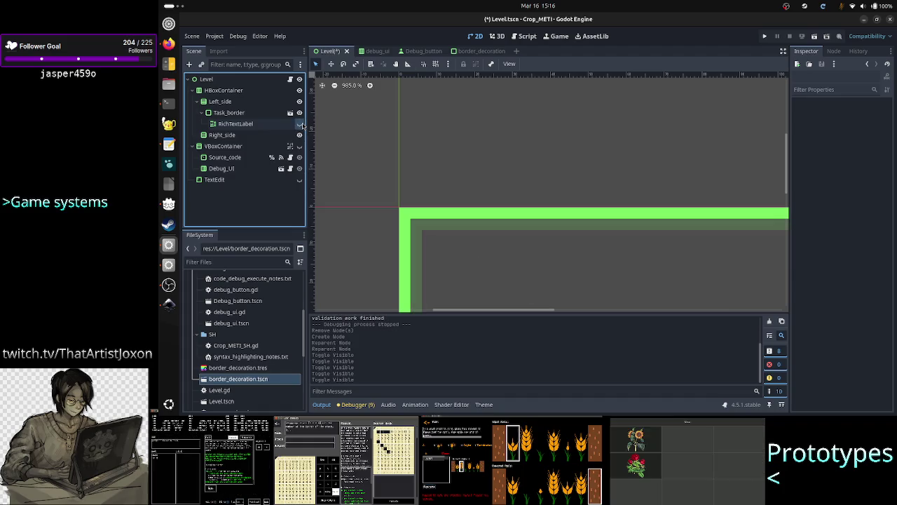
left_click(300, 124)
left_click(300, 123)
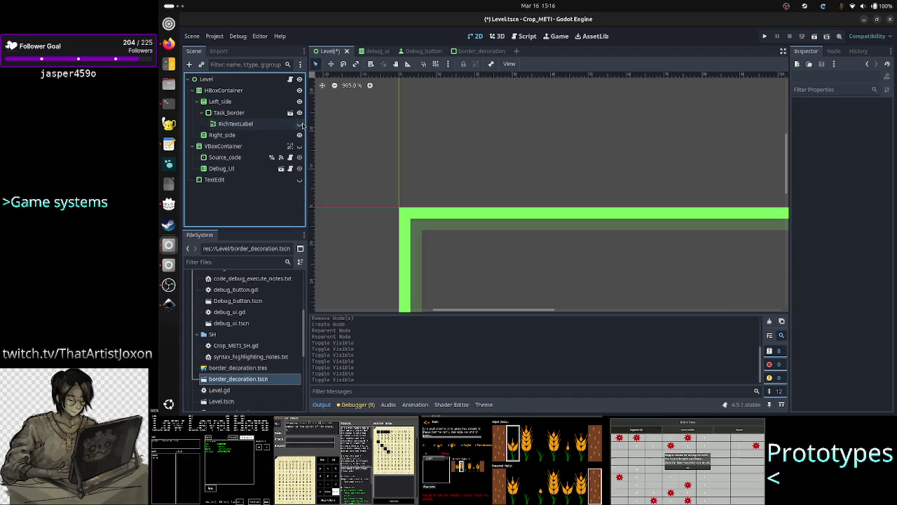
left_click(300, 123)
left_click(300, 124)
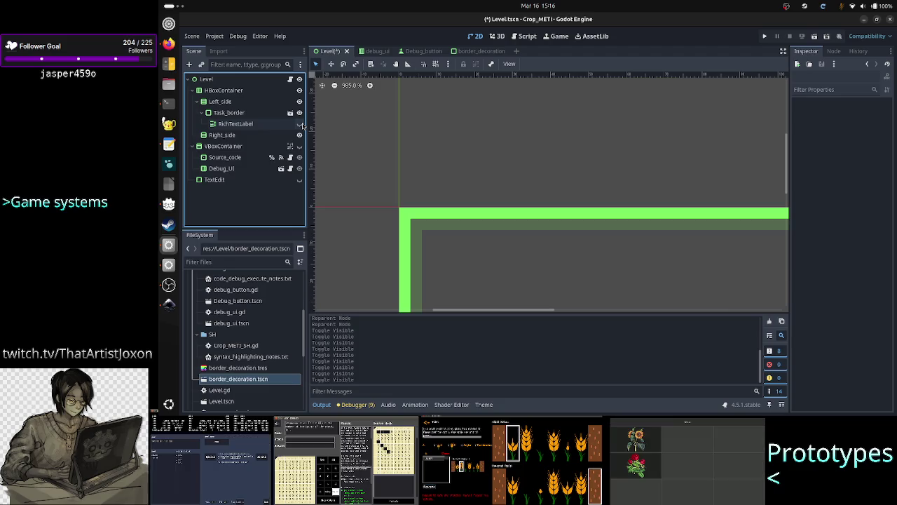
left_click(300, 123)
left_click(300, 123)
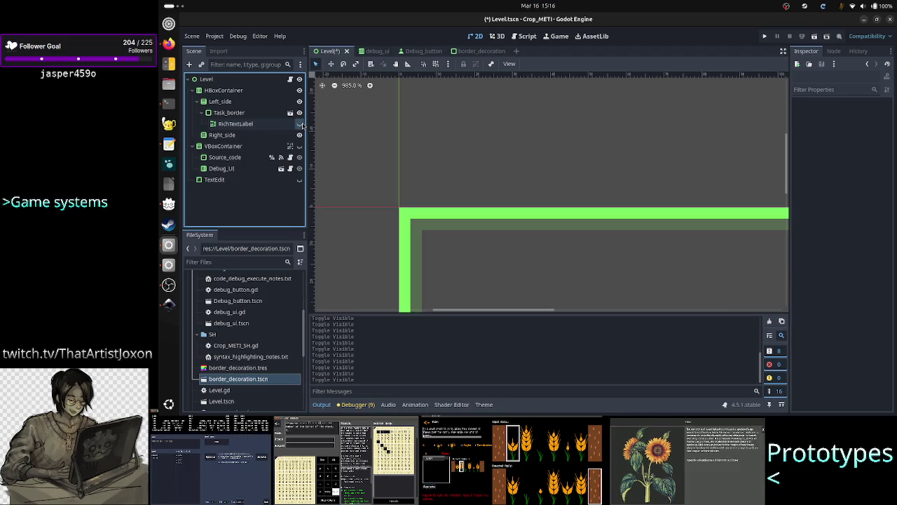
left_click(300, 123)
left_click(300, 124)
left_click(300, 123)
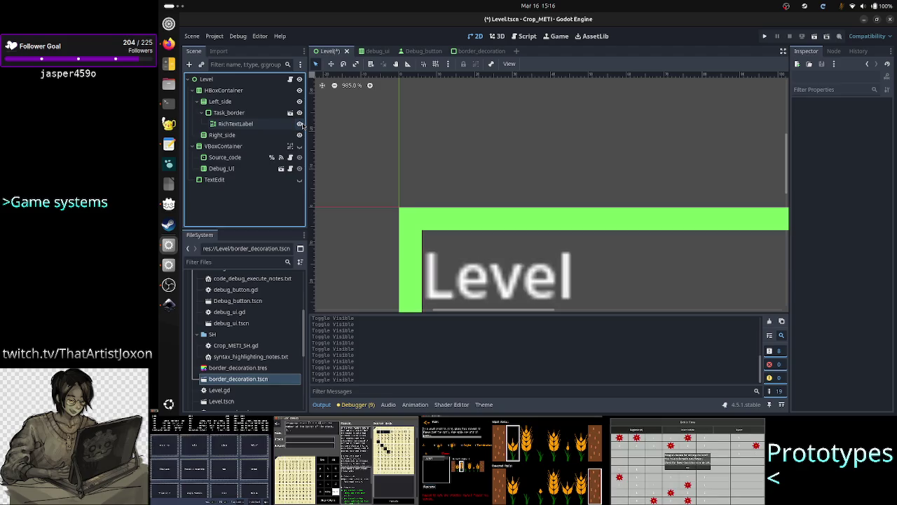
left_click(300, 124)
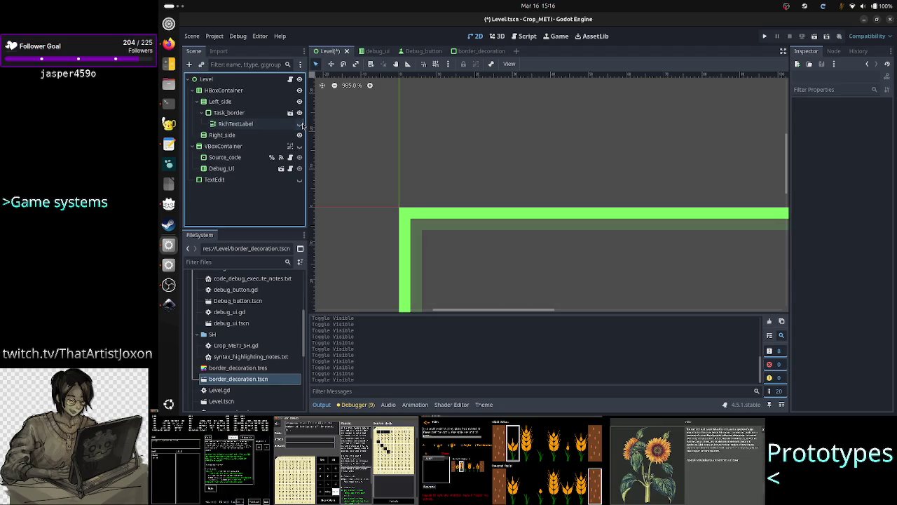
left_click(301, 124)
left_click(301, 124)
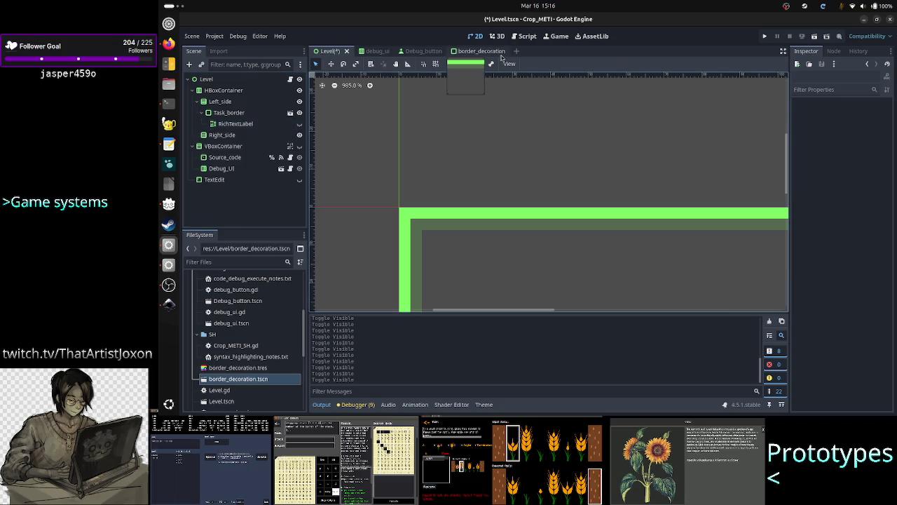
Inspect border_decoration's MarginContainer layout and Outer_panel border style, then return to ChatGPT
left_click(476, 52)
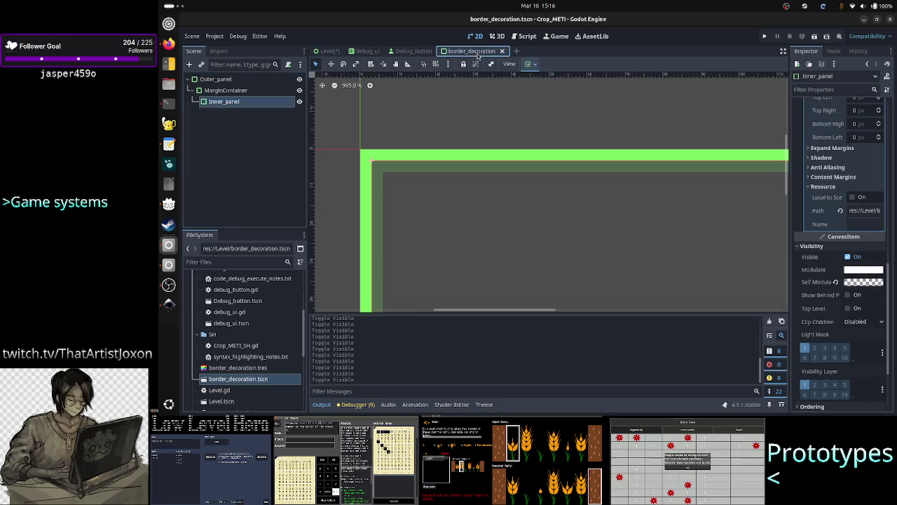
left_click(229, 91)
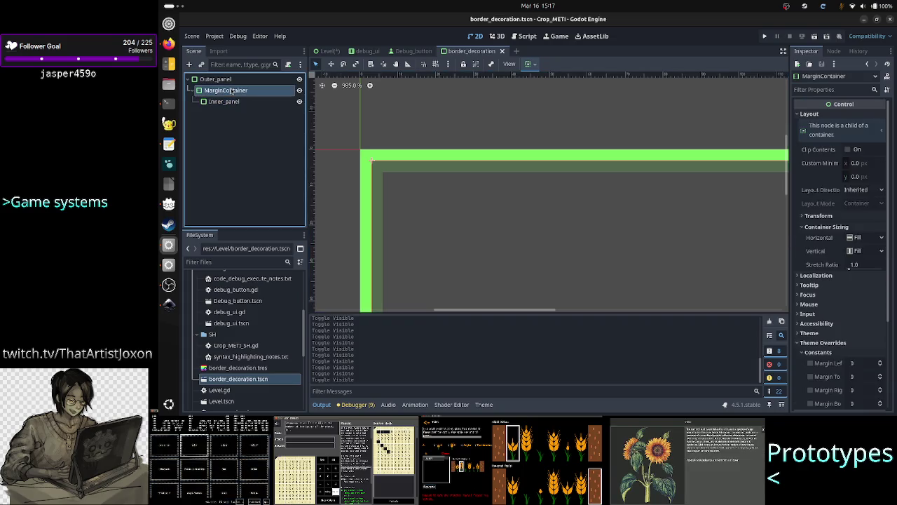
left_click(215, 79)
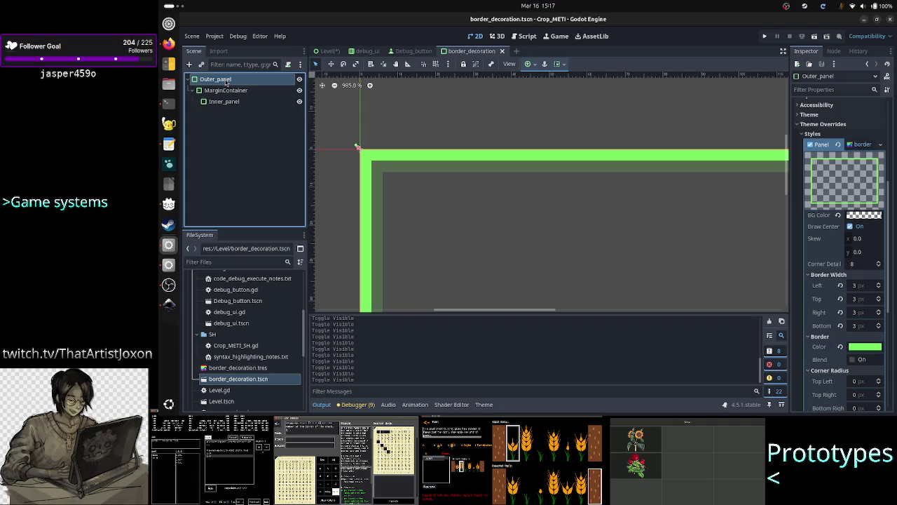
left_click(168, 44)
scroll(540, 302, "down", 10)
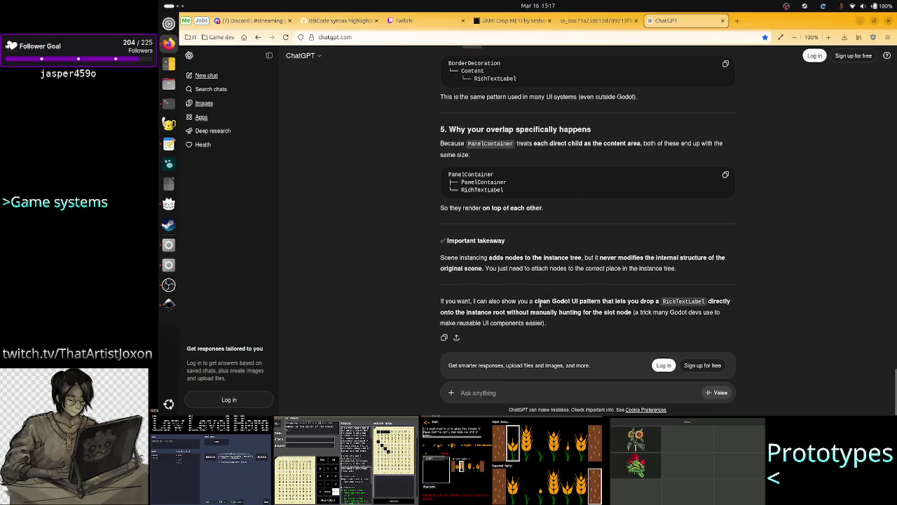
Send that a MarginContainer between the PanelContainers failed, since content still becomes a sibling
left_click(481, 392)
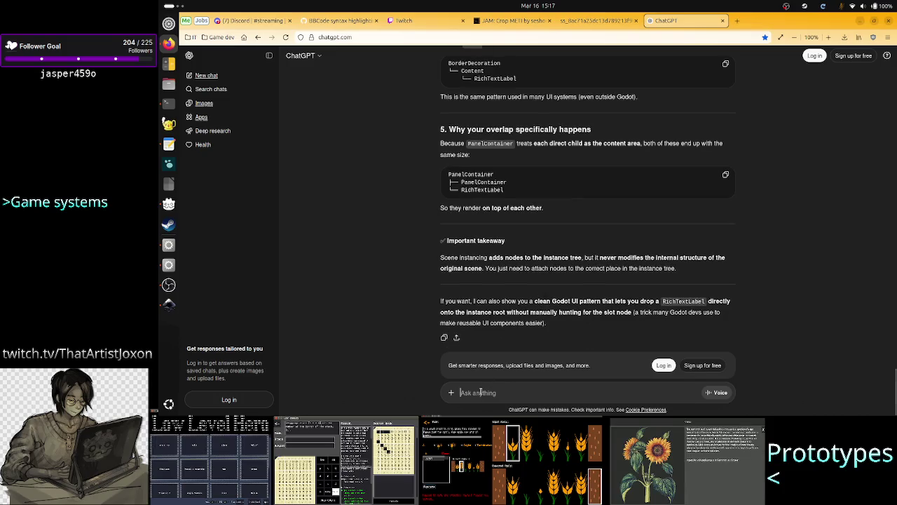
type("I added a margi")
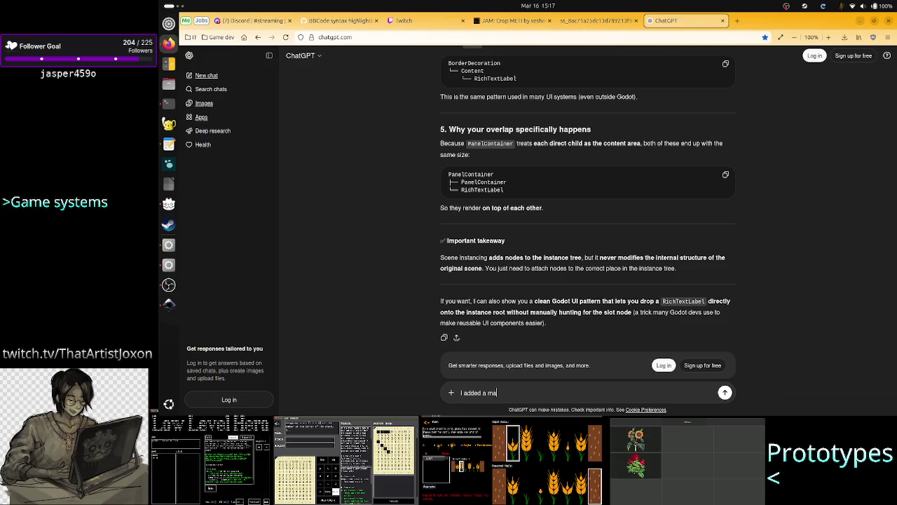
type("n container")
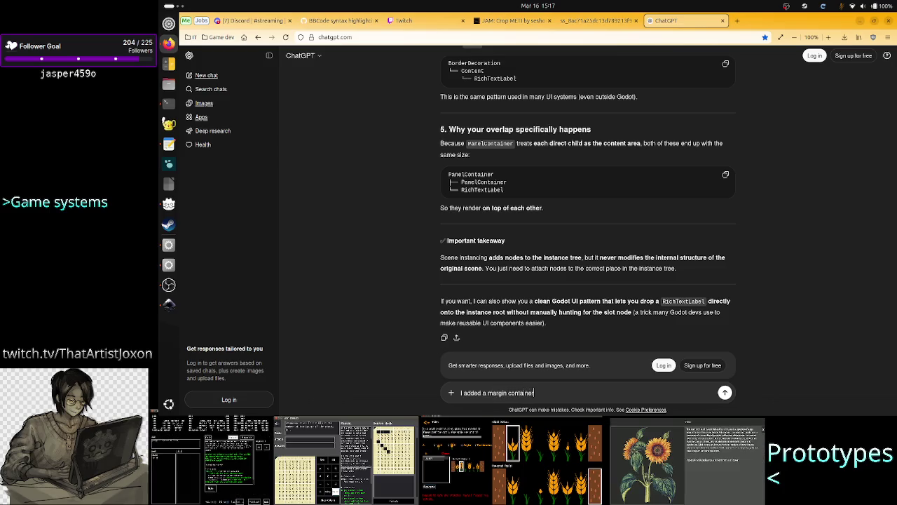
type(" under")
key("BackSpace")
key("BackSpace")
key("BackSpace")
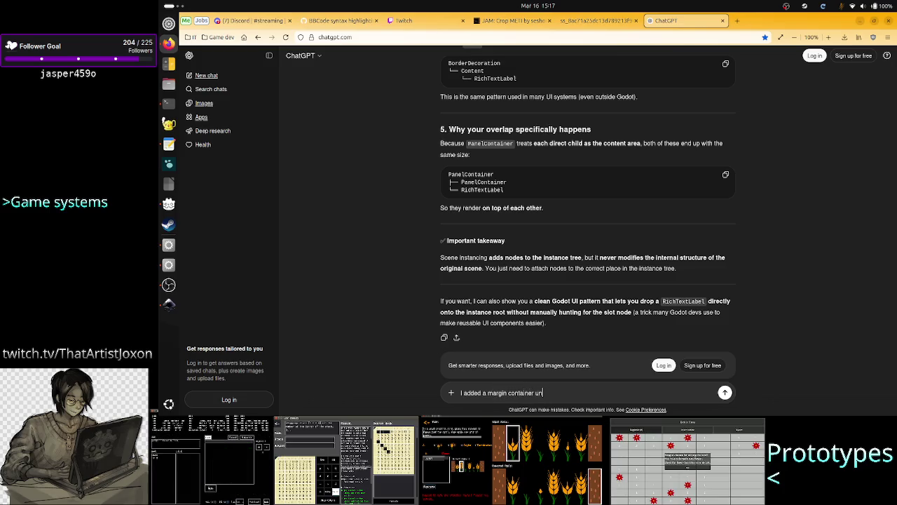
type("in between root ")
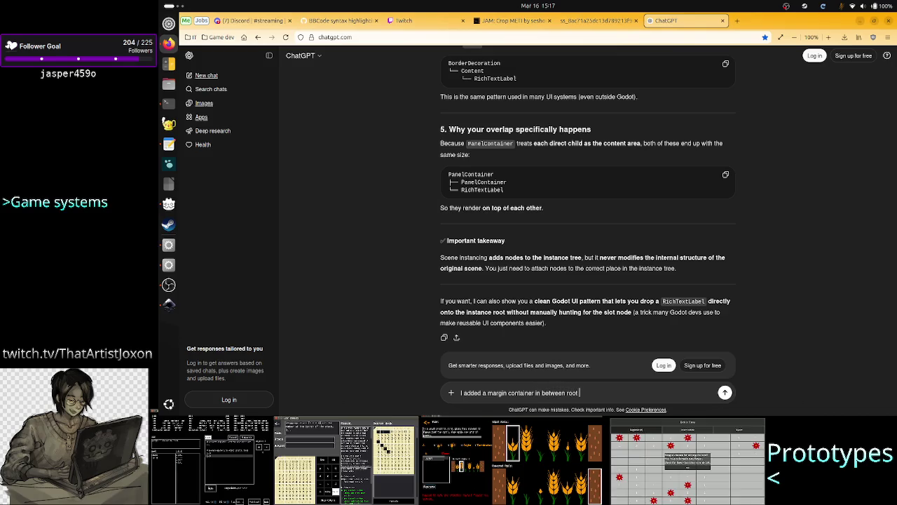
type("panel co")
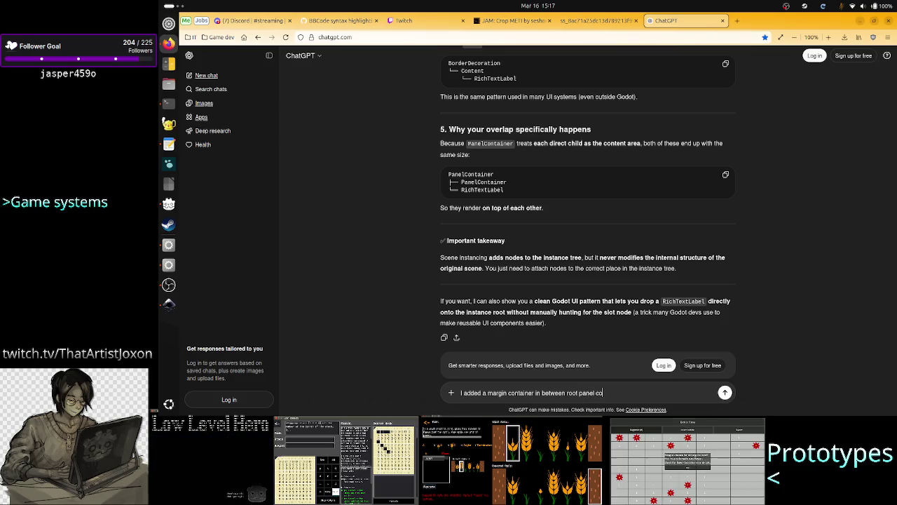
type("ntainer and inner panel co")
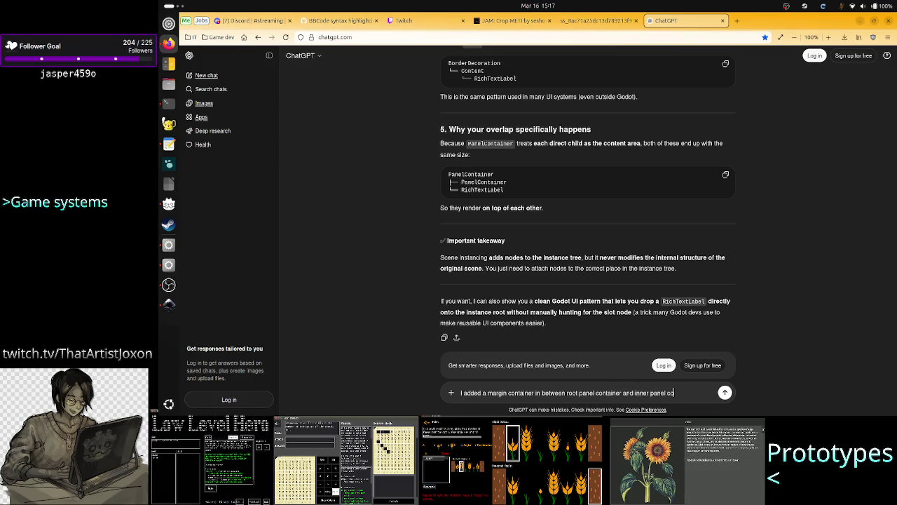
type("ntainer, still I did")
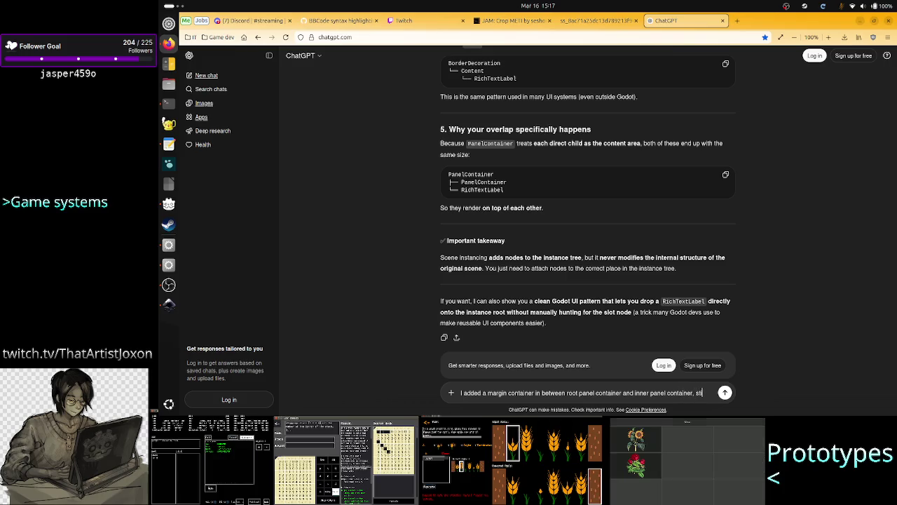
key("BackSpace")
key("BackSpace")
key("BackSpace")
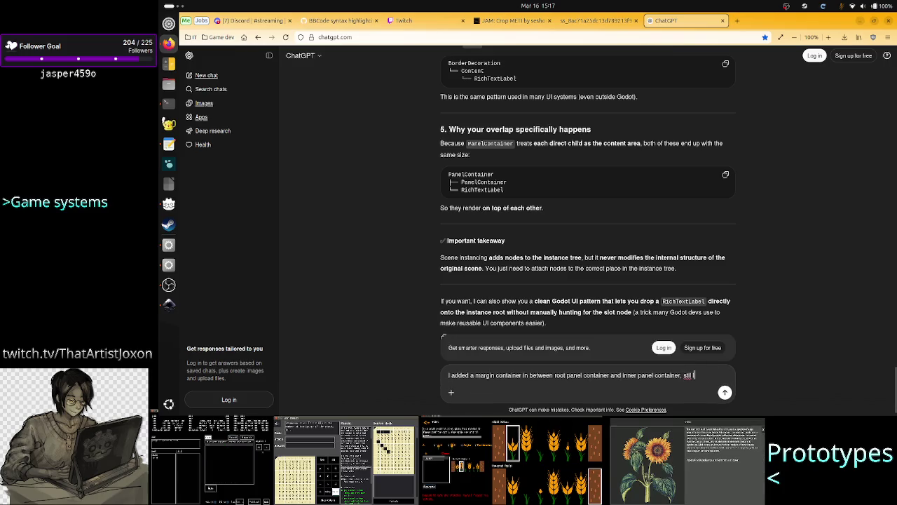
type("didn")
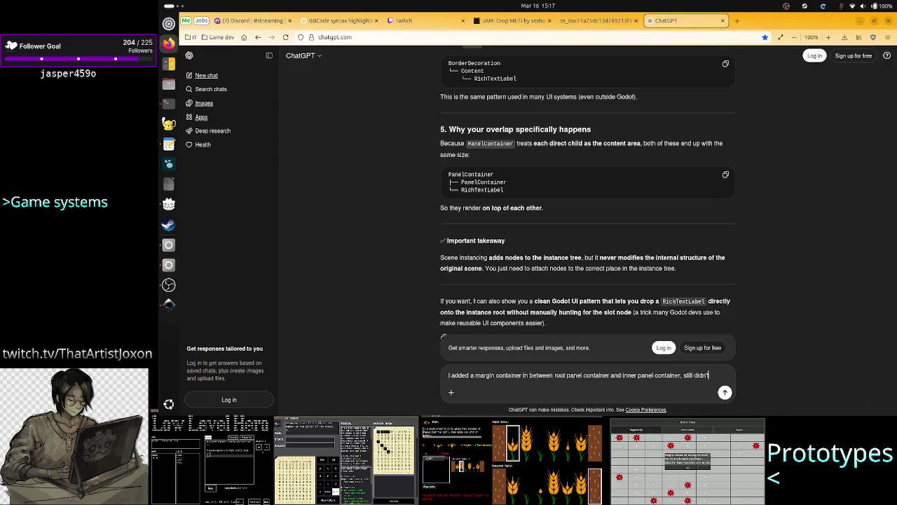
type("'t work. It seems that")
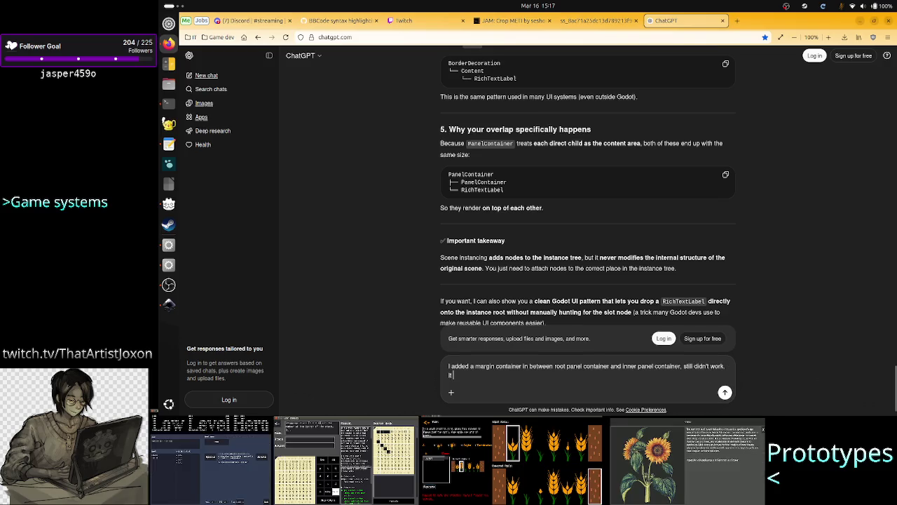
type(" even")
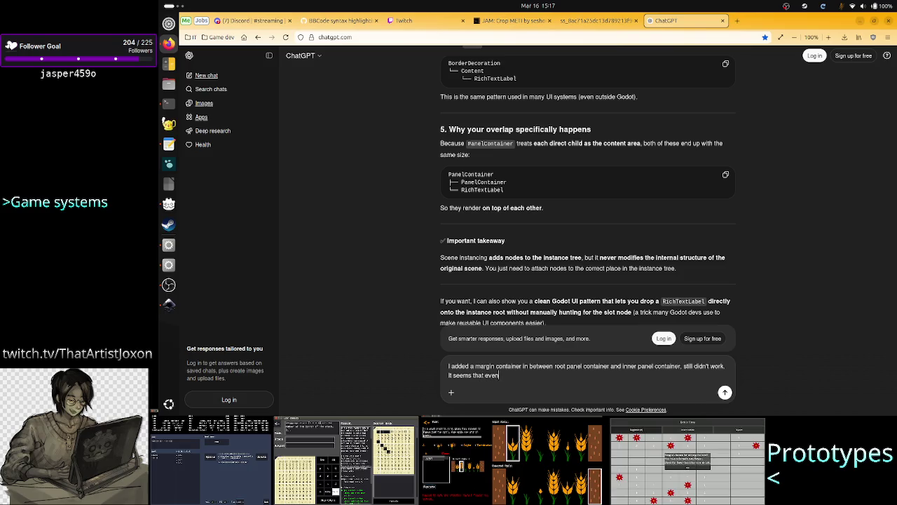
type(" if I would p")
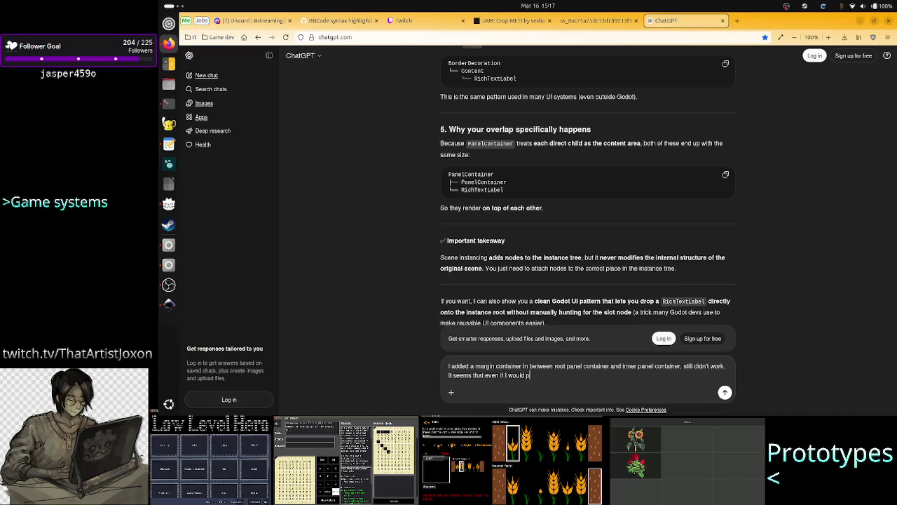
type("ut a vbox ins")
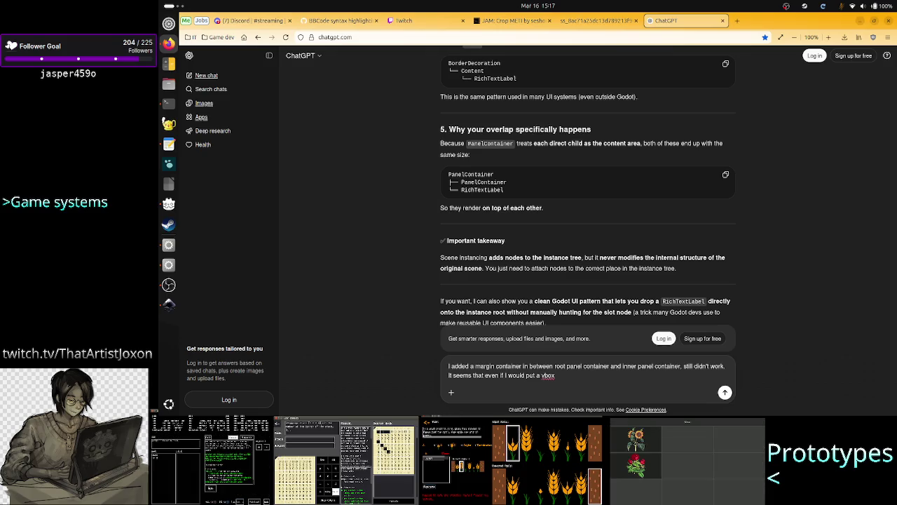
type("tea")
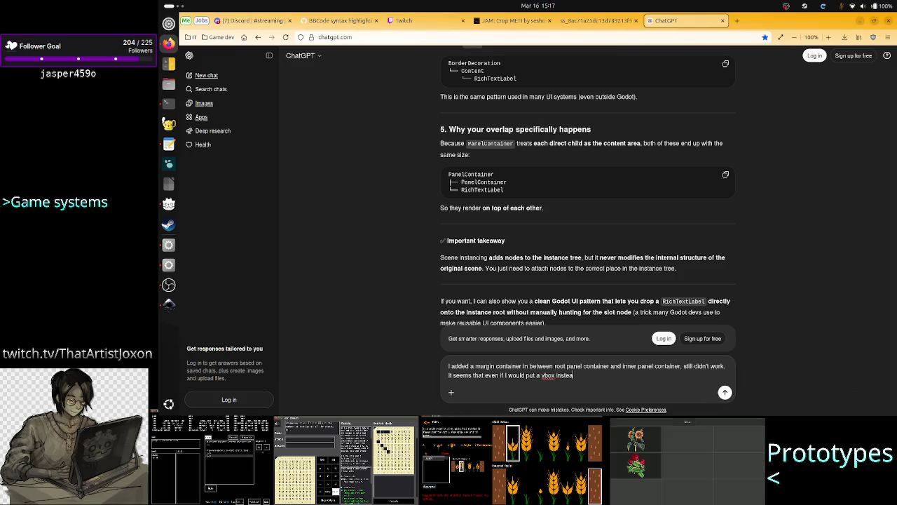
key("BackSpace")
key("BackSpace")
key("BackSpace")
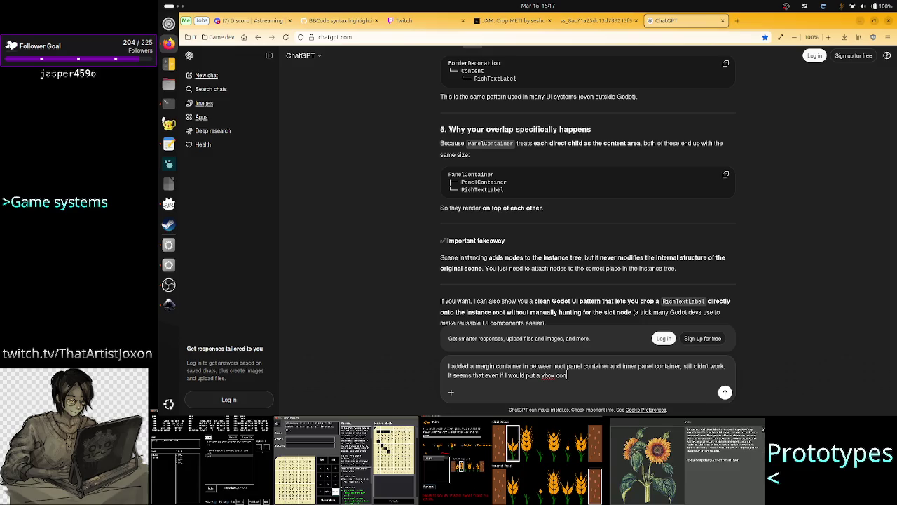
type("tainer (")
key("BackSpace")
type("ns")
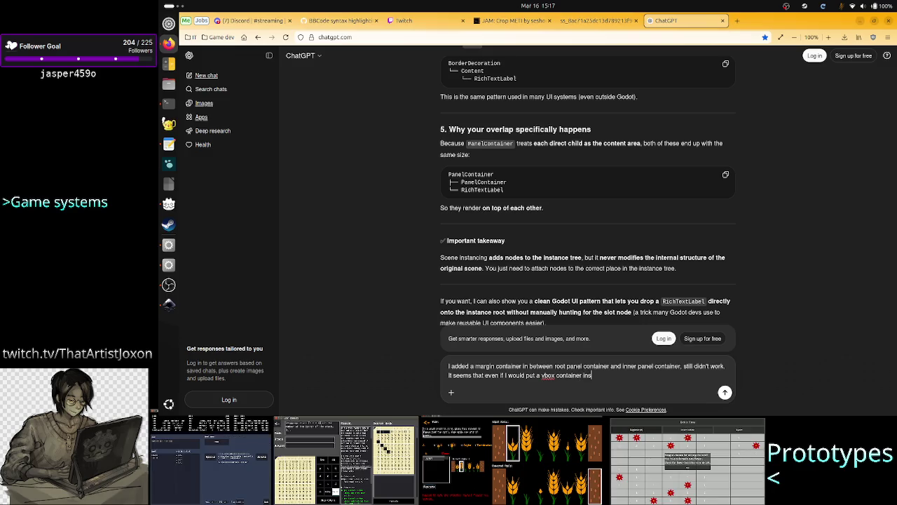
type("tead, the prob")
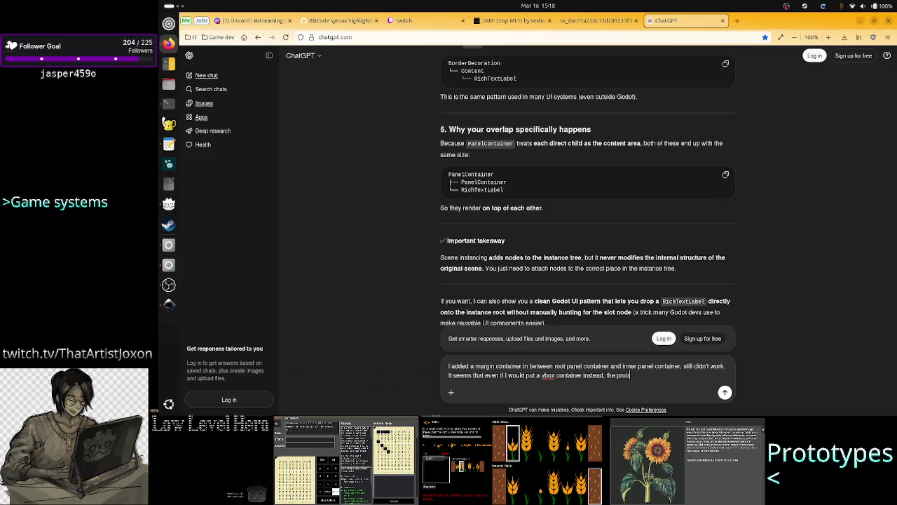
type("lem remains that")
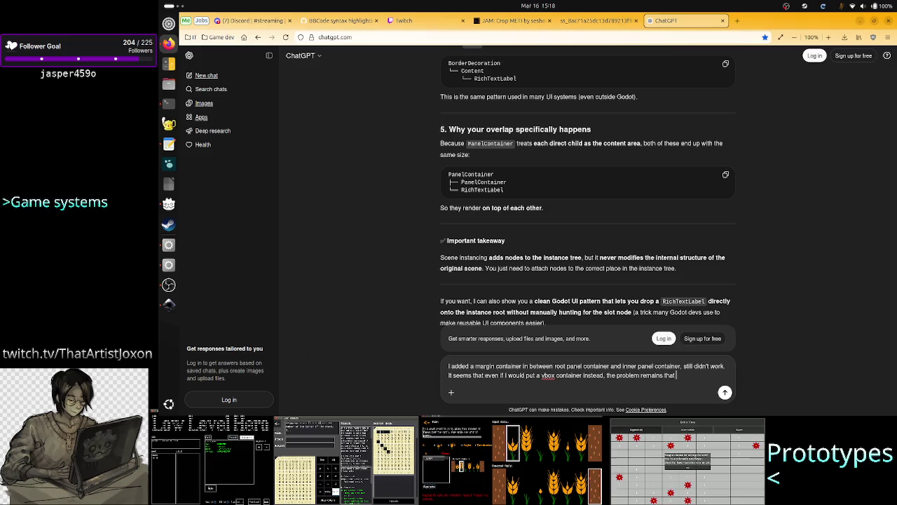
type(" since the r")
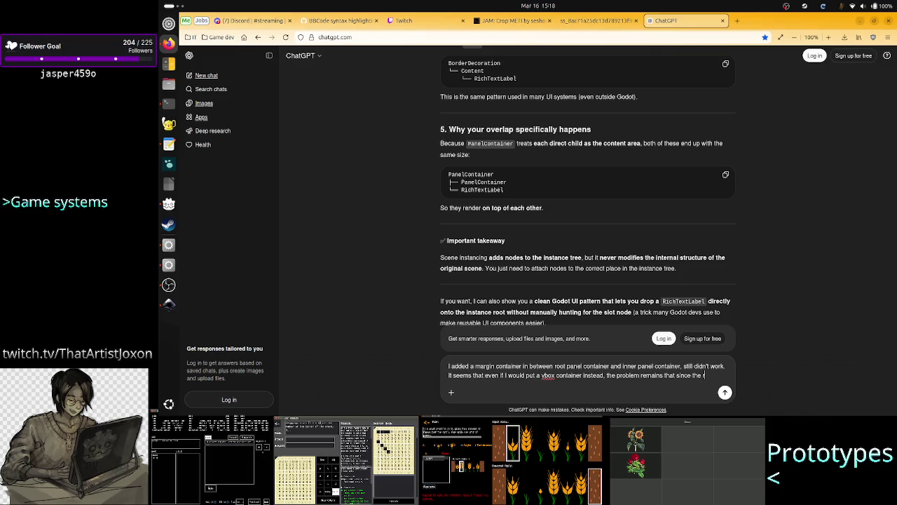
type("oot is a panel conta")
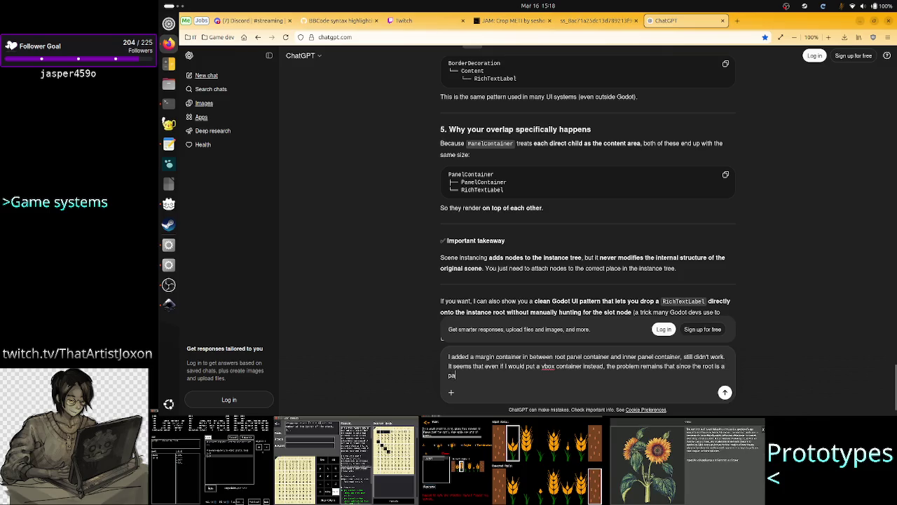
type("iner ")
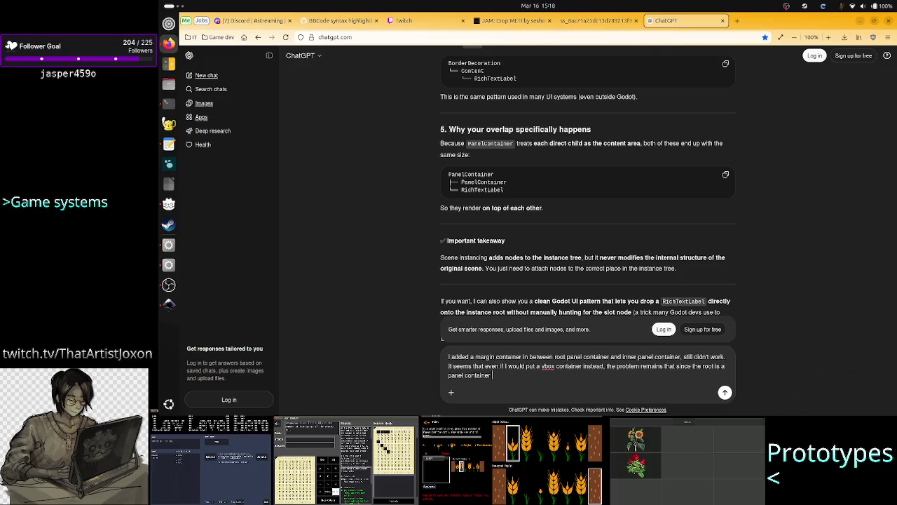
type("whateve")
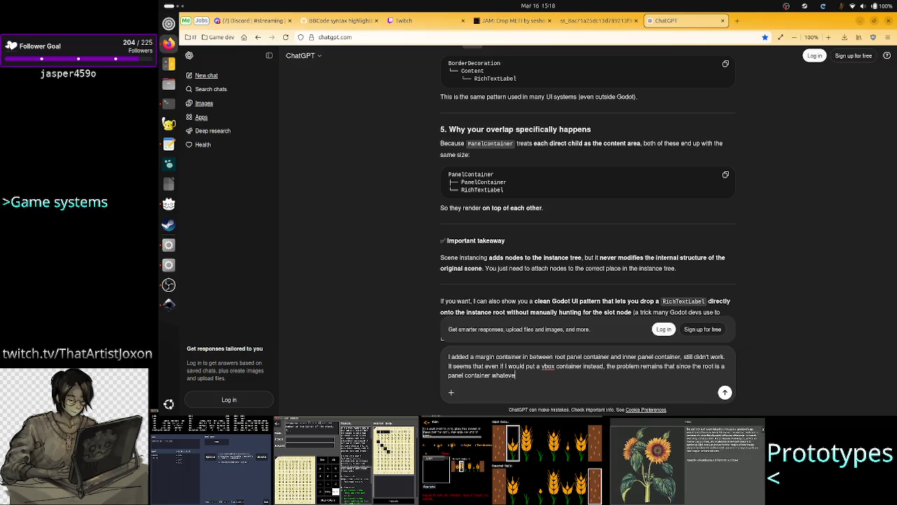
type("r is below ")
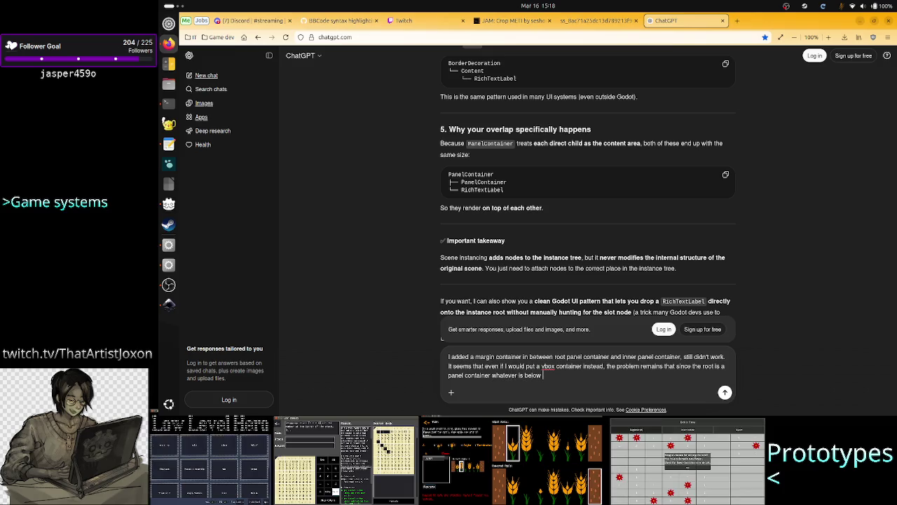
type("will be")
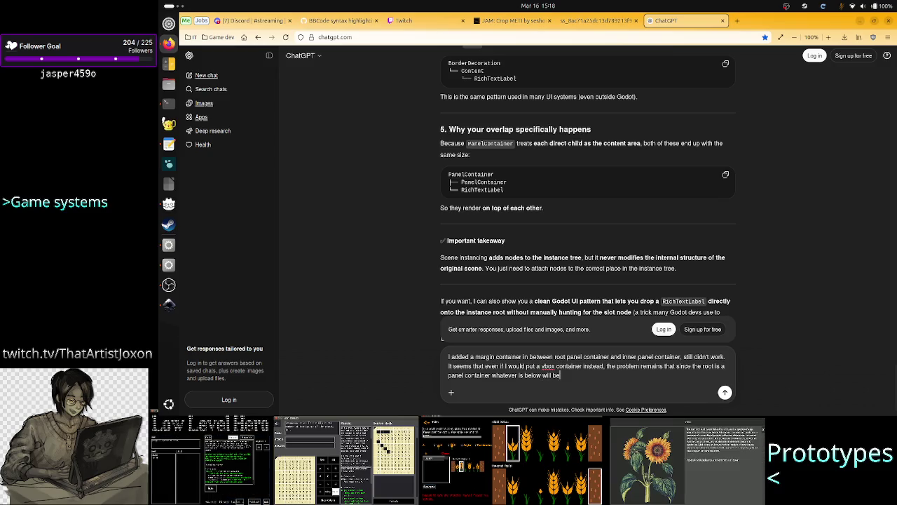
type("come a si")
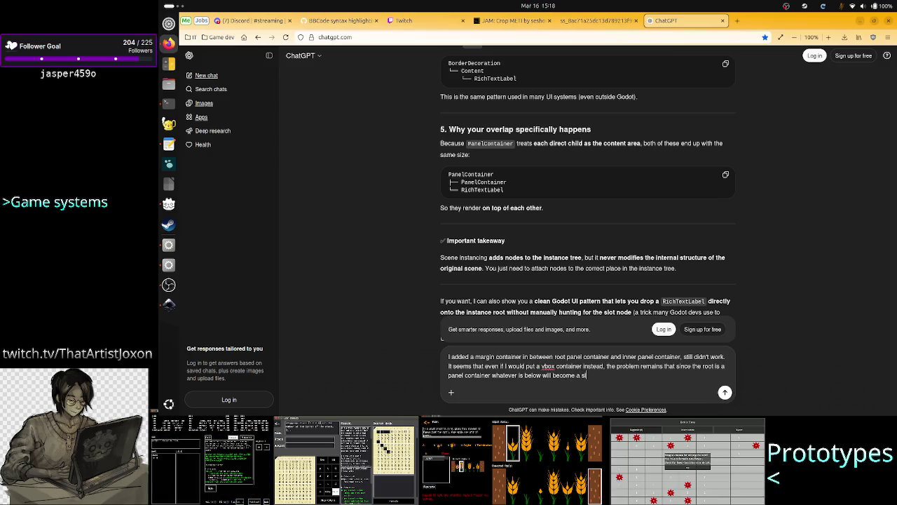
type("bling to the ")
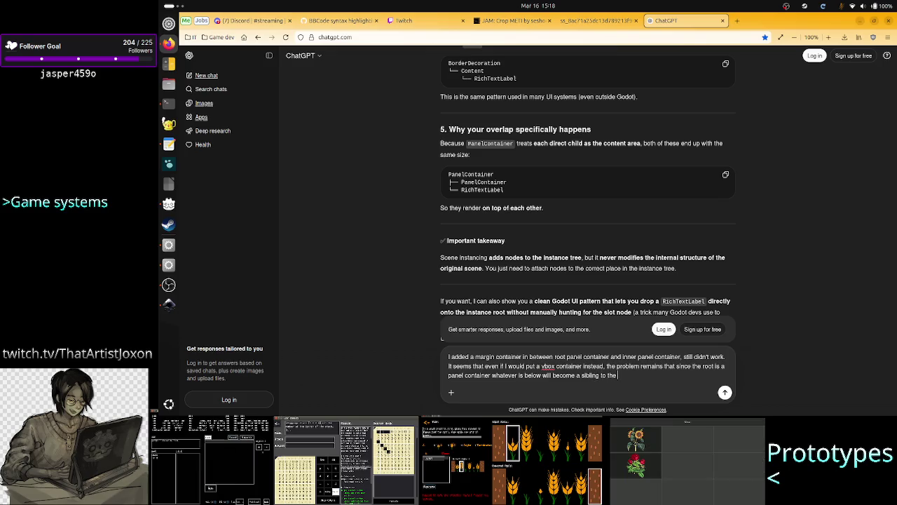
type("RTL ")
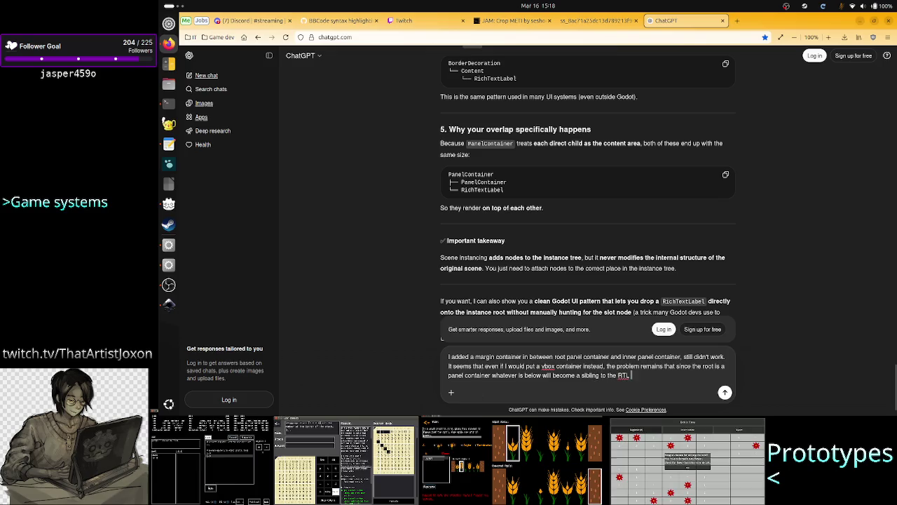
type("instead of a ")
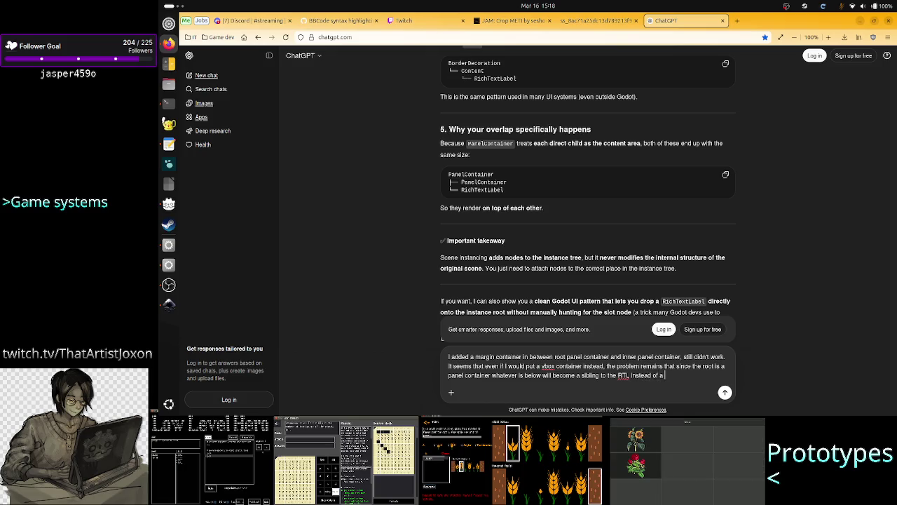
type("parent.")
key("Return")
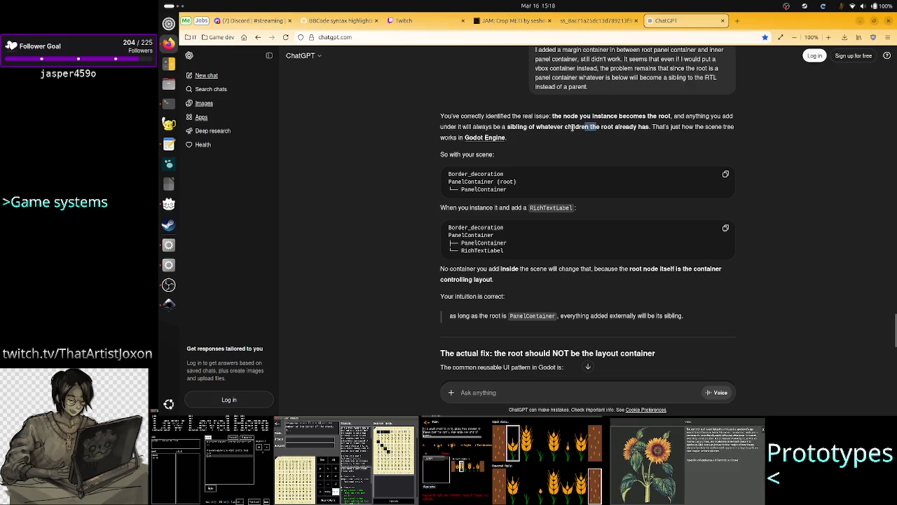
Highlight the reply's sentences about added nodes becoming siblings of the root's children
left_click_drag(598, 127, 529, 127)
left_click(529, 127)
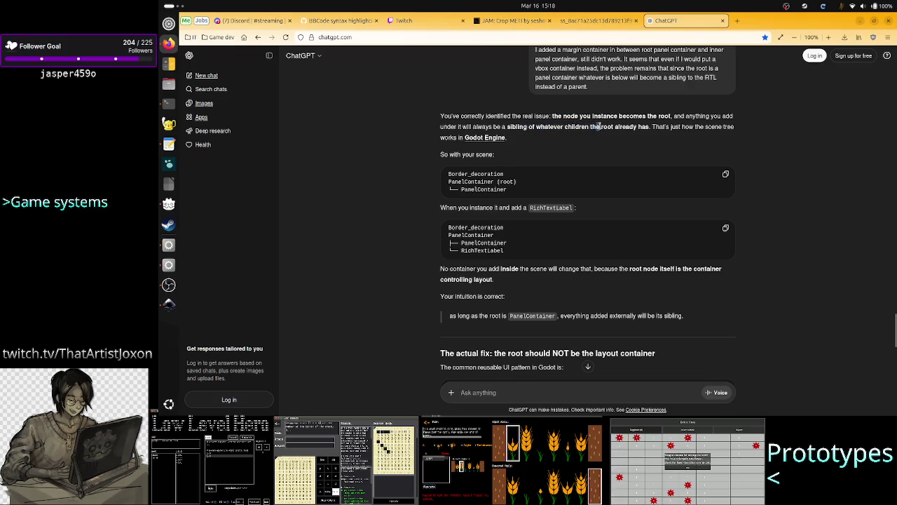
left_click_drag(633, 127, 508, 128)
left_click(595, 136)
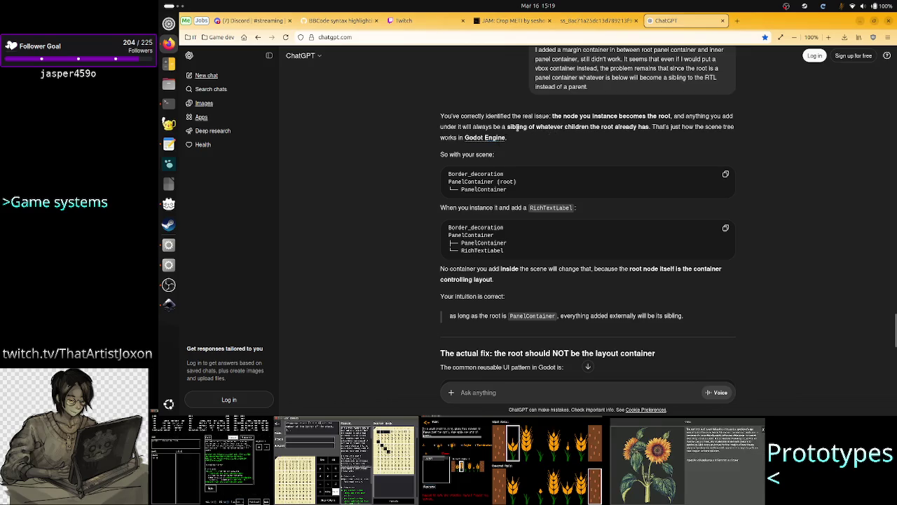
left_click_drag(506, 127, 583, 127)
left_click(616, 121)
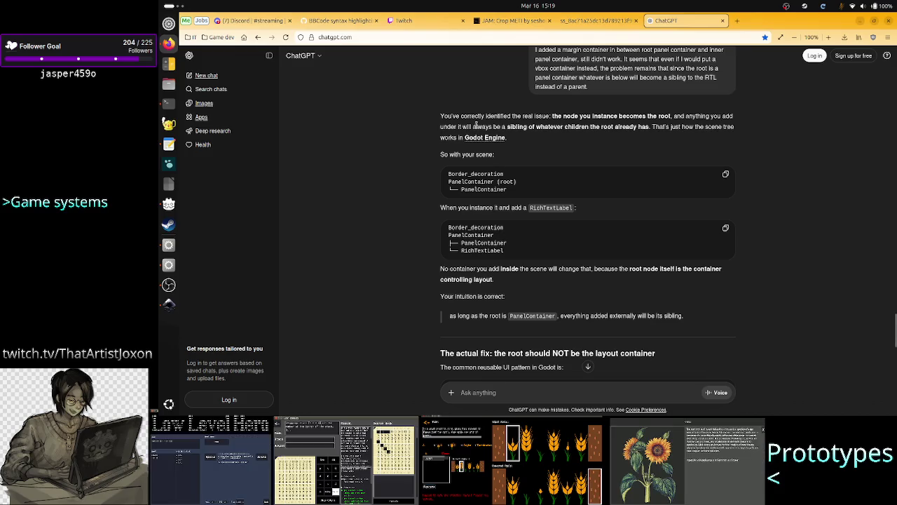
left_click_drag(441, 132, 650, 127)
left_click(573, 129)
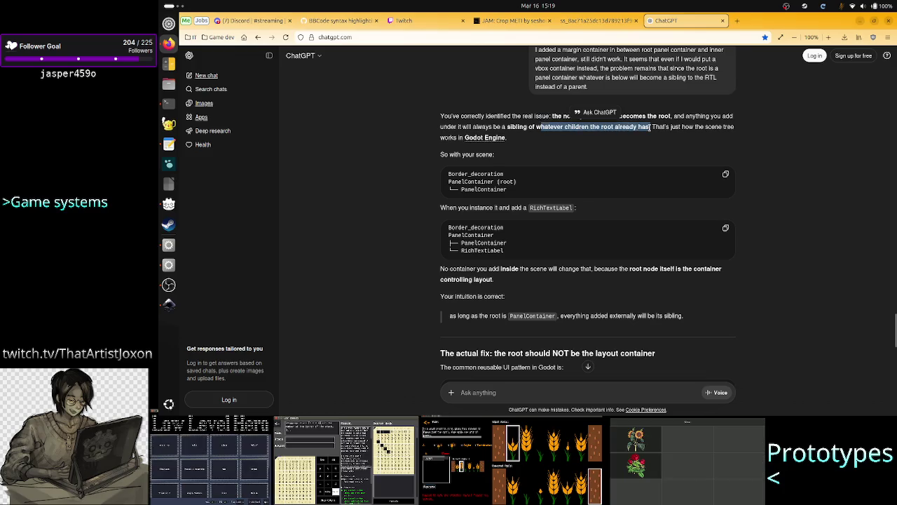
left_click(651, 127)
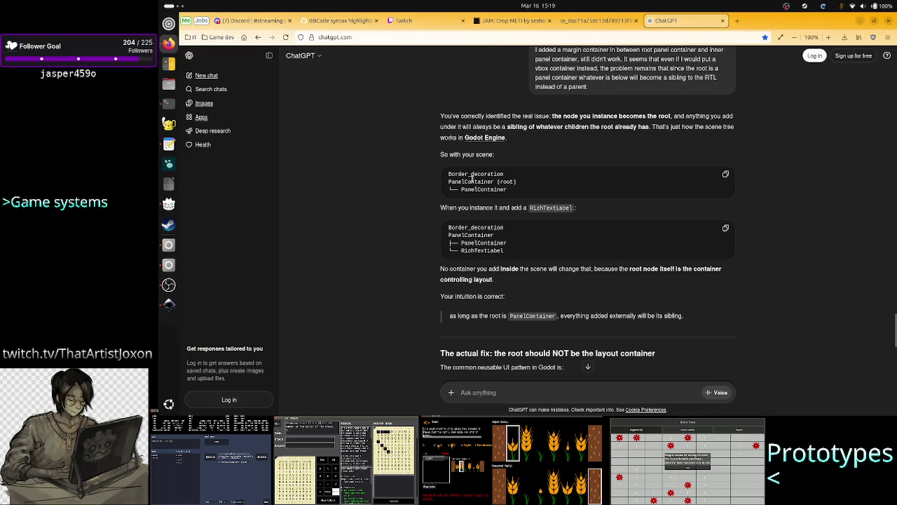
Mark the PanelContainer root in the reply's scene example and scroll on
left_click_drag(451, 181, 509, 189)
left_click(509, 189)
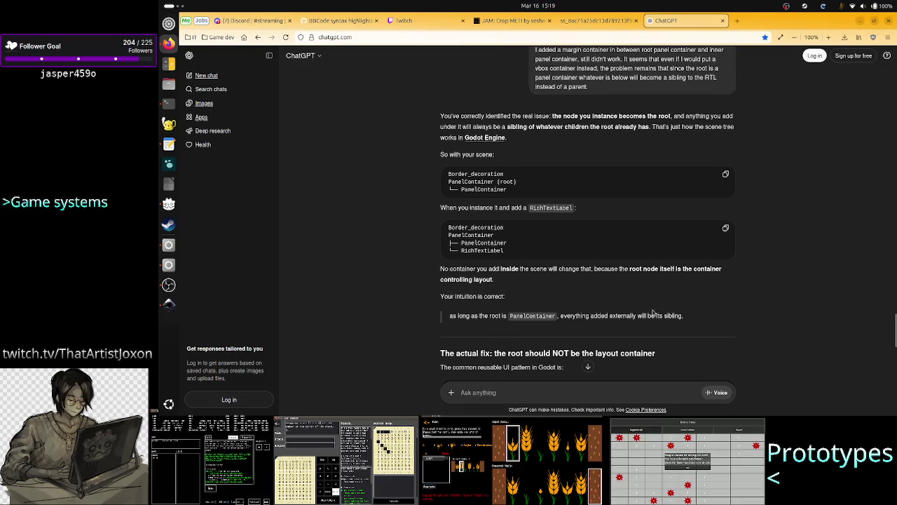
scroll(621, 285, "down", 1)
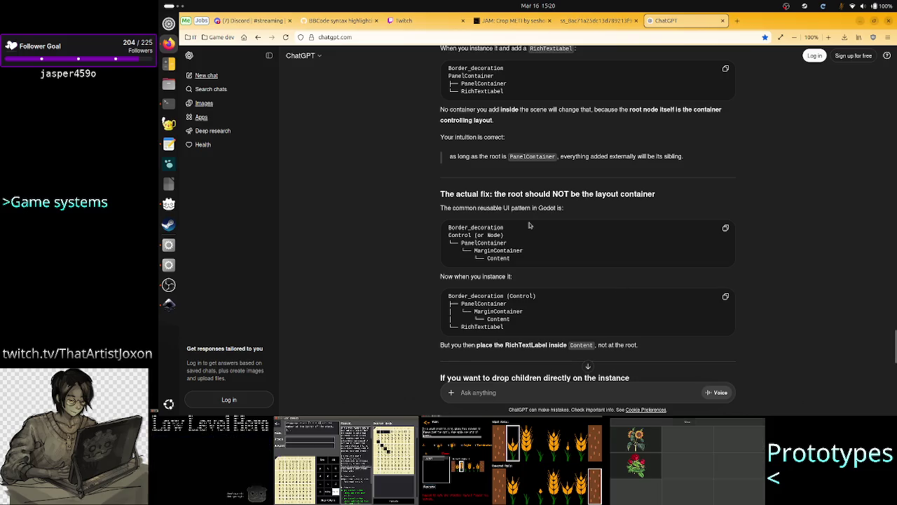
left_click_drag(490, 209, 514, 211)
left_click(567, 216)
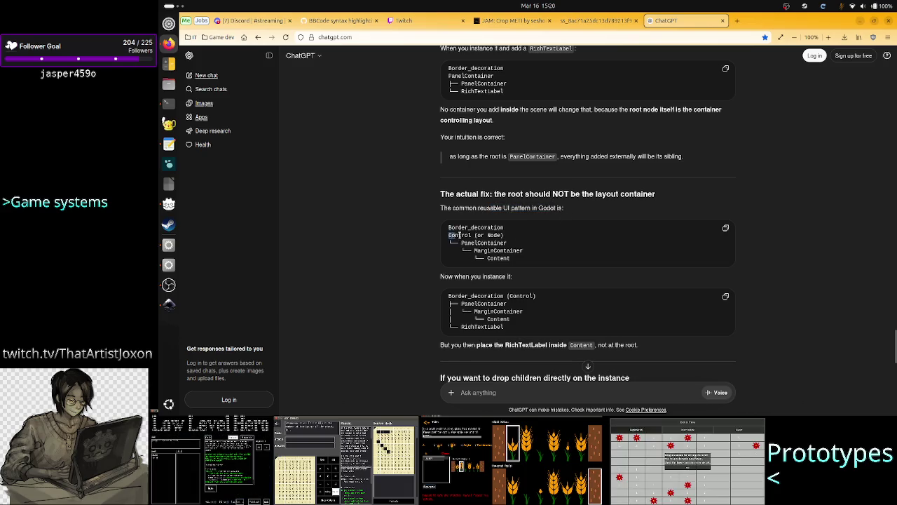
left_click_drag(449, 235, 507, 234)
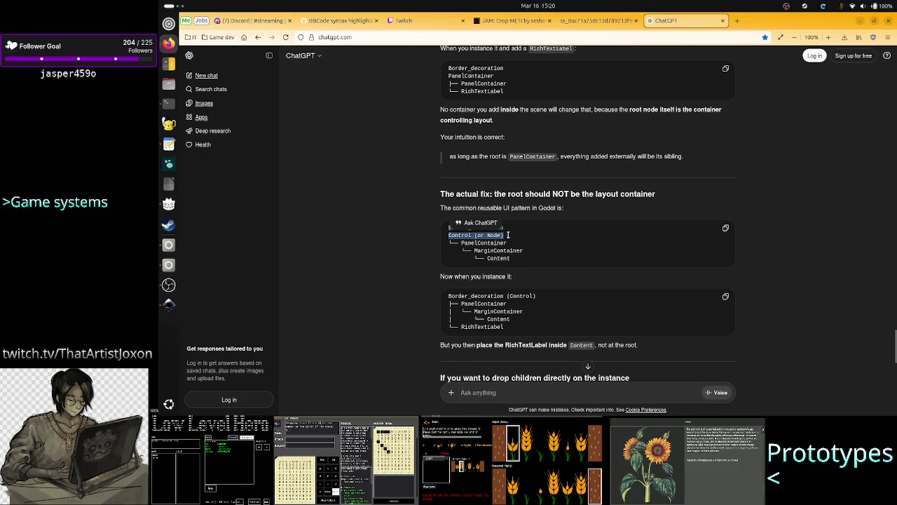
double_click(481, 246)
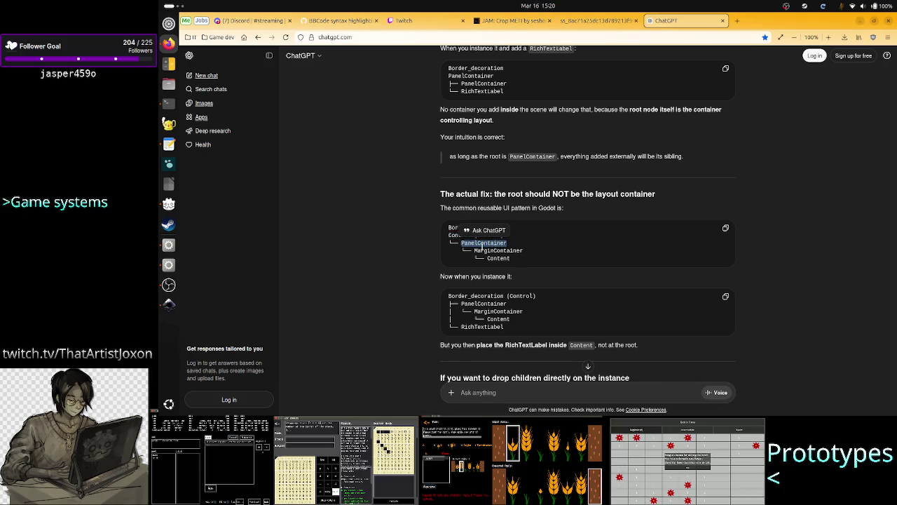
double_click(505, 251)
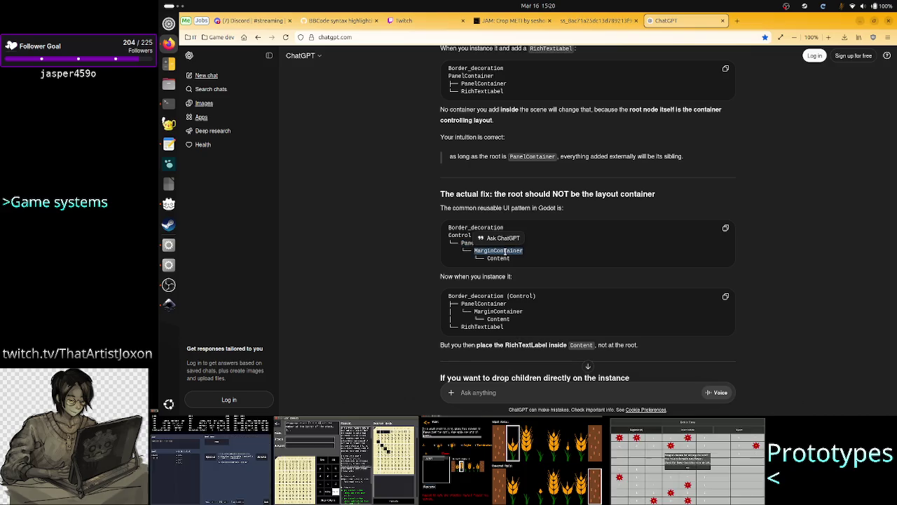
double_click(499, 258)
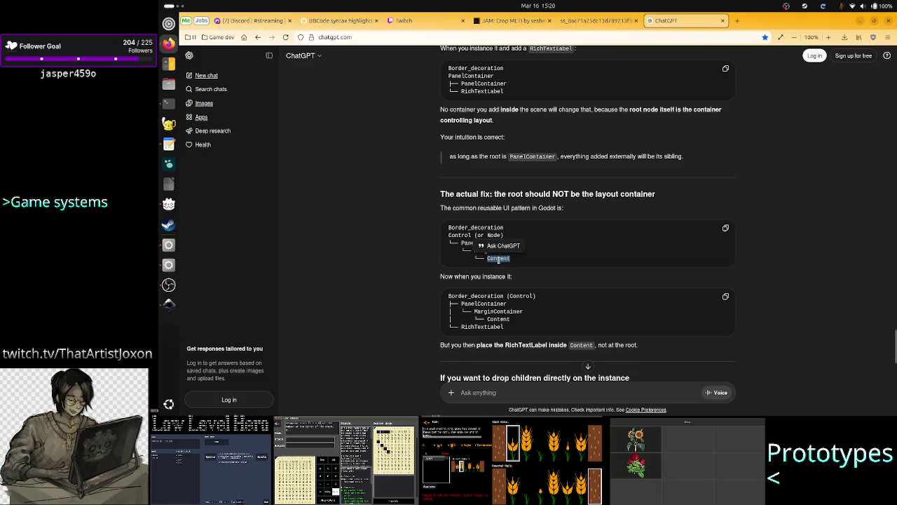
left_click(533, 265)
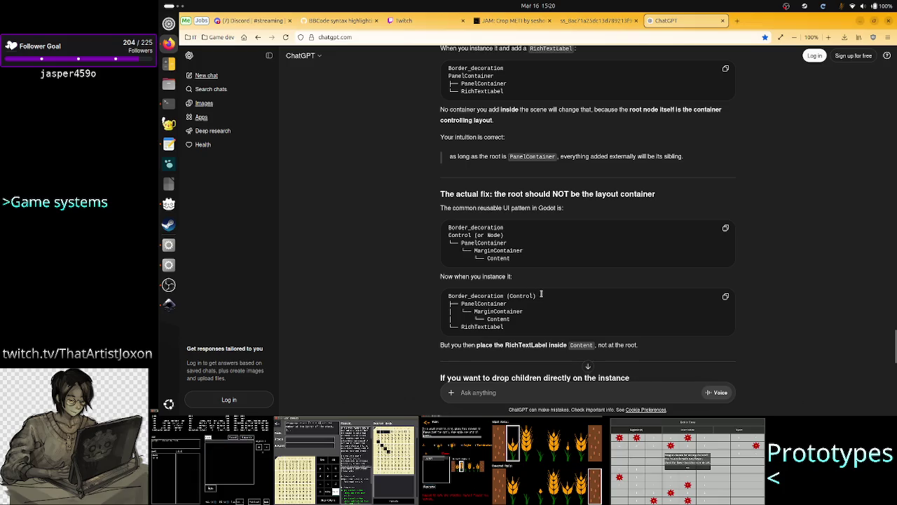
left_click_drag(538, 297, 445, 296)
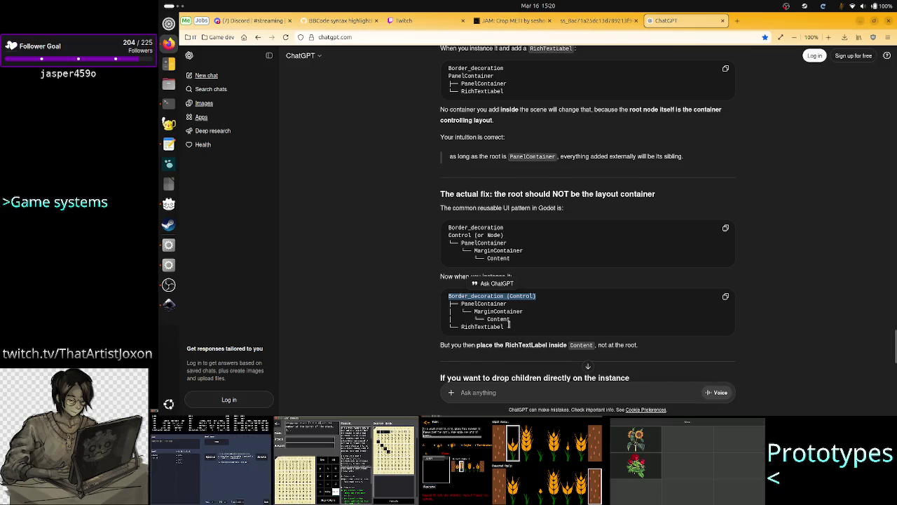
left_click_drag(509, 326, 460, 326)
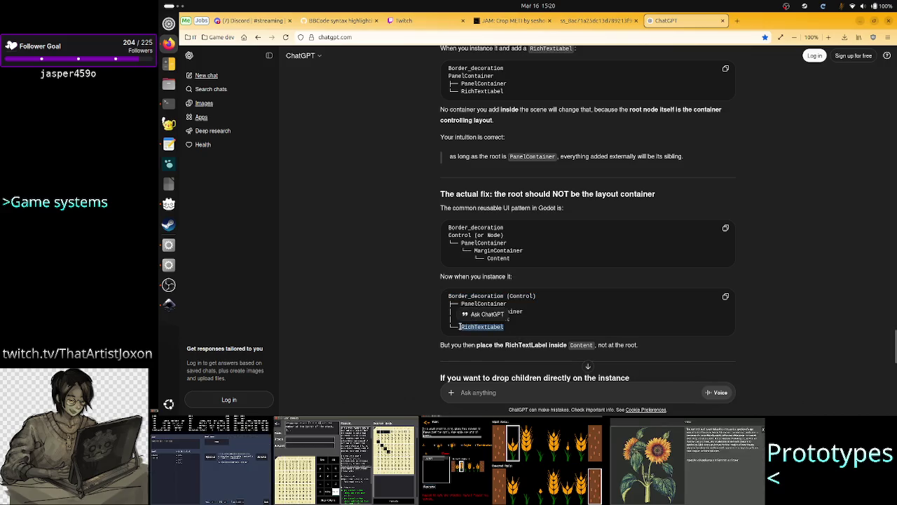
left_click(541, 321)
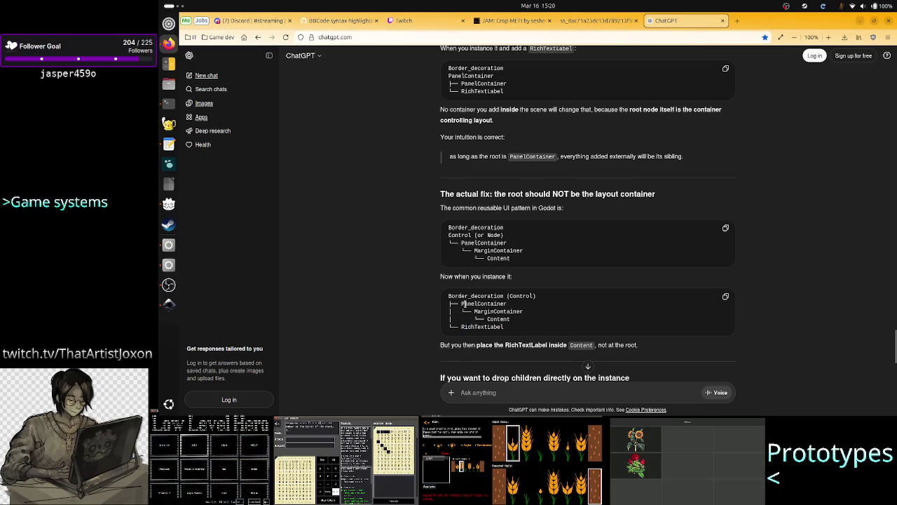
mouse_move(461, 303)
left_mouse_down()
mouse_move(521, 313)
mouse_move(515, 304)
mouse_move(527, 320)
left_mouse_up()
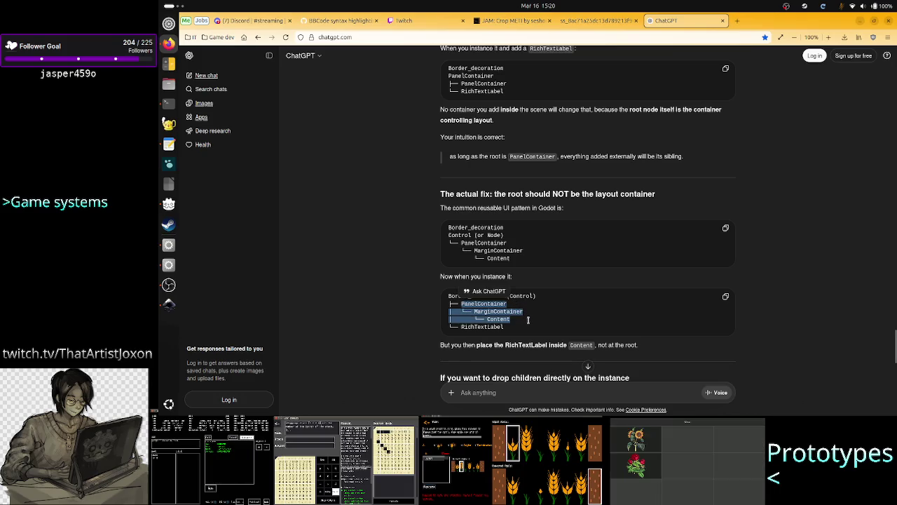
left_click(528, 320)
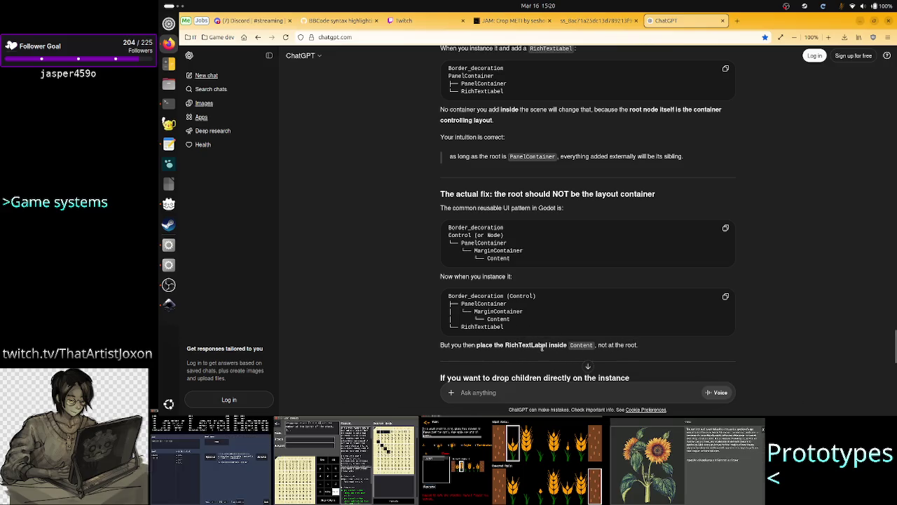
scroll(542, 348, "down", 1)
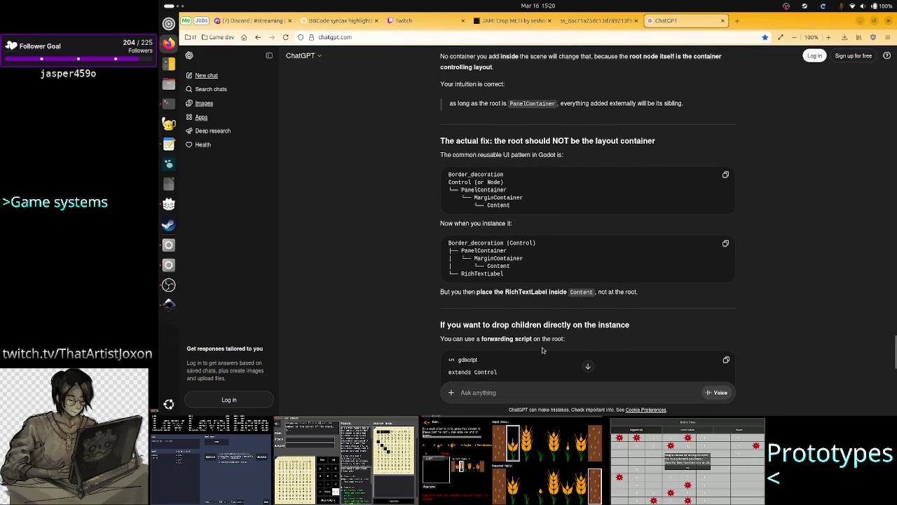
Highlight the code lines fetching Content, looping the root's children and skipping the PanelContainer
scroll(542, 350, "down", 2)
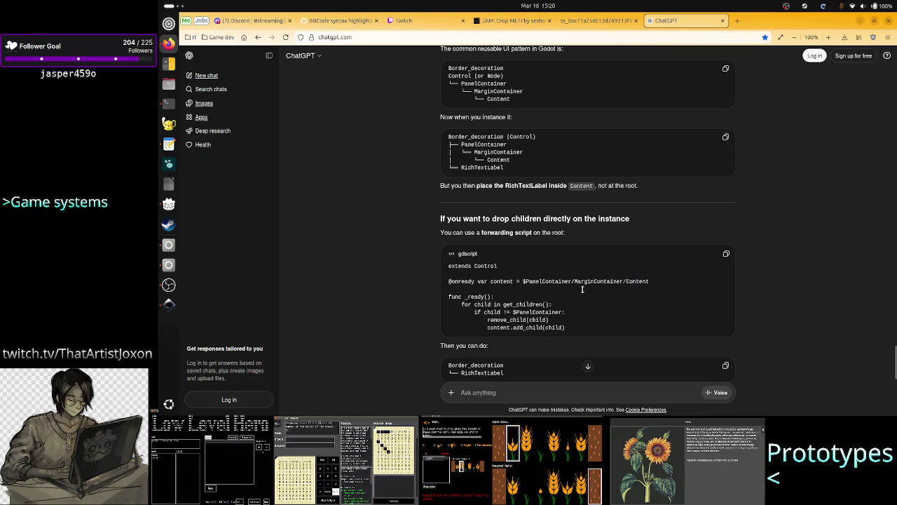
left_click_drag(582, 288, 538, 277)
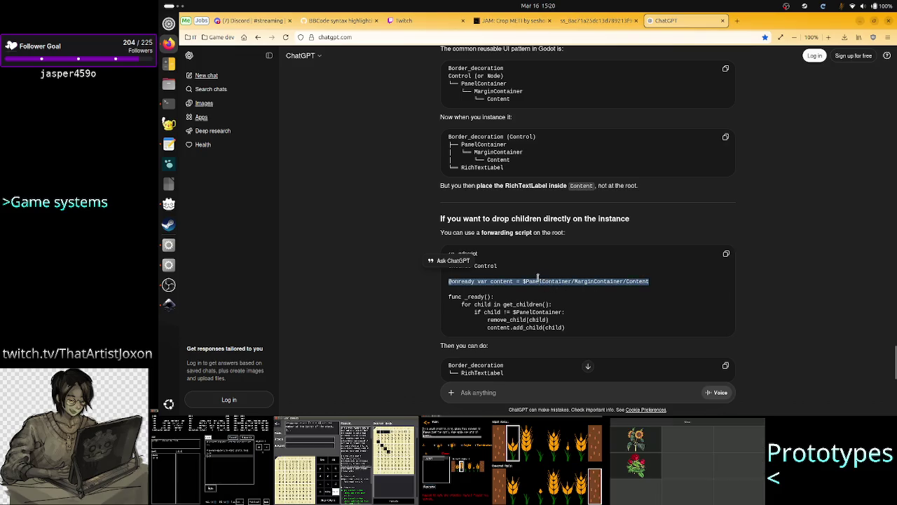
left_click(512, 311)
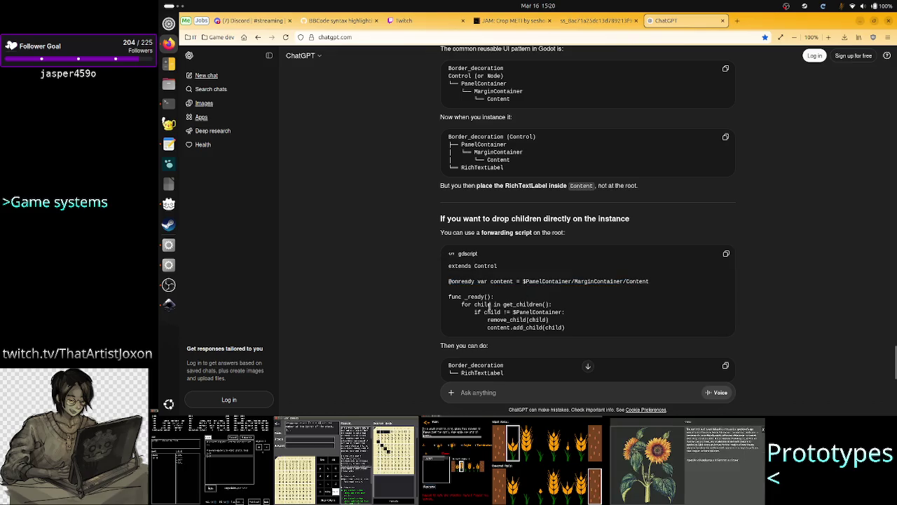
left_click_drag(489, 306, 552, 306)
left_click(551, 306)
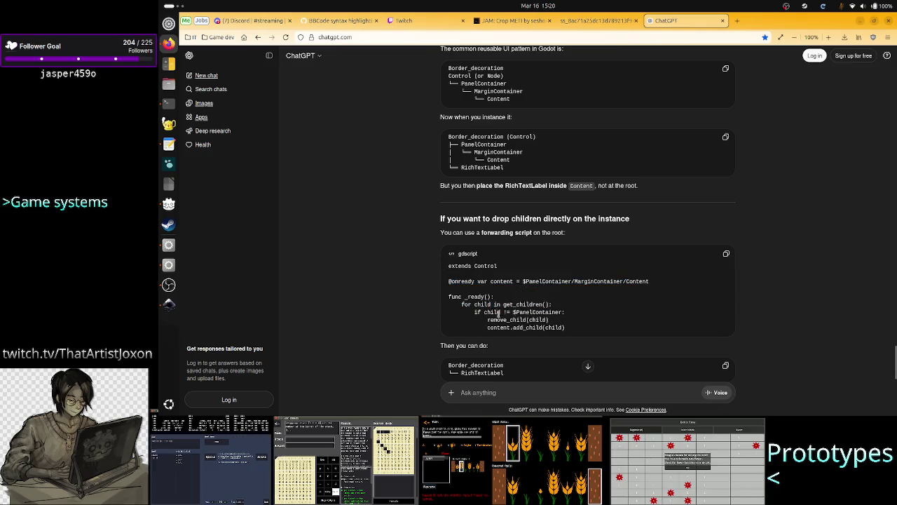
left_click_drag(485, 312, 540, 311)
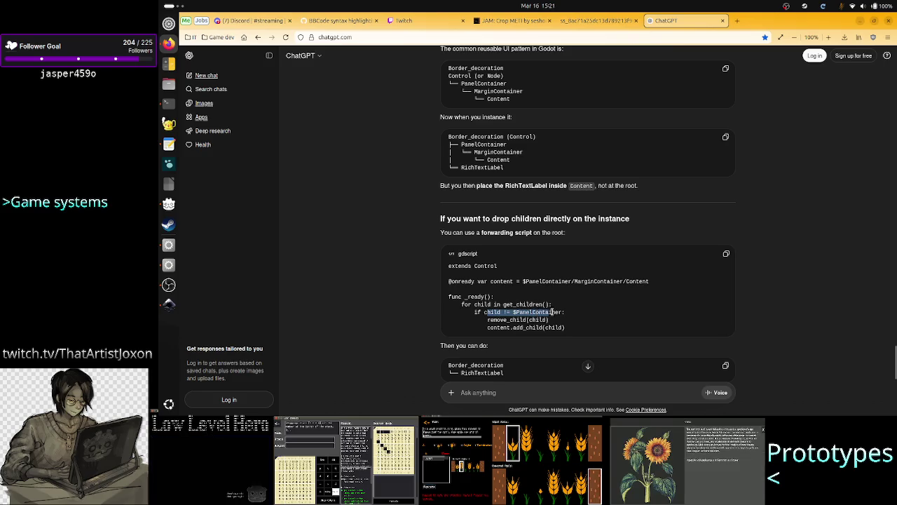
left_click(564, 313)
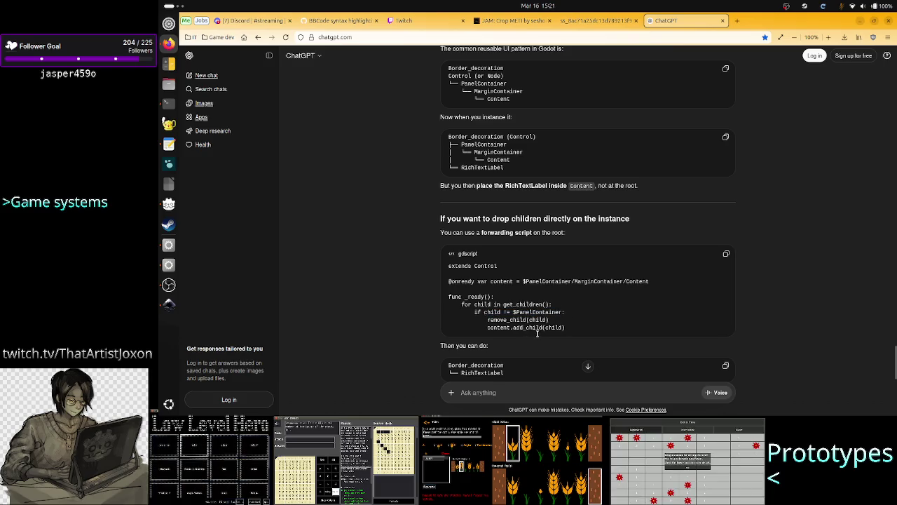
Read the subtree explanation through the Short version and begin a reply 'in my opinion the'
scroll(537, 334, "down", 3)
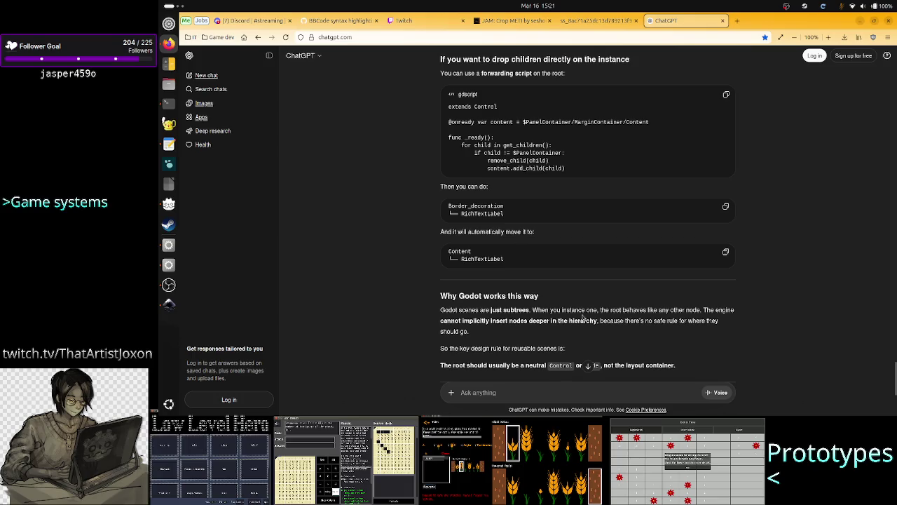
left_click_drag(514, 310, 539, 310)
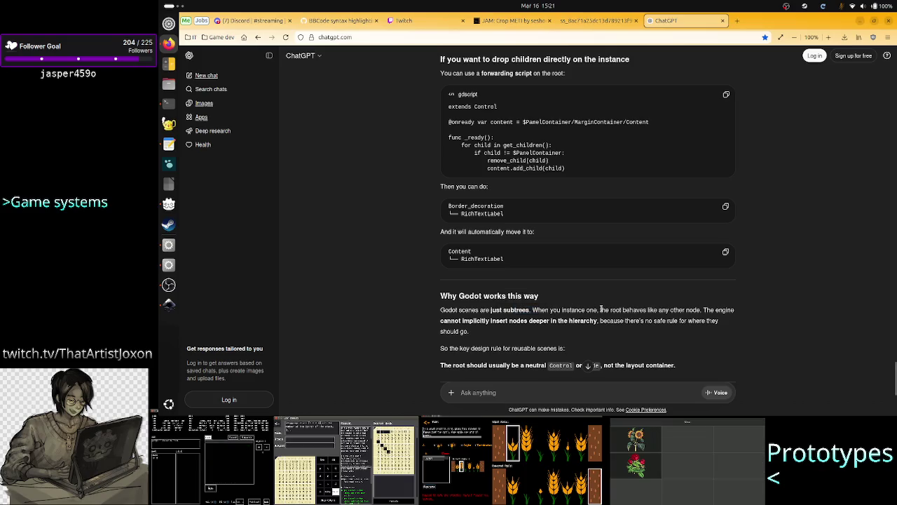
left_click(601, 309)
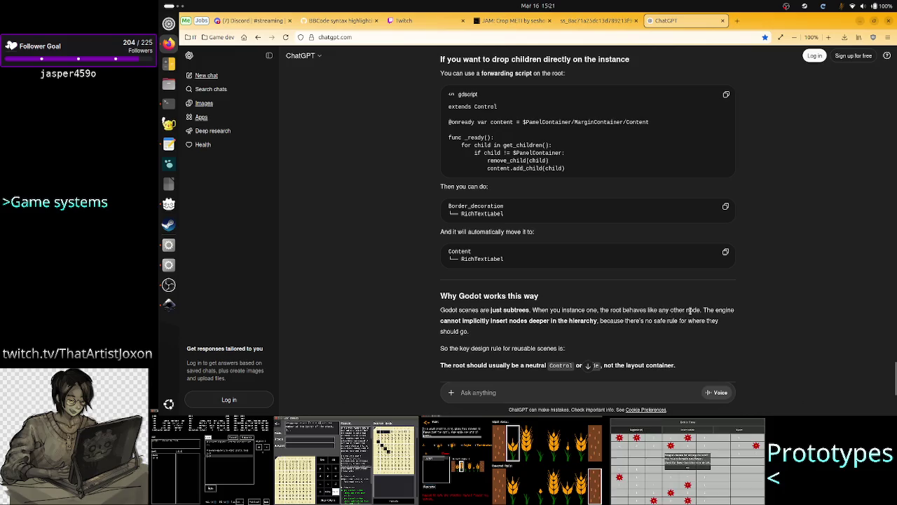
left_click_drag(700, 310, 605, 310)
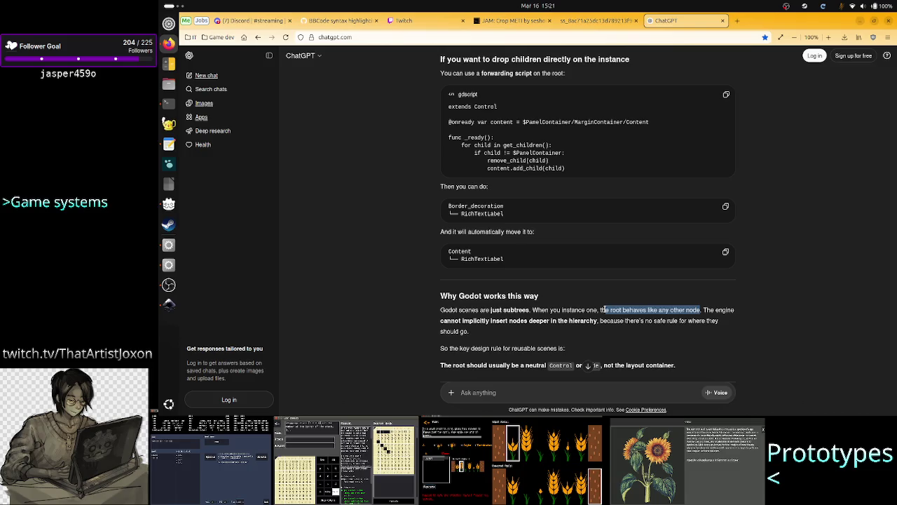
left_click_drag(602, 310, 607, 310)
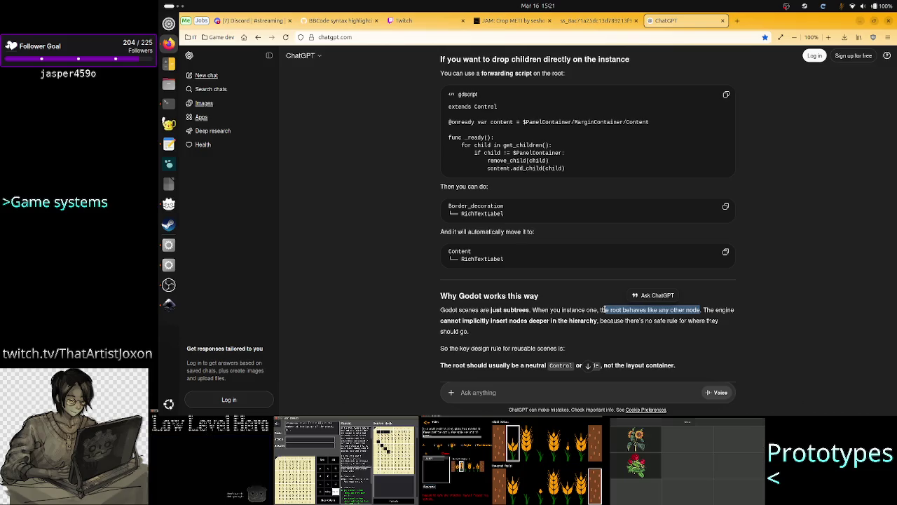
mouse_move(546, 333)
left_mouse_down()
mouse_move(611, 321)
mouse_move(547, 323)
left_mouse_up()
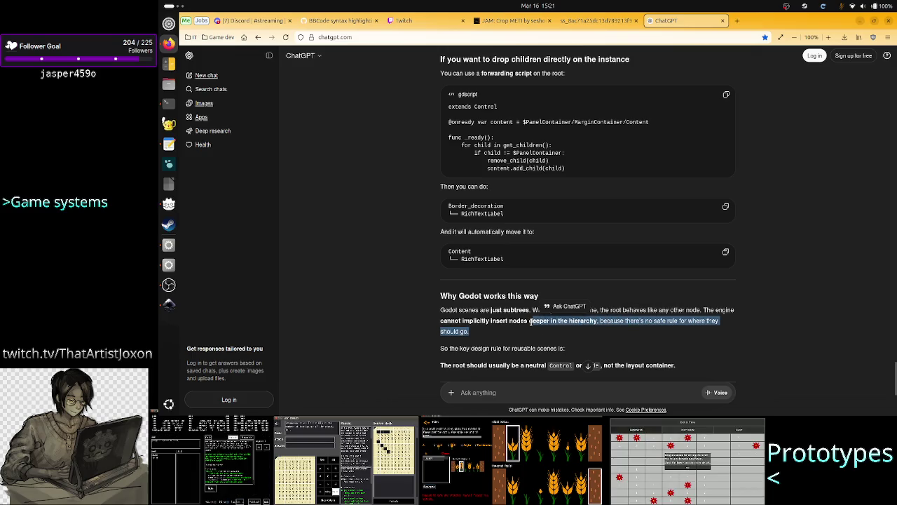
left_click(546, 323)
scroll(504, 364, "down", 3)
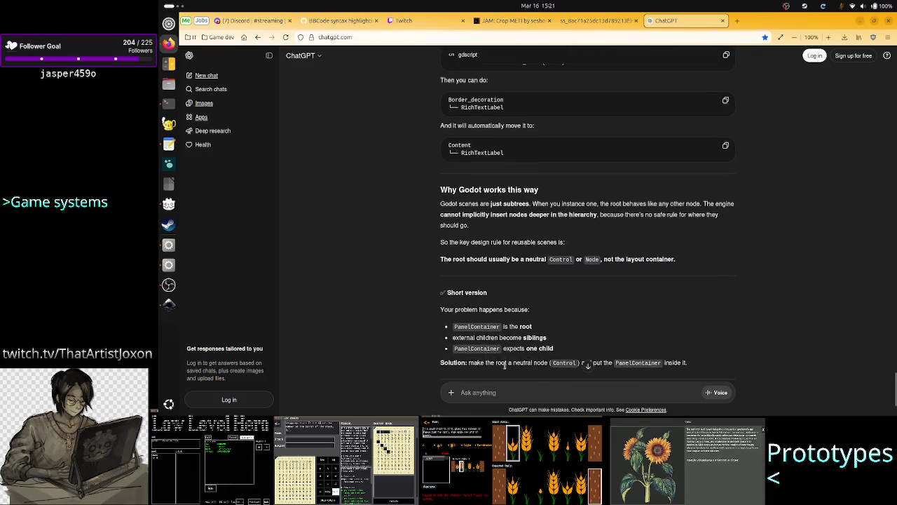
scroll(512, 354, "down", 1)
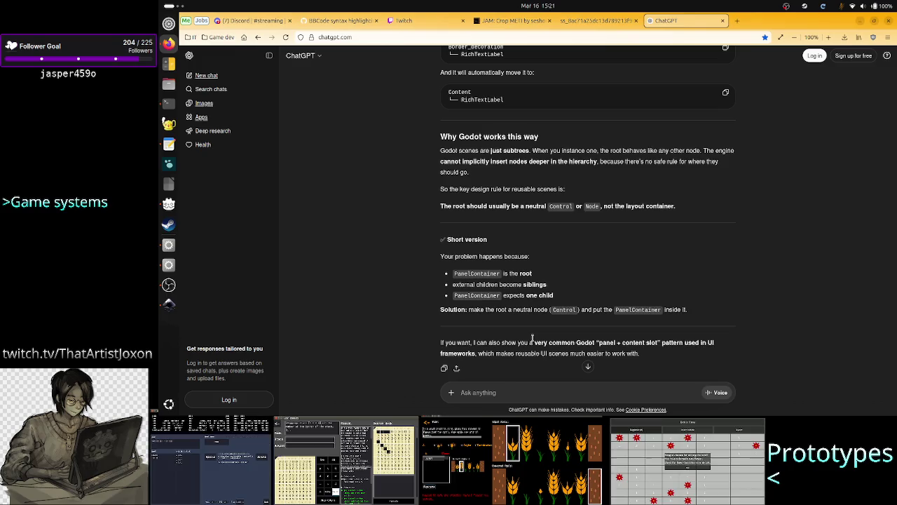
scroll(532, 339, "down", 1)
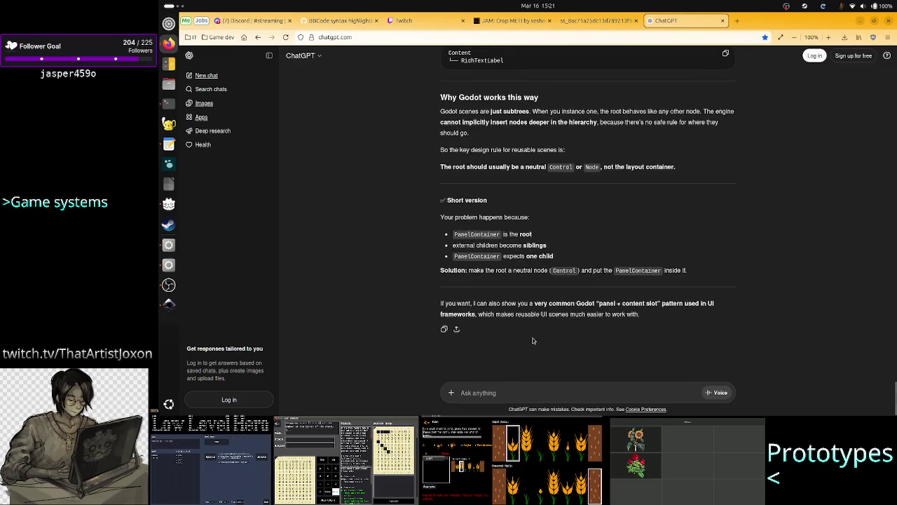
left_click(497, 390)
type("in m")
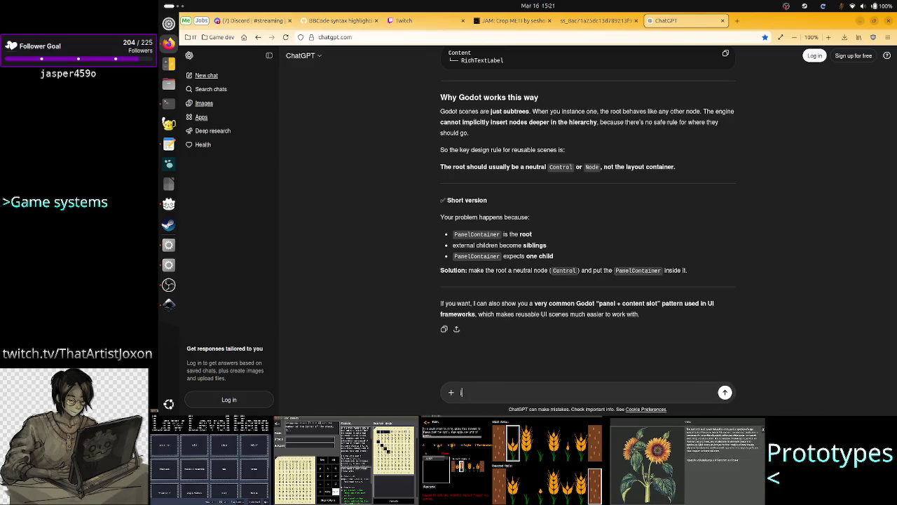
type("y o")
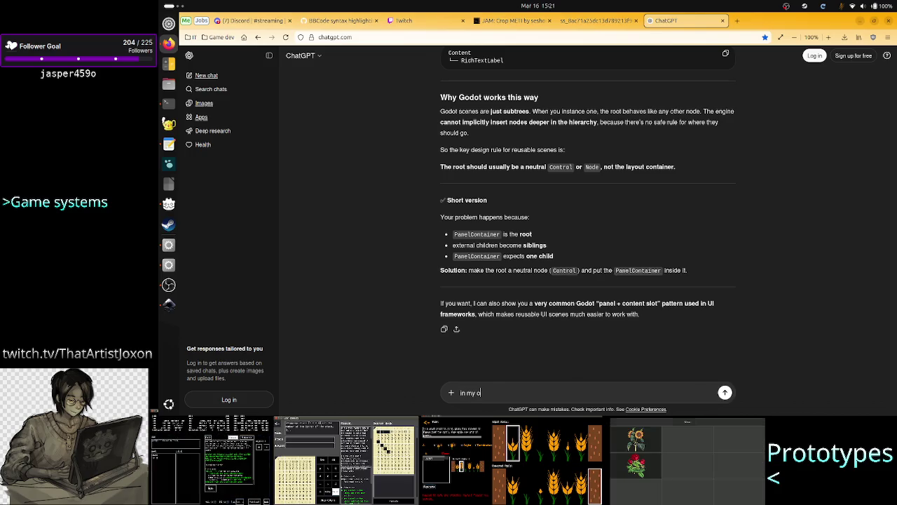
type("pinion the")
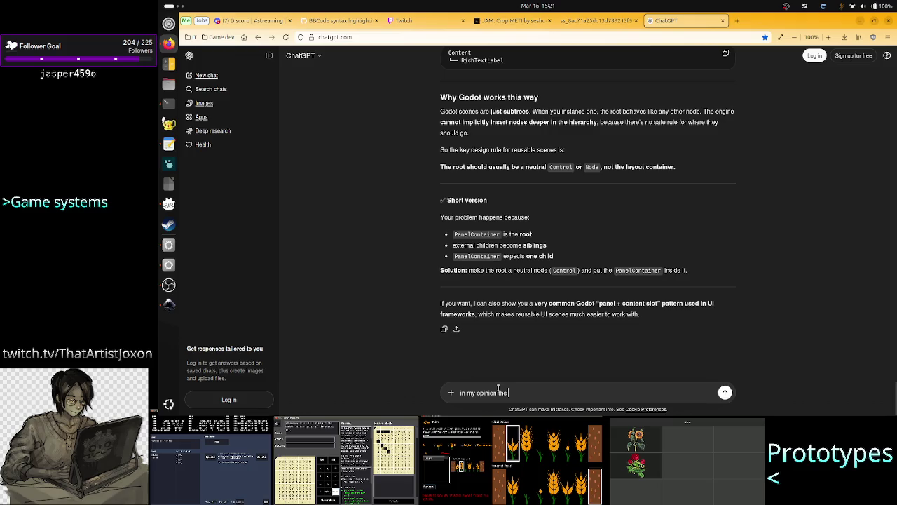
Send the argument that instanced-scene children should go under whatever lowest Control the scene has, or container-rooted scenes are unusable
type("child from ")
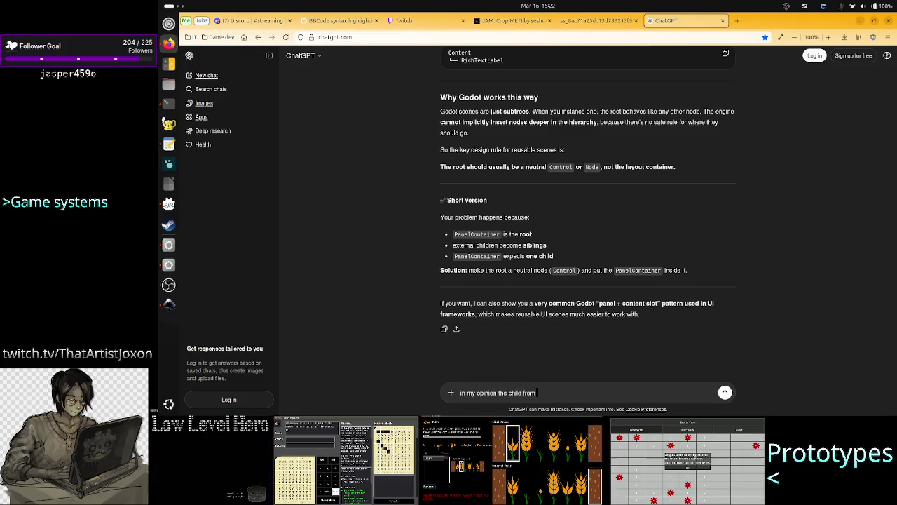
key("BackSpace")
key("BackSpace")
key("BackSpace")
key("BackSpace")
key("BackSpace")
type("o")
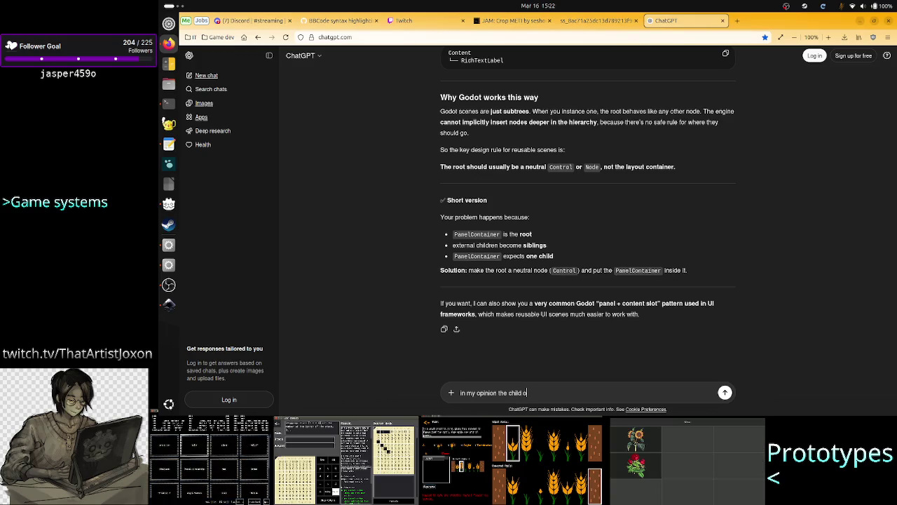
type("f the insta")
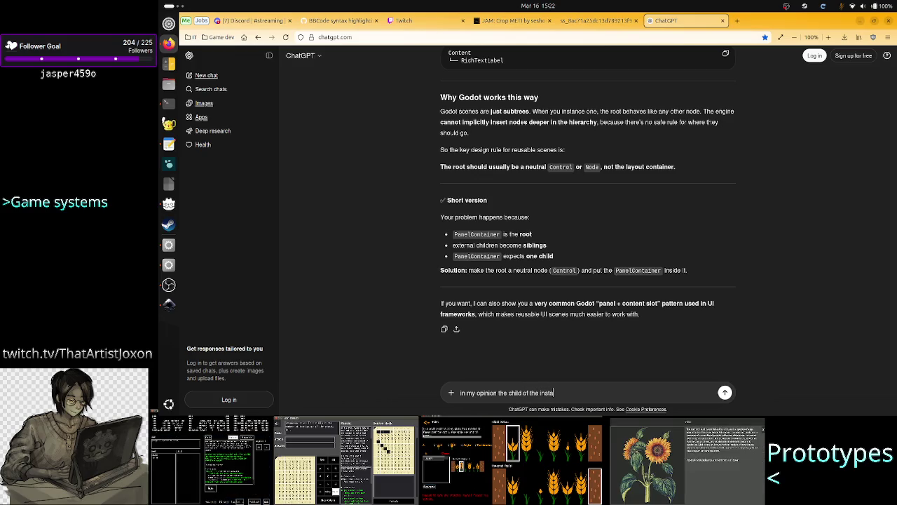
type("nced scene should be")
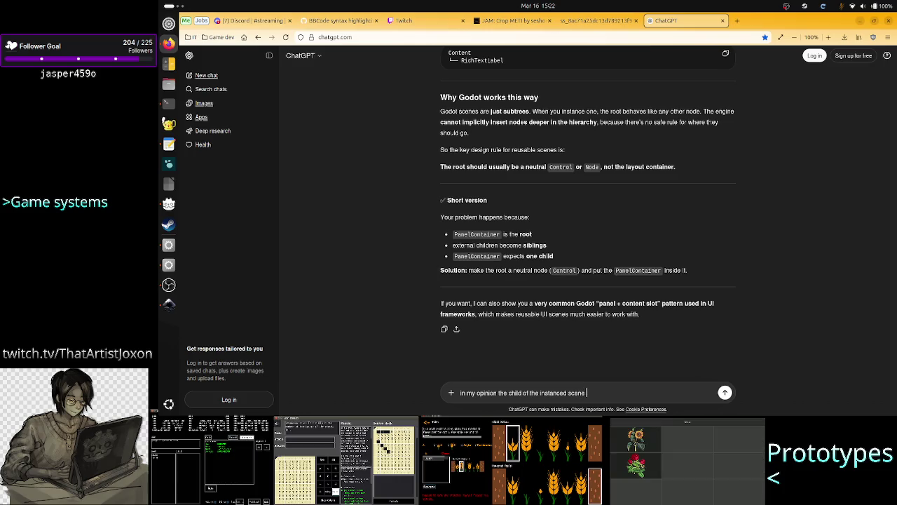
type(" the ch")
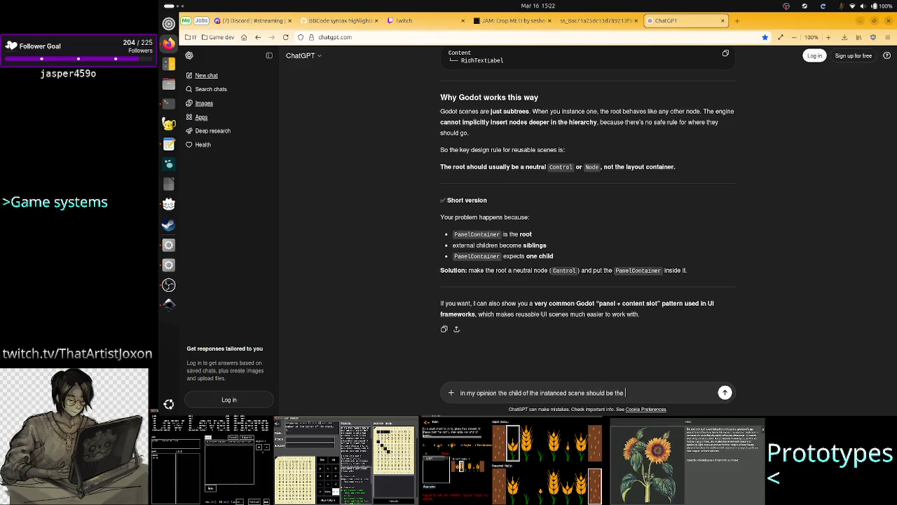
type("ild of ")
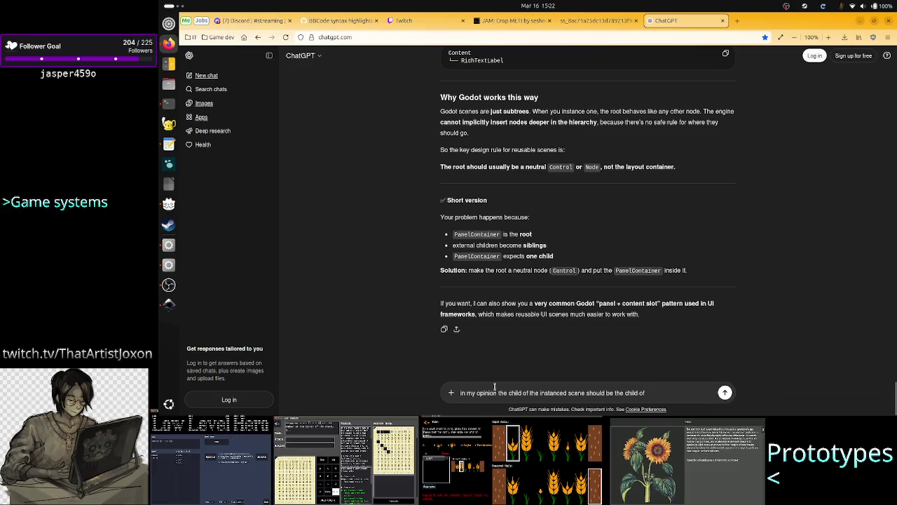
type("whatee")
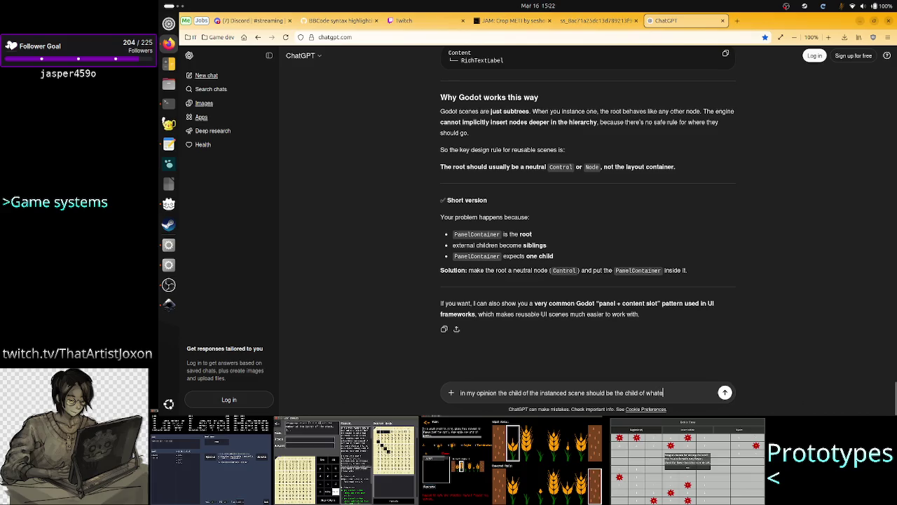
key("BackSpace")
type("ver lowe")
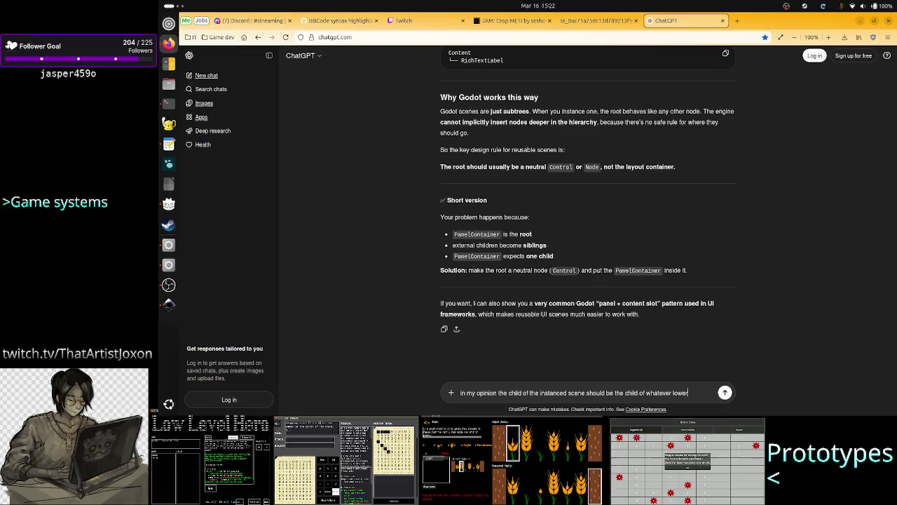
type("st")
type("-co")
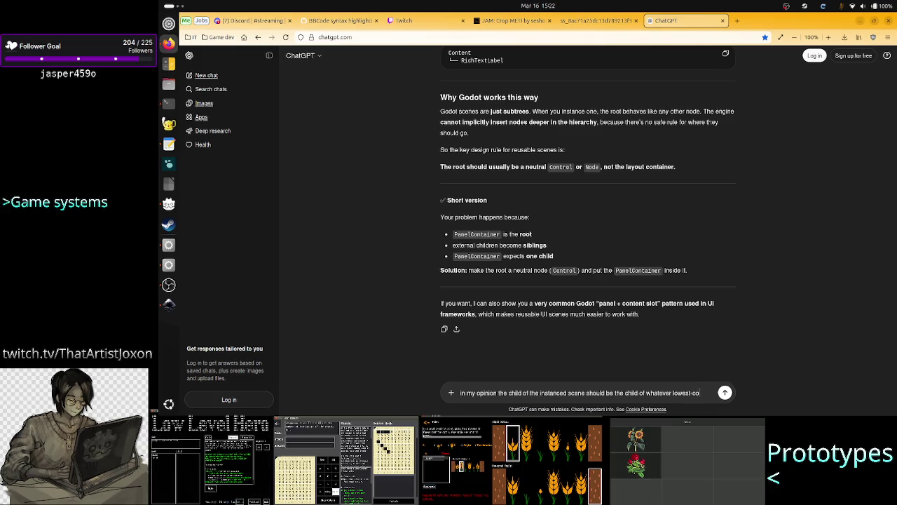
type("ntrol was i")
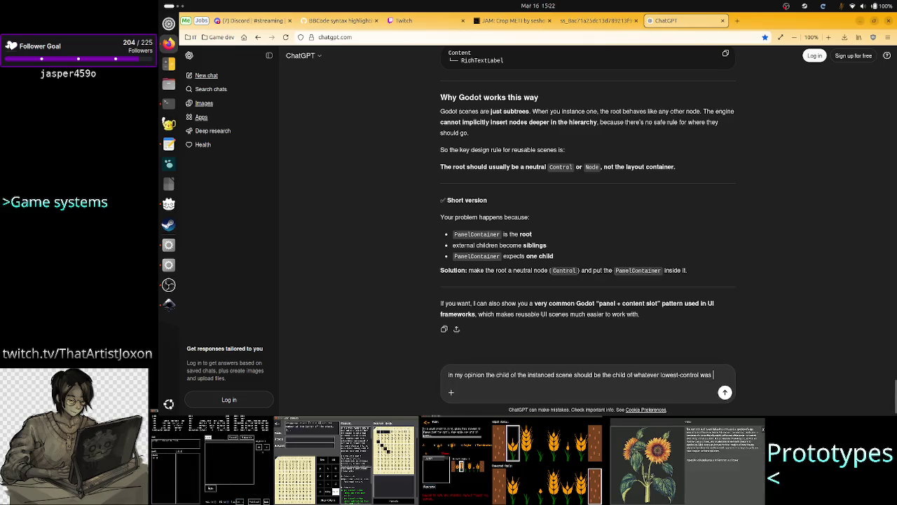
type("n the")
type(" scene hierar")
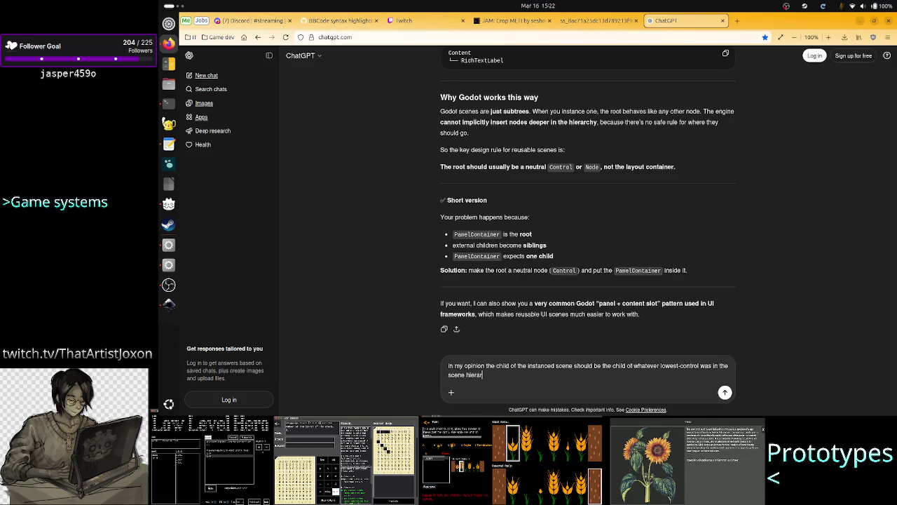
type("chy")
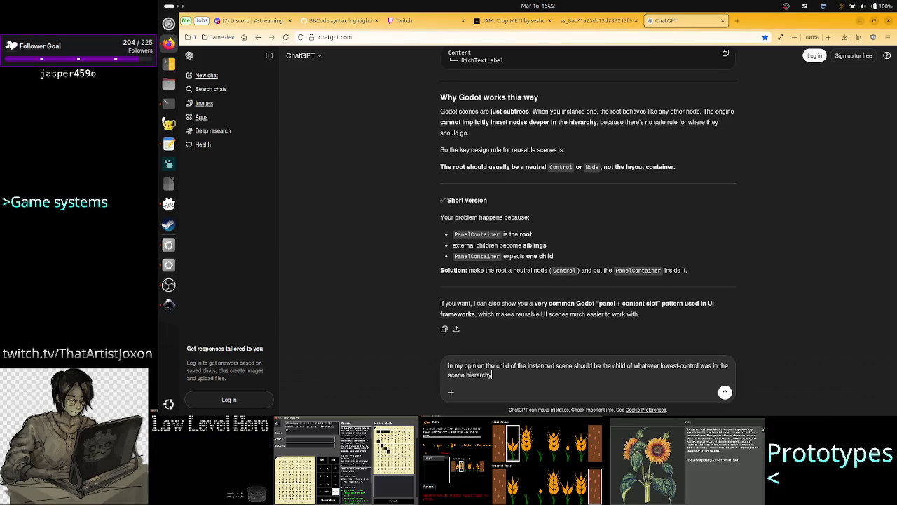
type(". Otherwis")
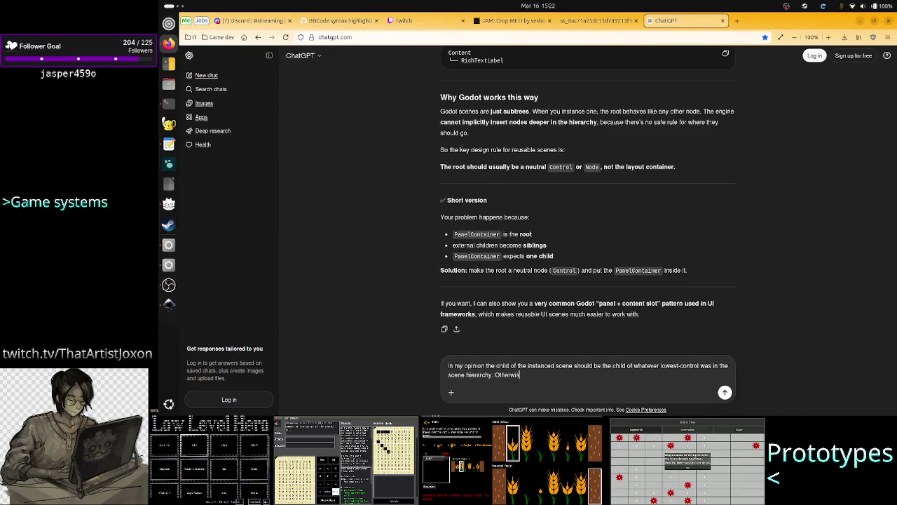
type("e no")
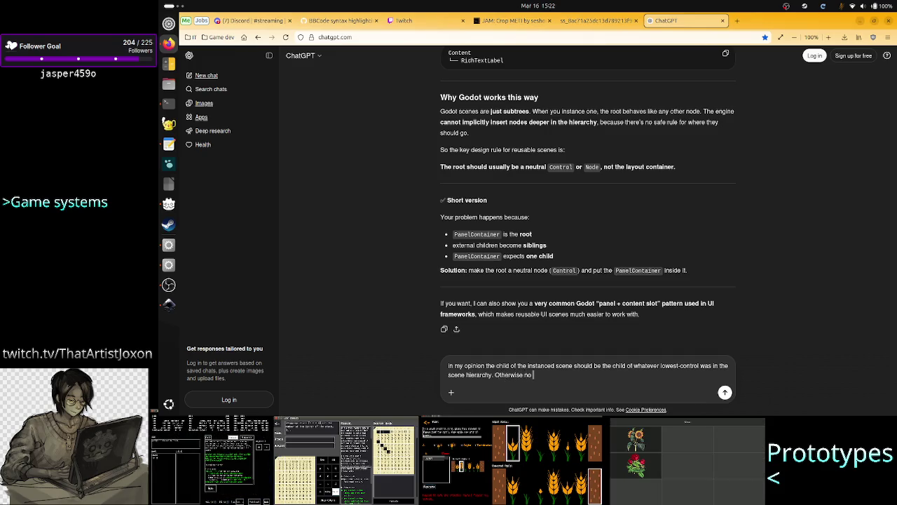
type(" scene ")
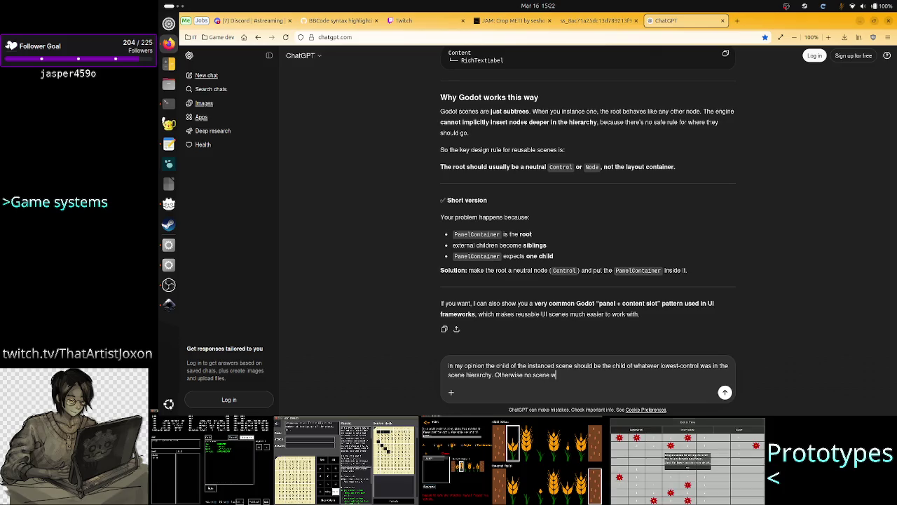
type("w/")
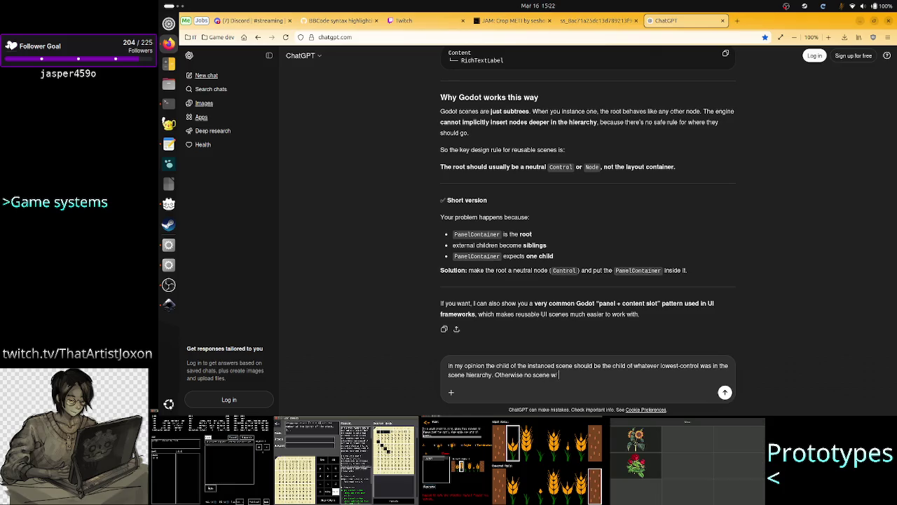
type(" a conta")
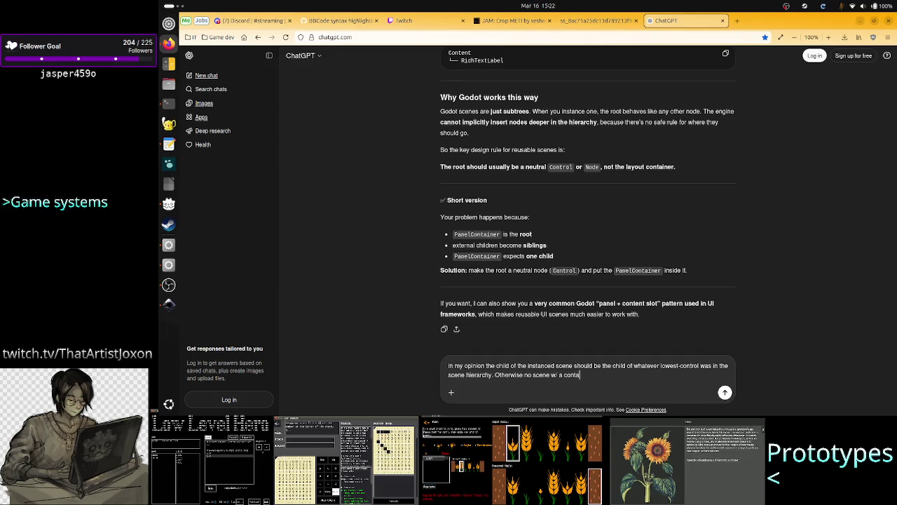
type("iner as the r")
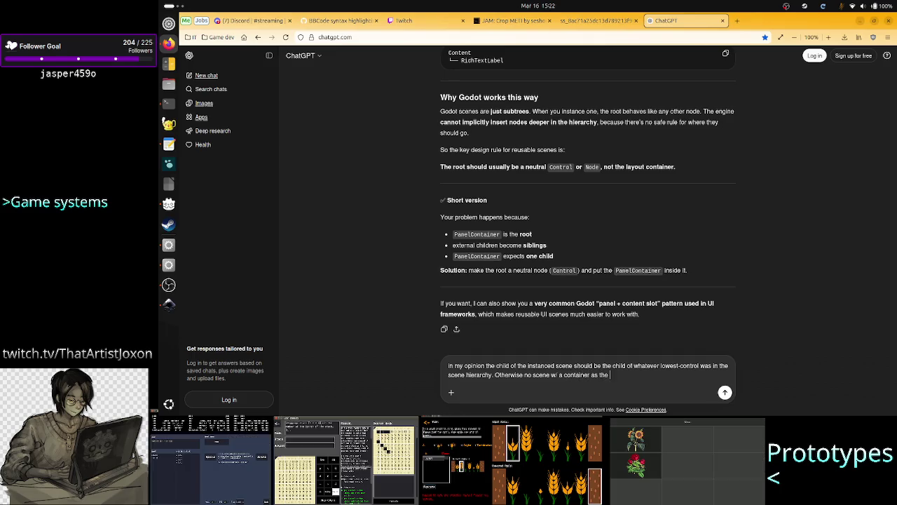
type("oot can")
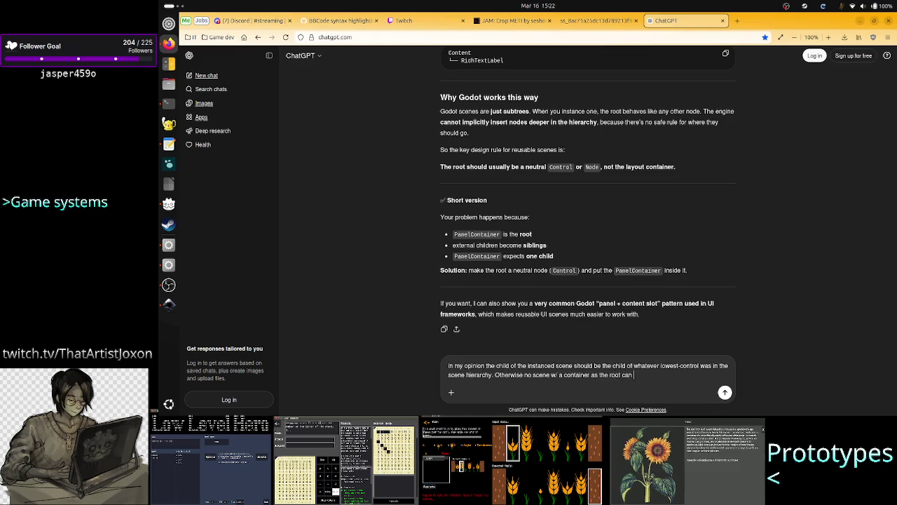
type(" be used properly")
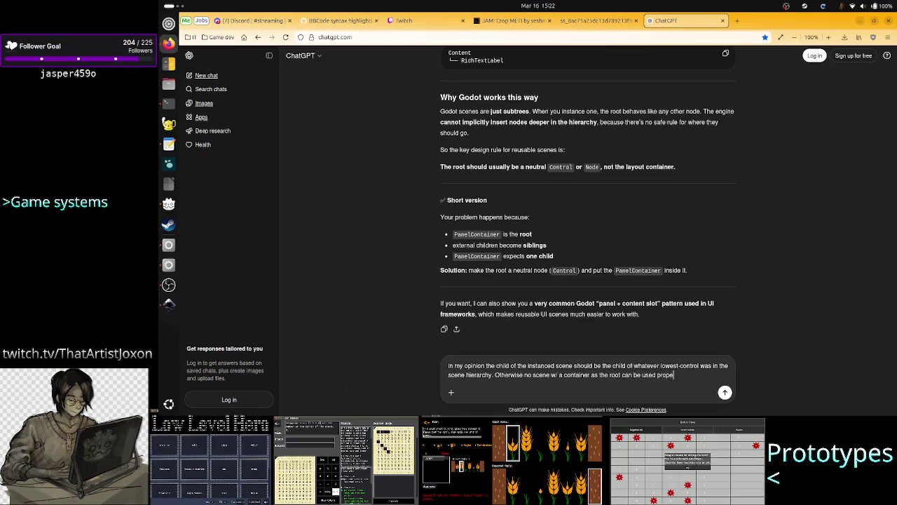
key("Return")
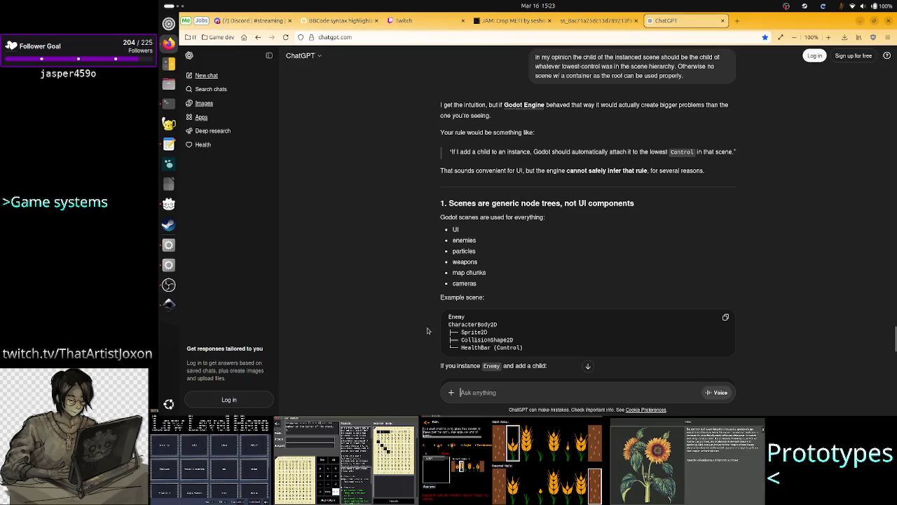
Read the reply's claim that auto-placement would be wrong behavior and that Godot preserves explicit hierarchy
scroll(434, 328, "down", 3)
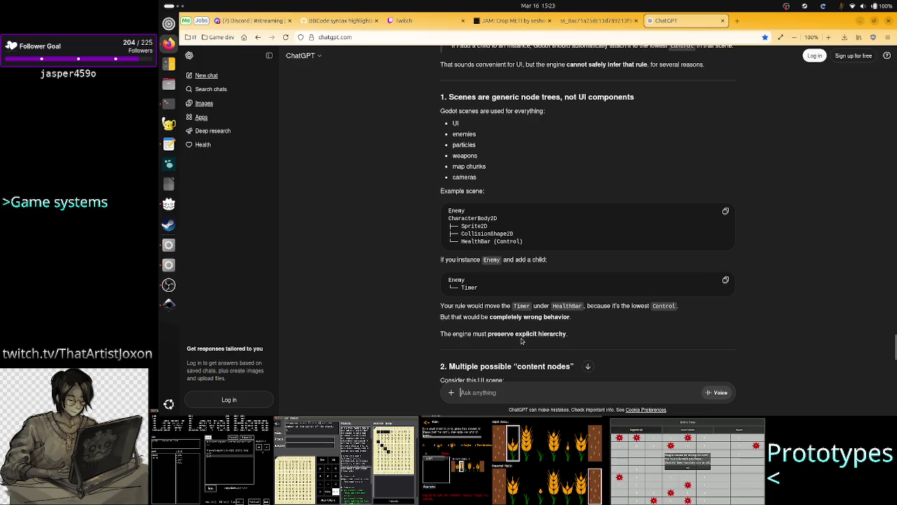
mouse_move(570, 317)
left_mouse_down()
mouse_move(497, 317)
mouse_move(441, 334)
left_mouse_up()
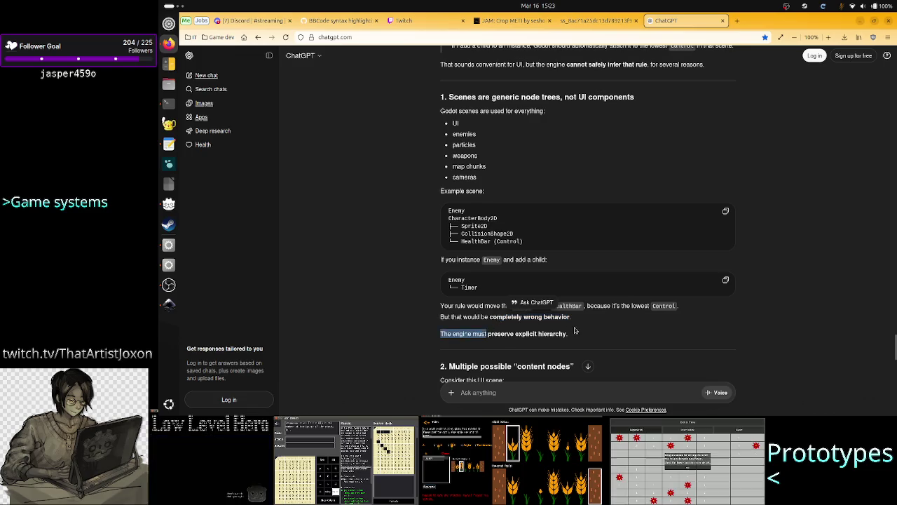
left_click_drag(551, 334, 481, 335)
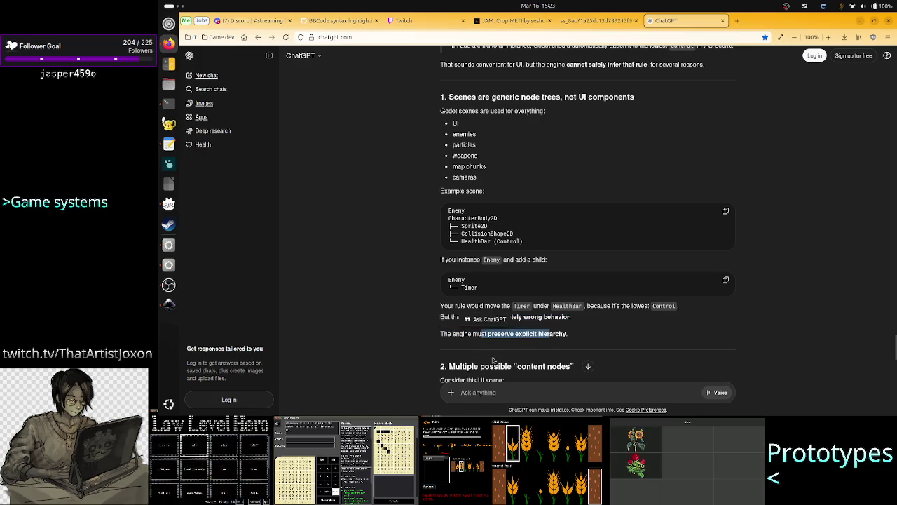
scroll(541, 336, "down", 1)
left_click(542, 334)
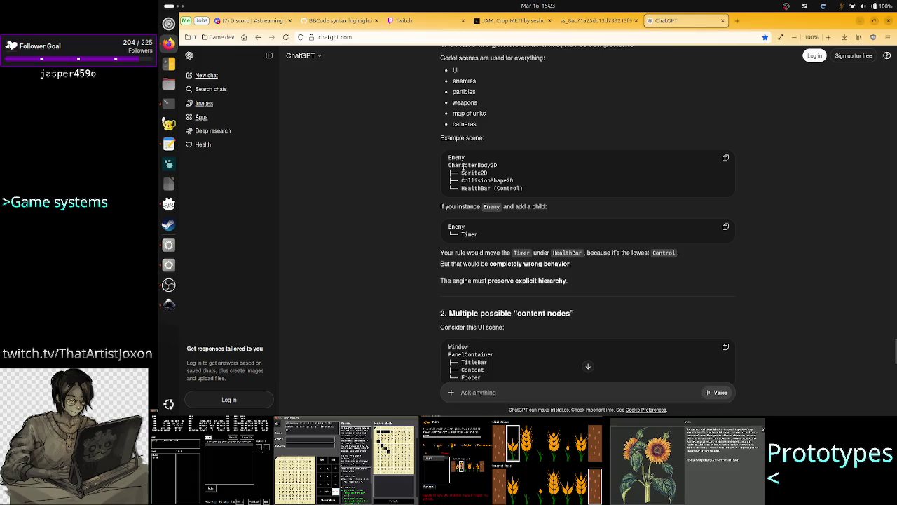
Study the example scene tree with Window, PanelContainer and its children
scroll(471, 236, "down", 3)
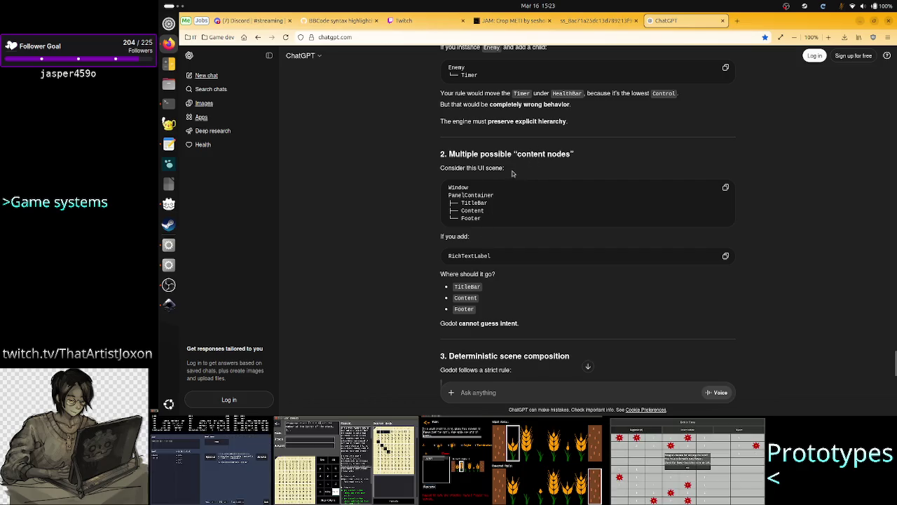
double_click(460, 188)
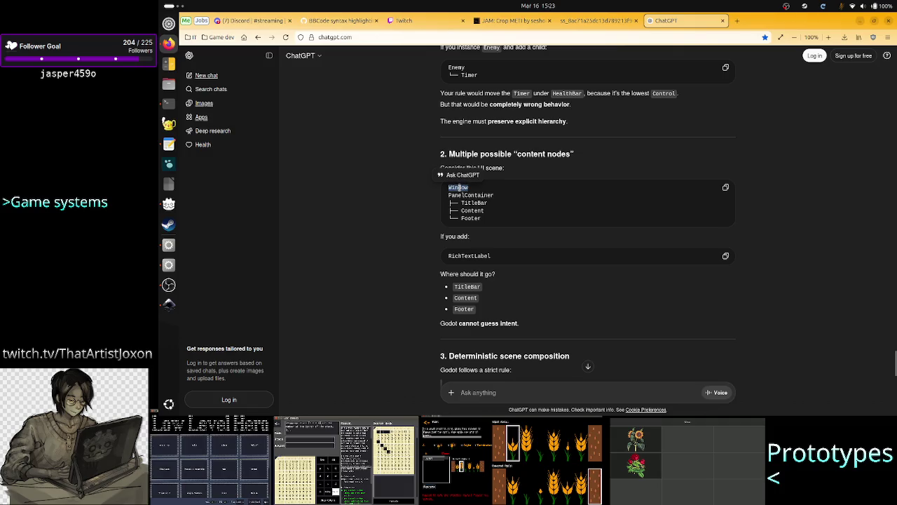
left_click(470, 197)
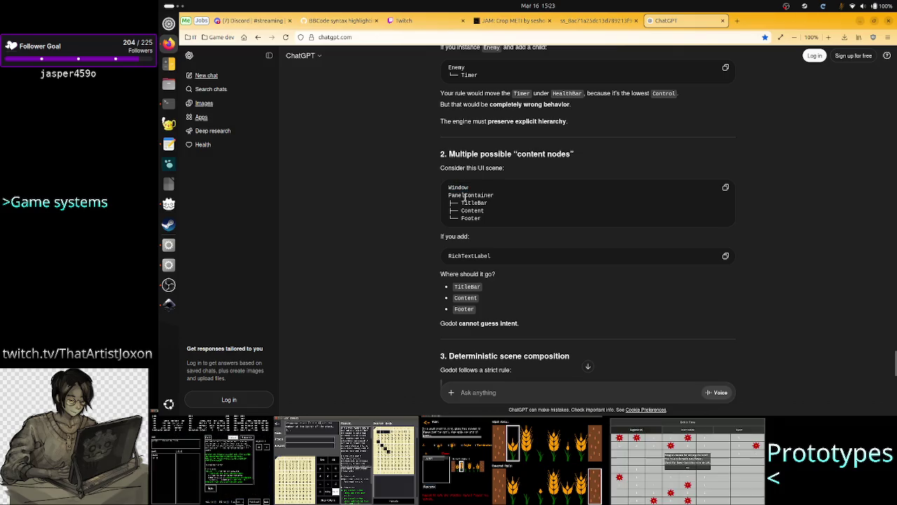
left_click_drag(447, 195, 495, 195)
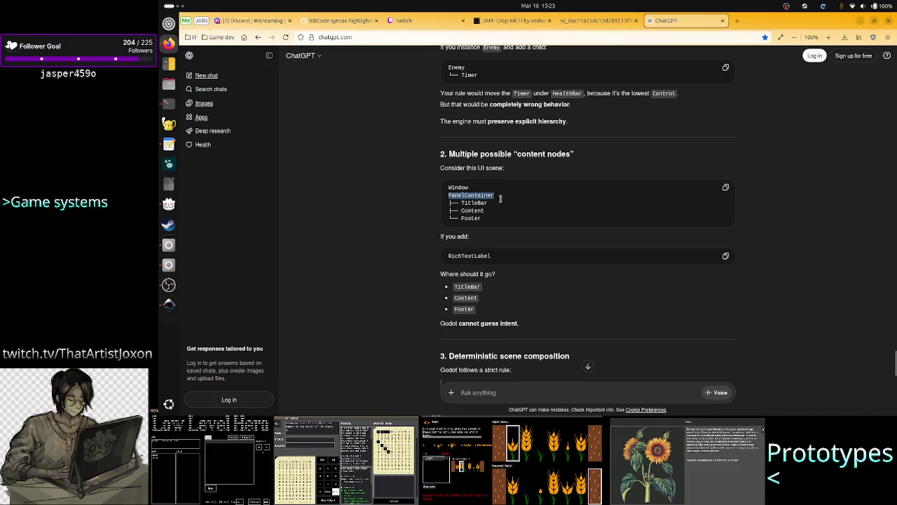
left_click_drag(500, 199, 500, 219)
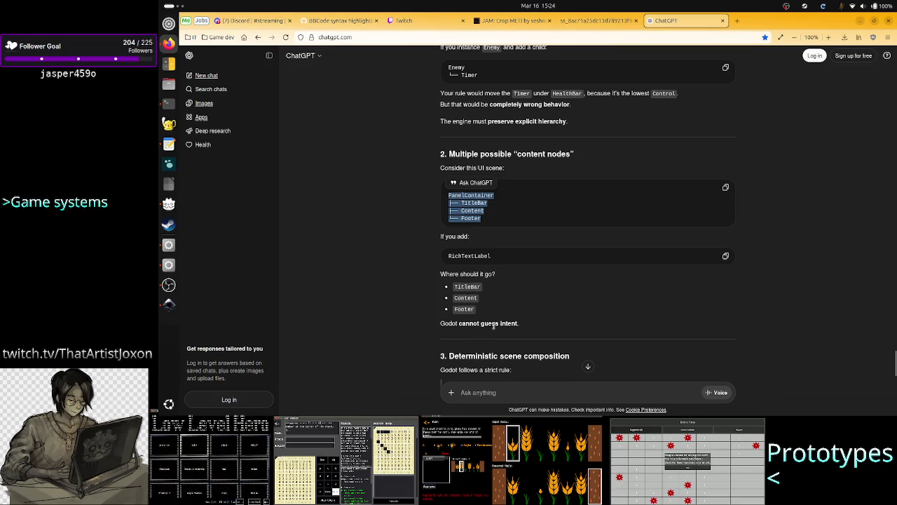
Read the rule that nodes are added exactly where they are placed
scroll(517, 322, "down", 3)
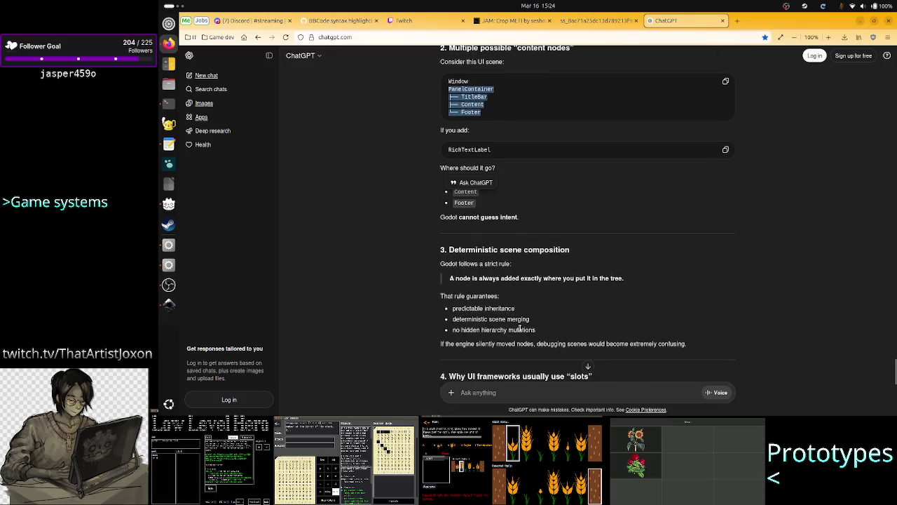
left_click(514, 279)
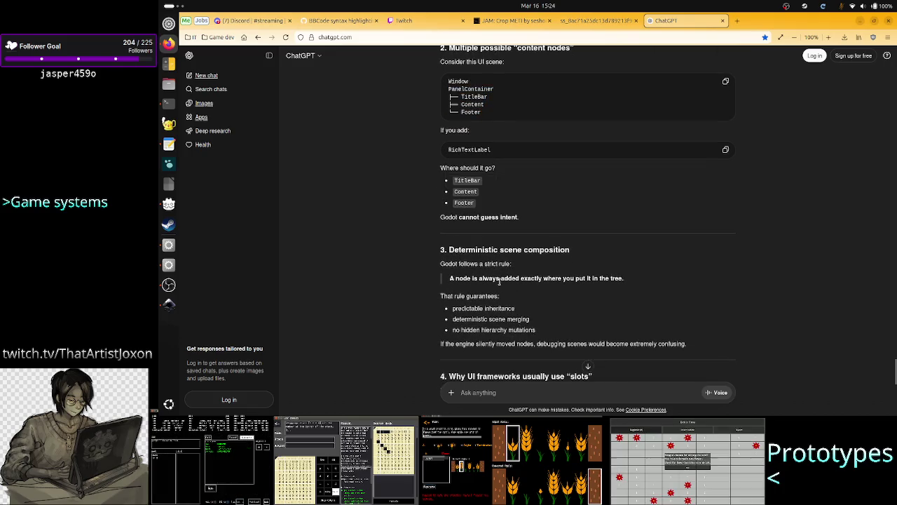
left_click_drag(482, 278, 609, 278)
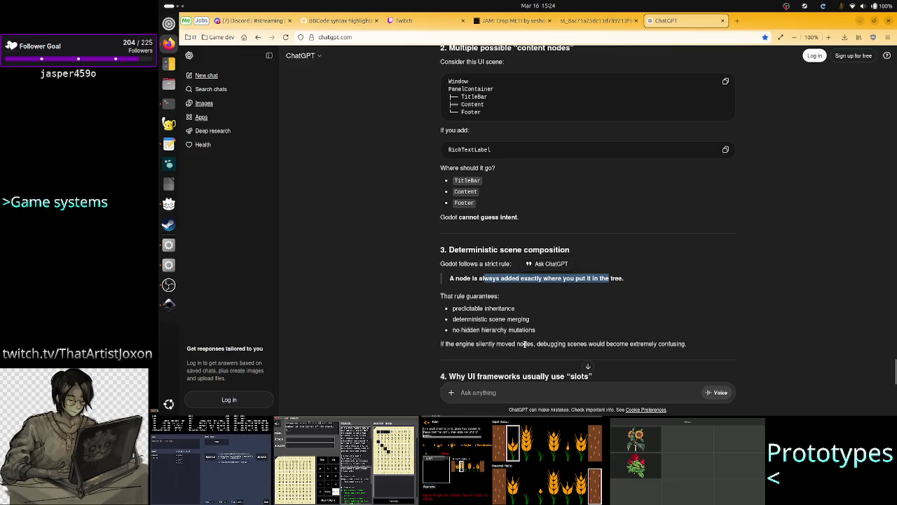
left_click(537, 345)
Study the note that Godot lacks slots and the suggested Control, MarginContainer, Content pattern
scroll(588, 345, "down", 3)
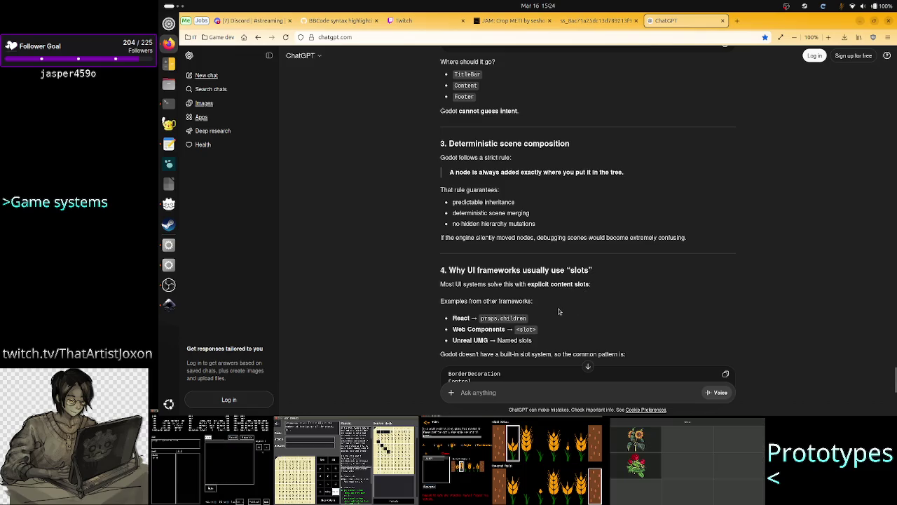
scroll(559, 311, "down", 1)
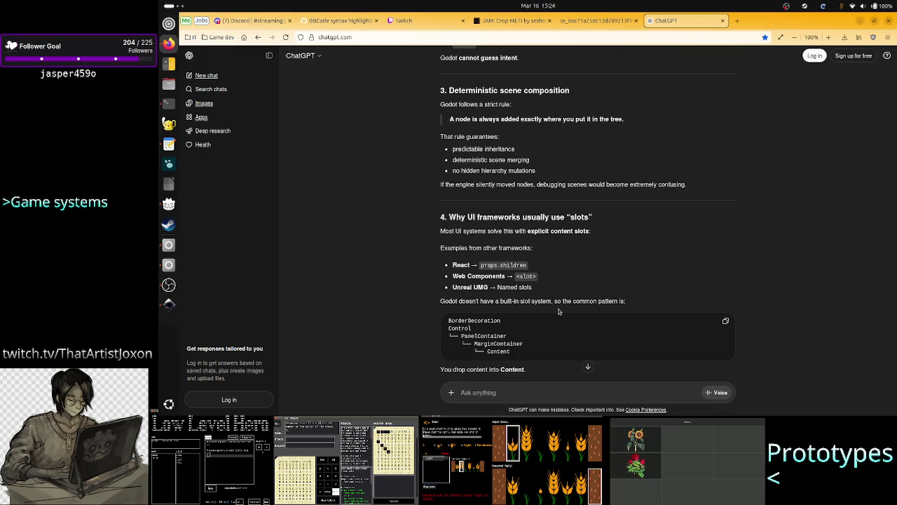
left_click_drag(514, 300, 624, 300)
left_click(623, 301)
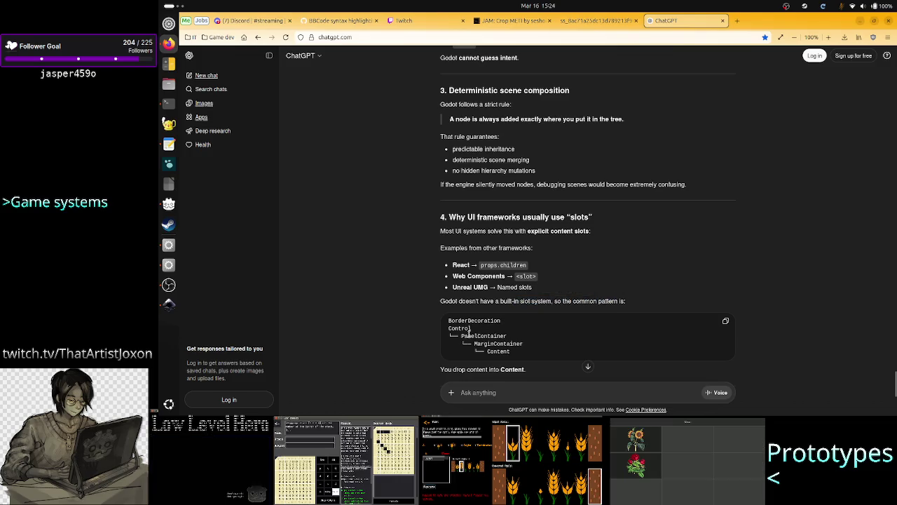
left_click_drag(449, 328, 484, 328)
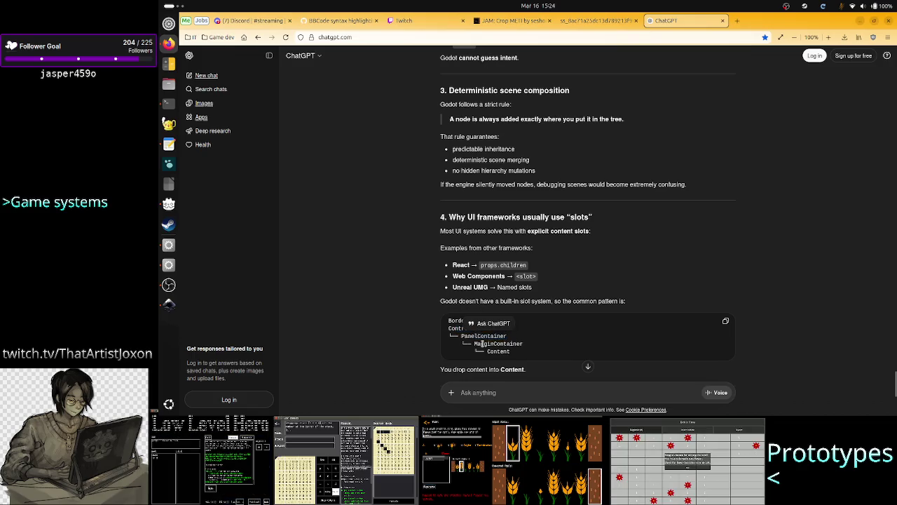
left_click_drag(484, 344, 526, 342)
double_click(498, 344)
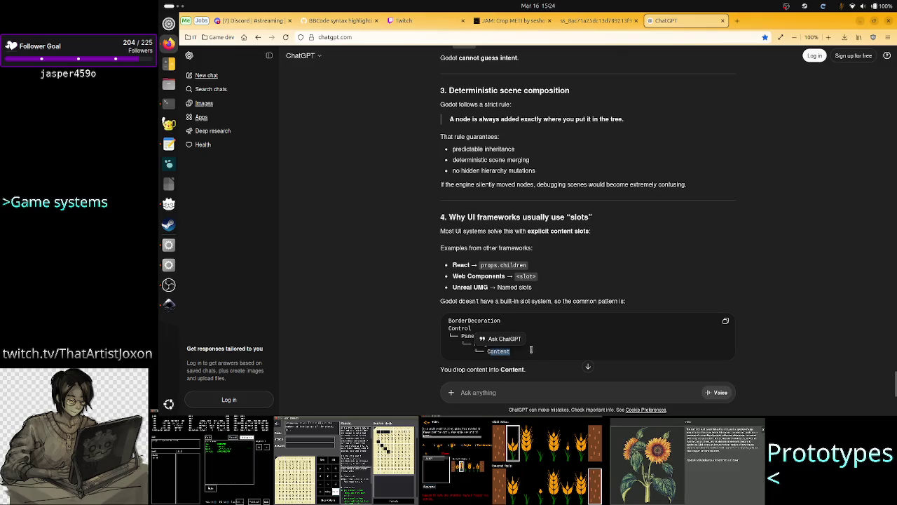
left_click(548, 353)
Read the closing 'Root = neutral Control' rule for decorator scenes
scroll(547, 353, "down", 3)
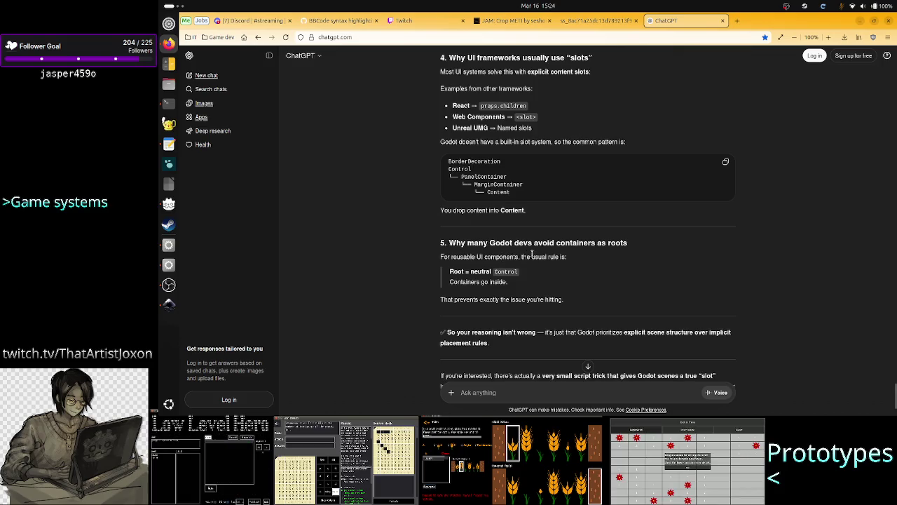
double_click(455, 272)
mouse_move(460, 272)
left_mouse_down()
mouse_move(508, 268)
mouse_move(522, 286)
left_mouse_up()
left_click(505, 298)
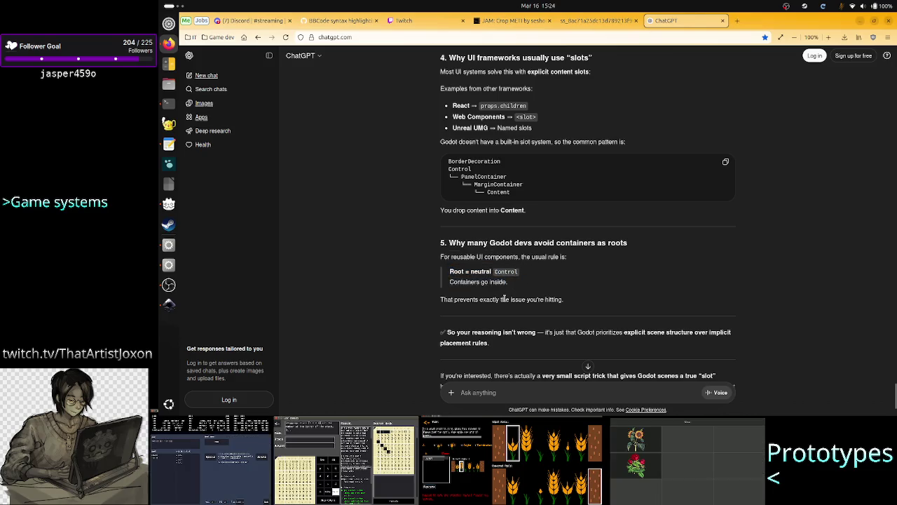
scroll(528, 319, "down", 2)
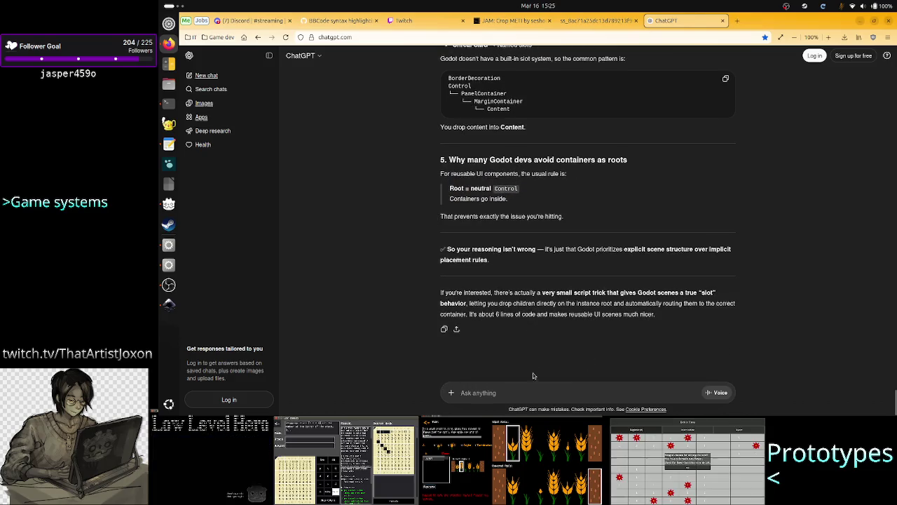
Send a message explaining the border decoration scene deliberately has no content so each instance can receive its own content
left_click(529, 391)
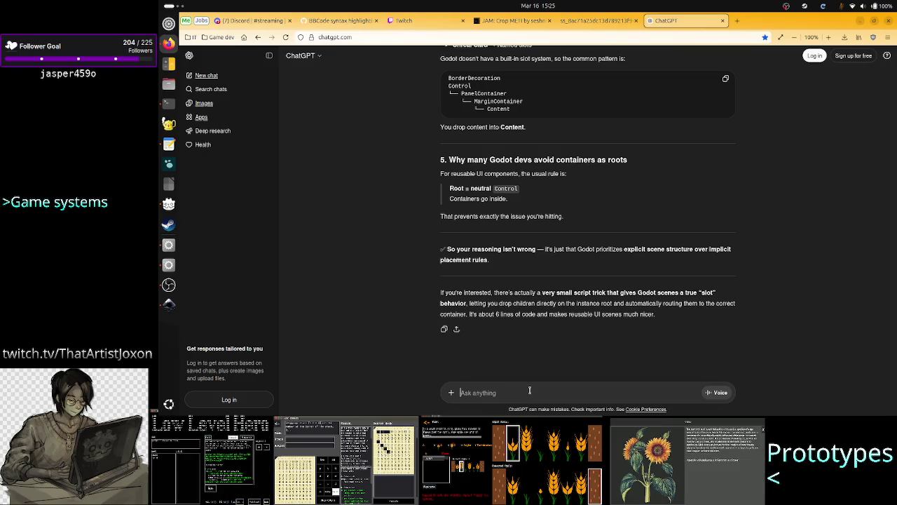
type("the border")
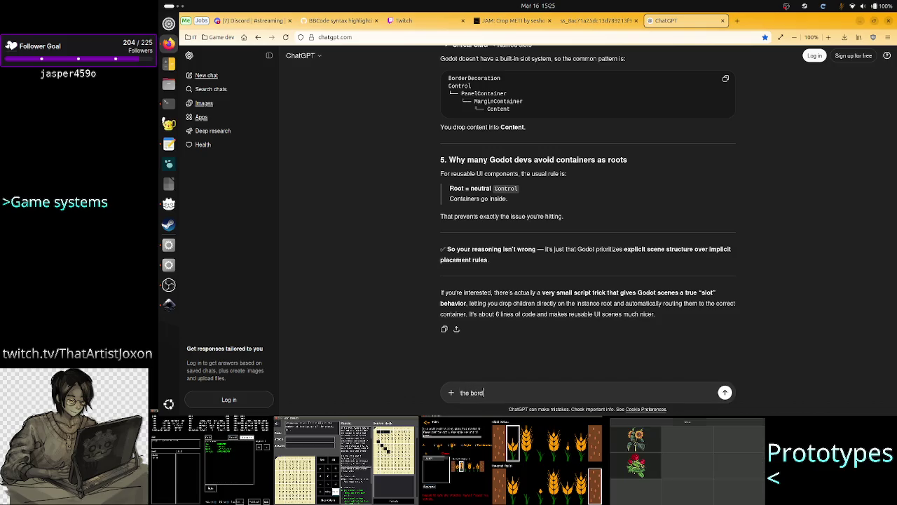
type(" decoratio")
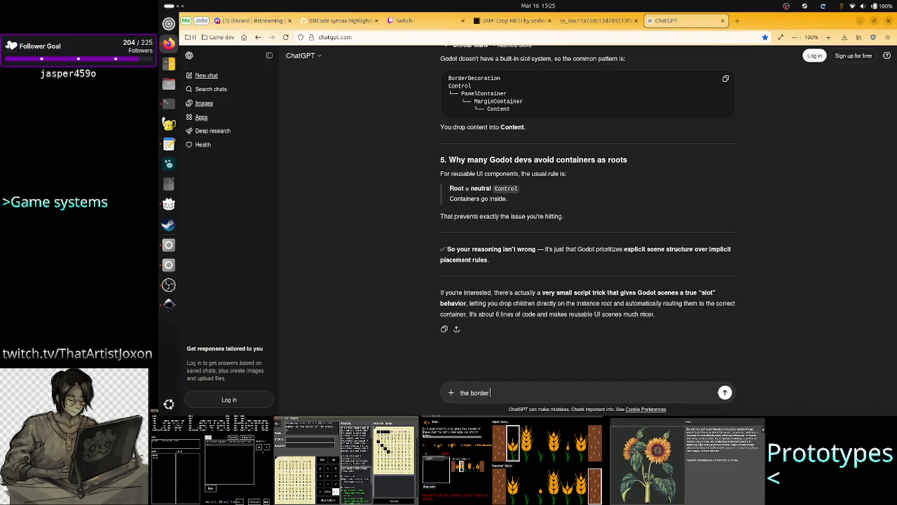
type("n")
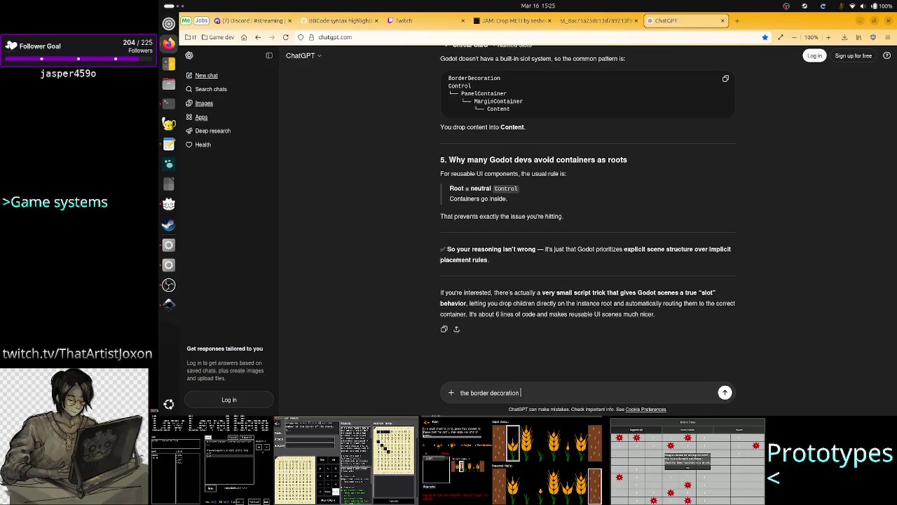
type(" was a")
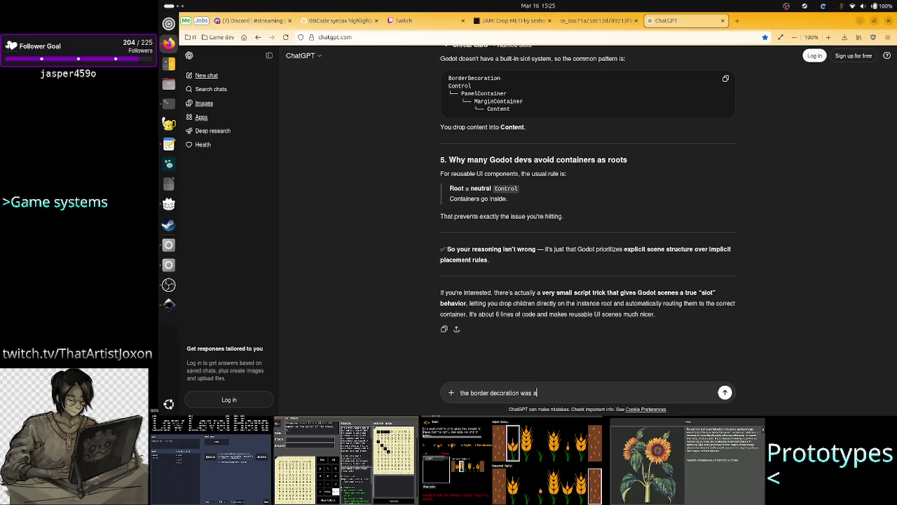
type(" scene, wit")
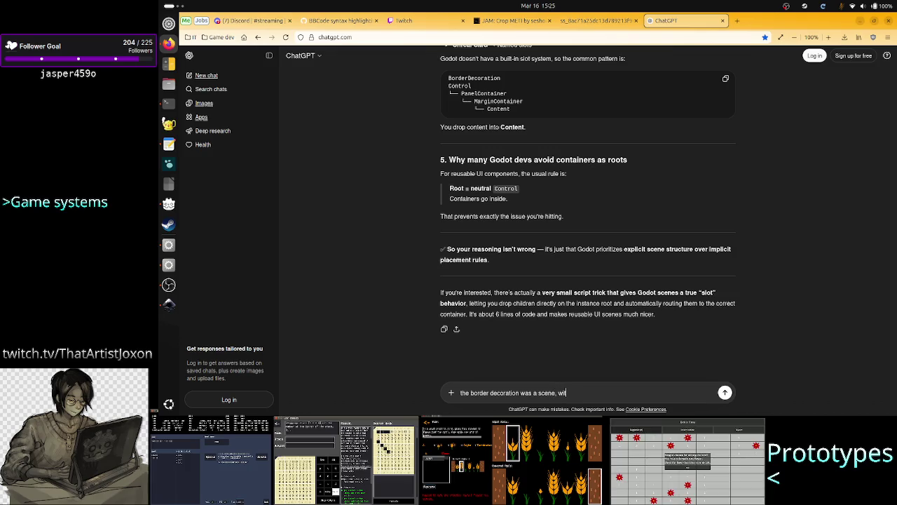
type("hout content ")
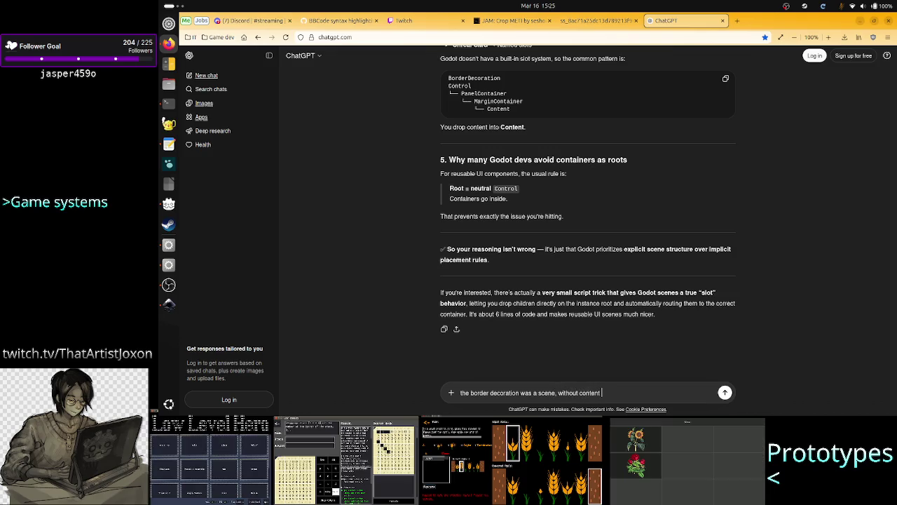
type("speci")
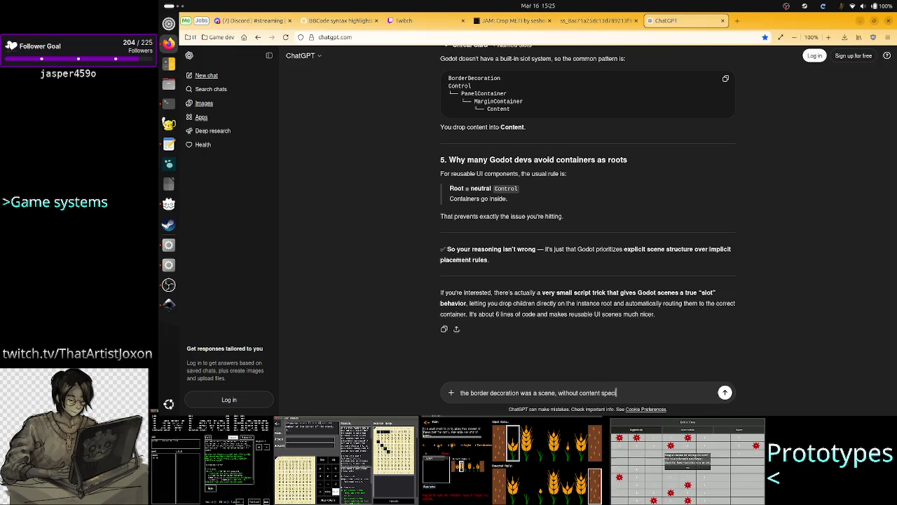
type("fically so I ")
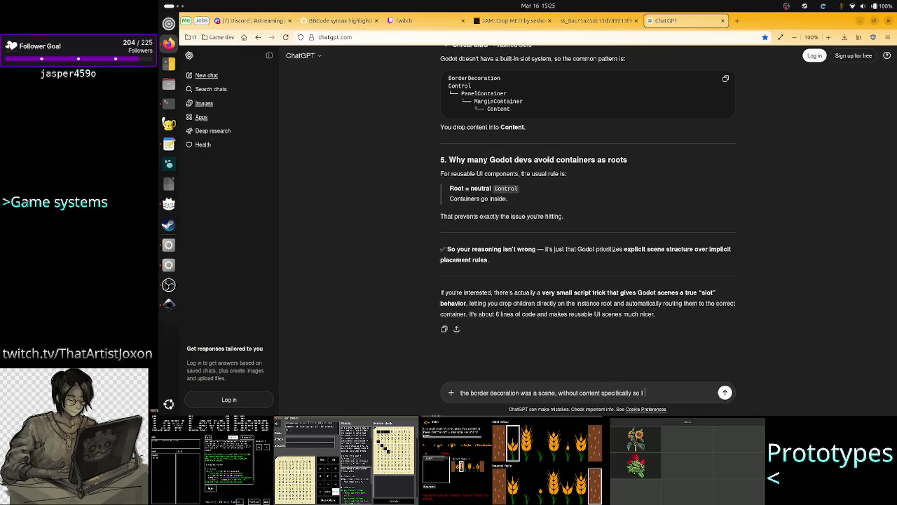
type("can reuse ")
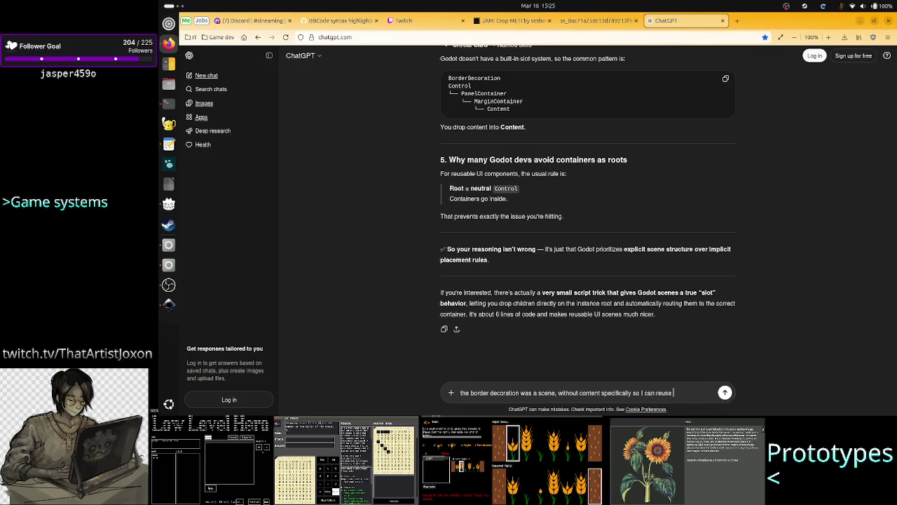
type("it an")
type("d a")
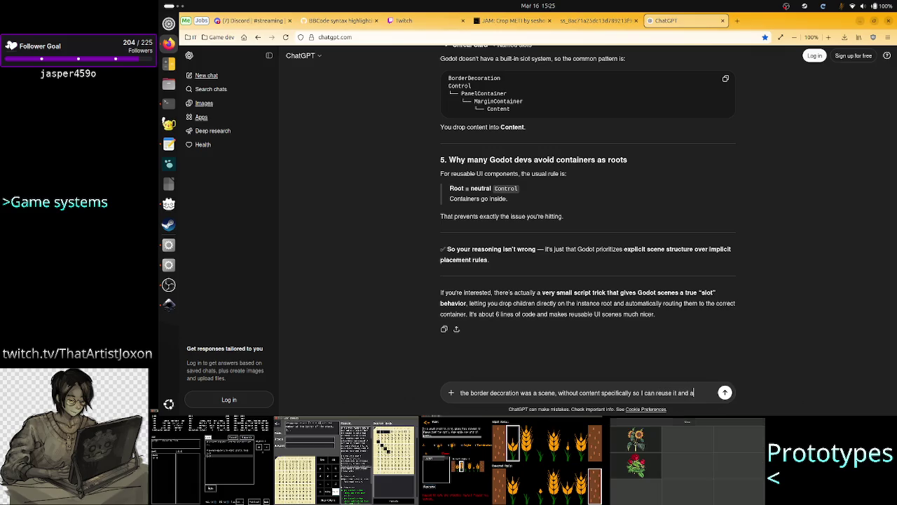
type("dd the co")
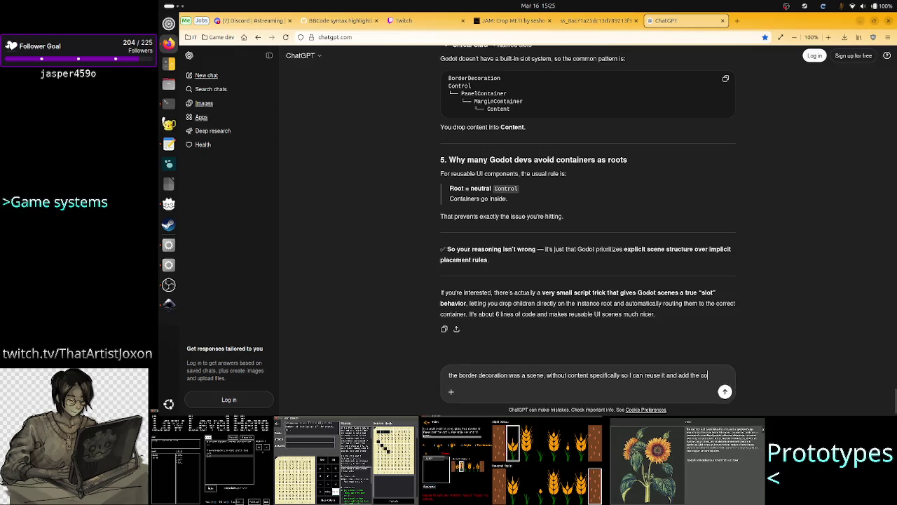
type("ntent as")
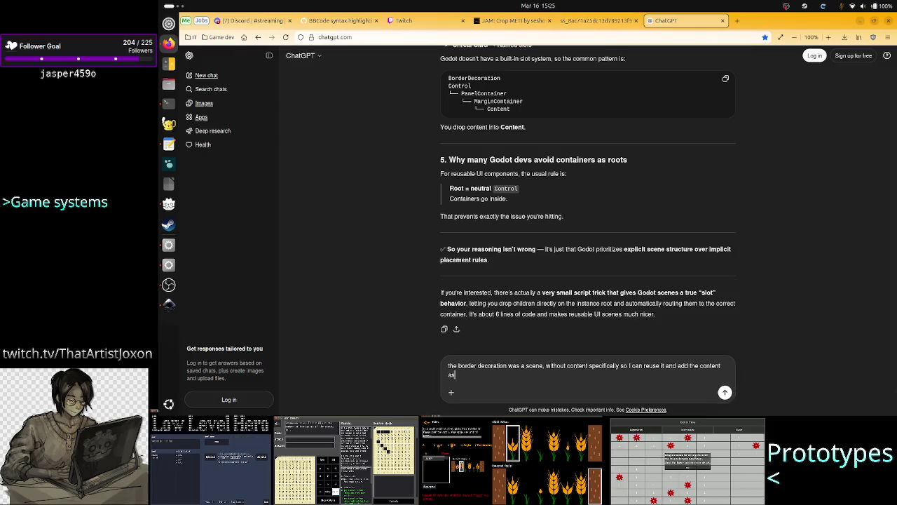
type(" a child")
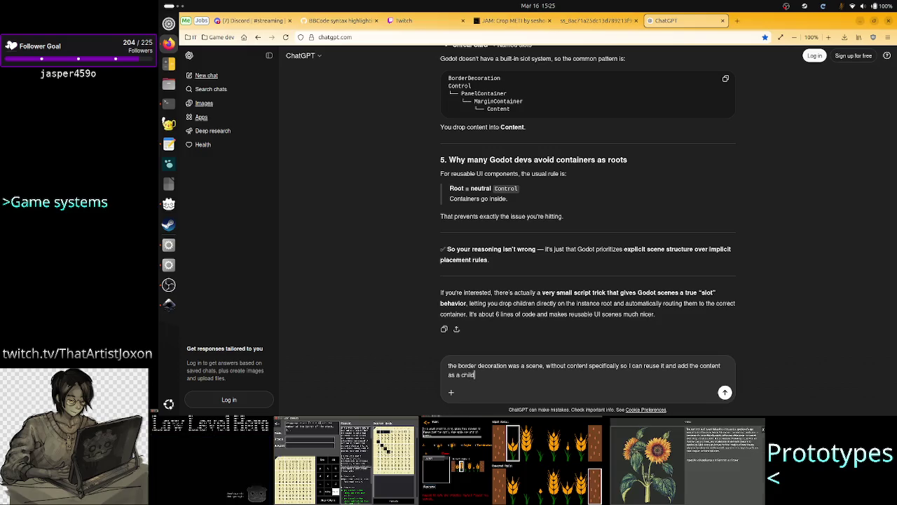
type(" of the ins")
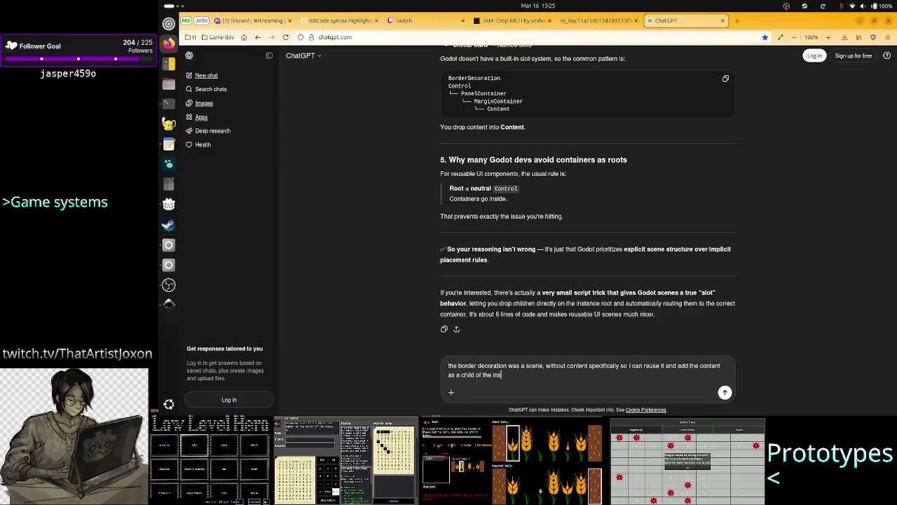
type("tanced deco")
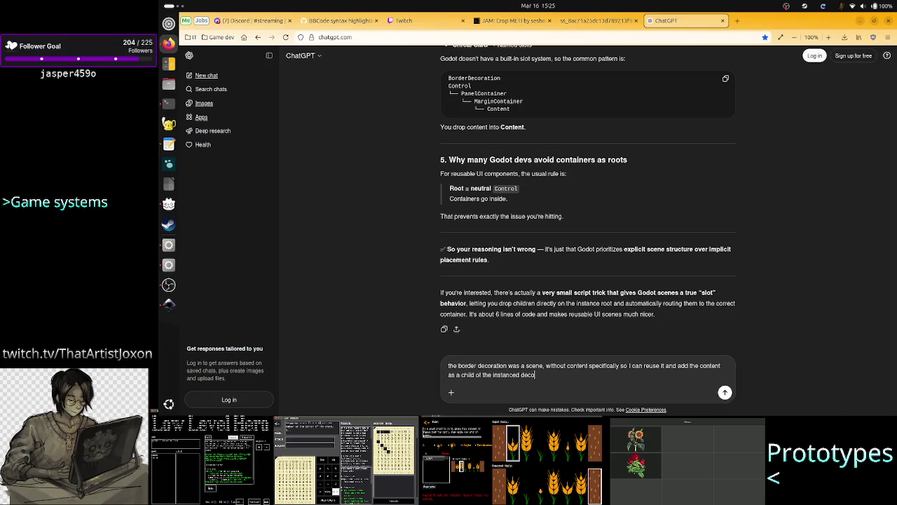
type("ration")
key("Return")
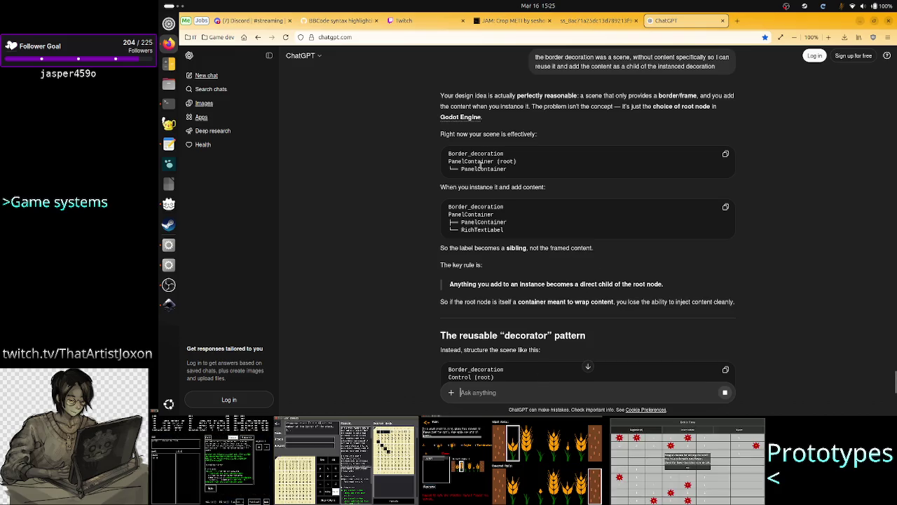
Read the reply's example tree: Border_decoration, root PanelContainer, nested PanelContainer and RichTextLabel
left_click_drag(498, 187, 546, 188)
left_click(533, 189)
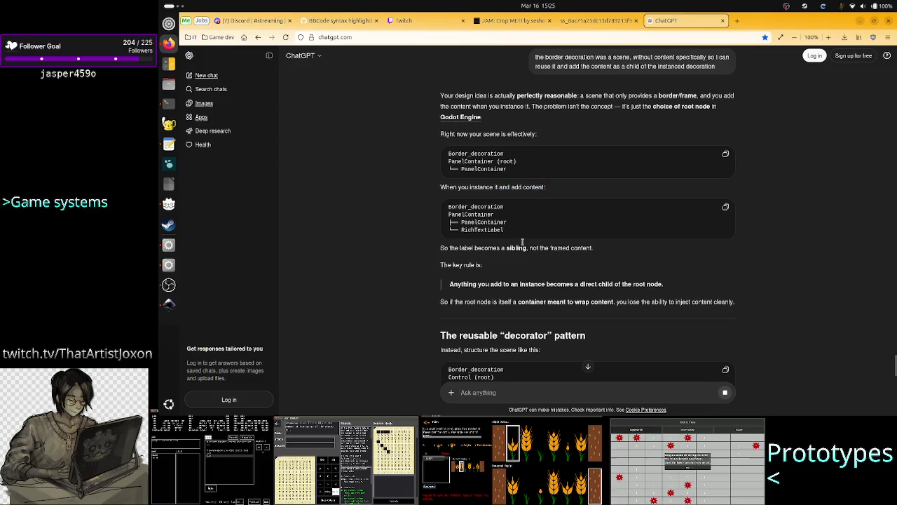
double_click(471, 206)
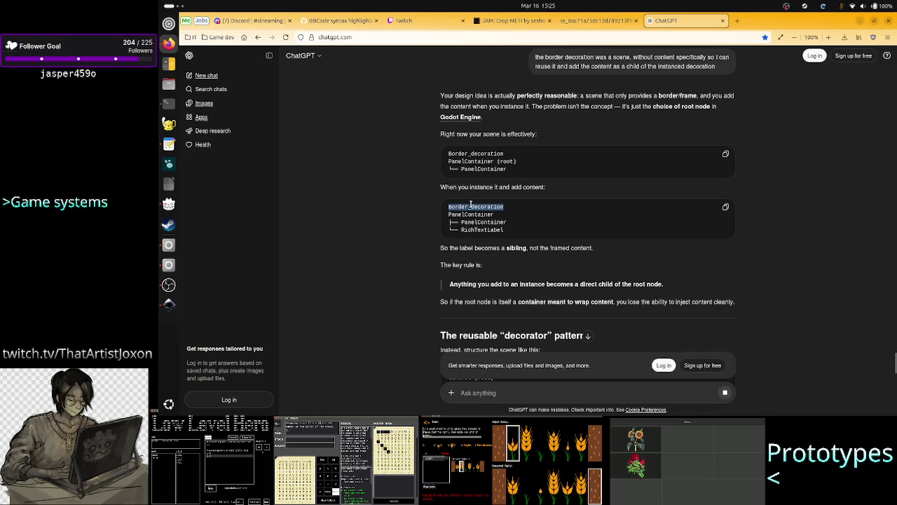
double_click(475, 214)
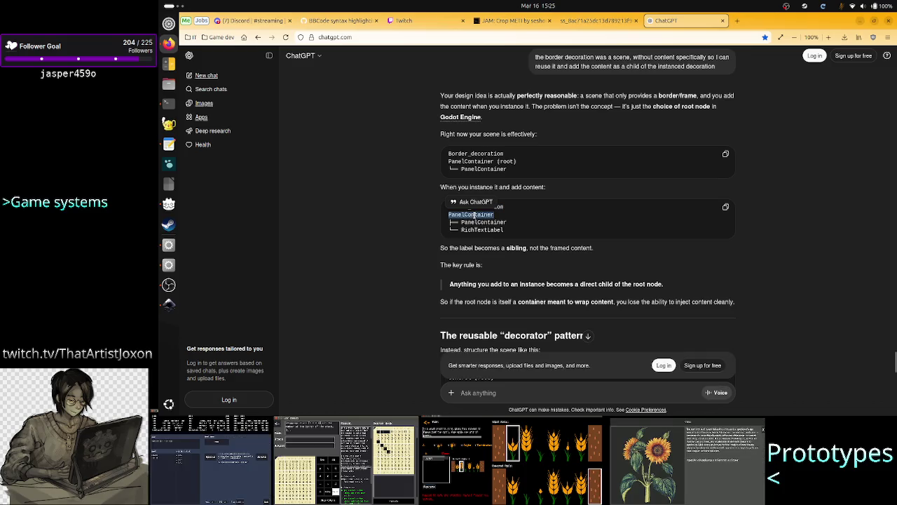
double_click(484, 222)
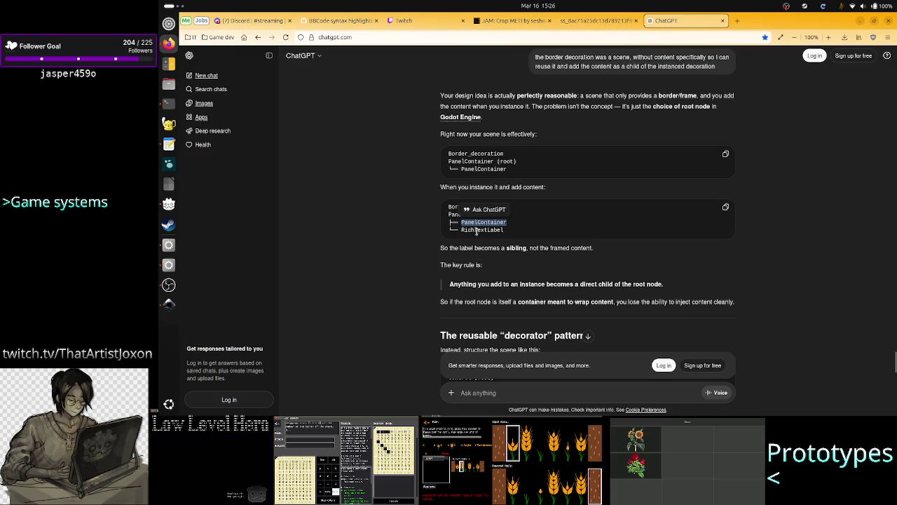
double_click(477, 229)
left_click(475, 261)
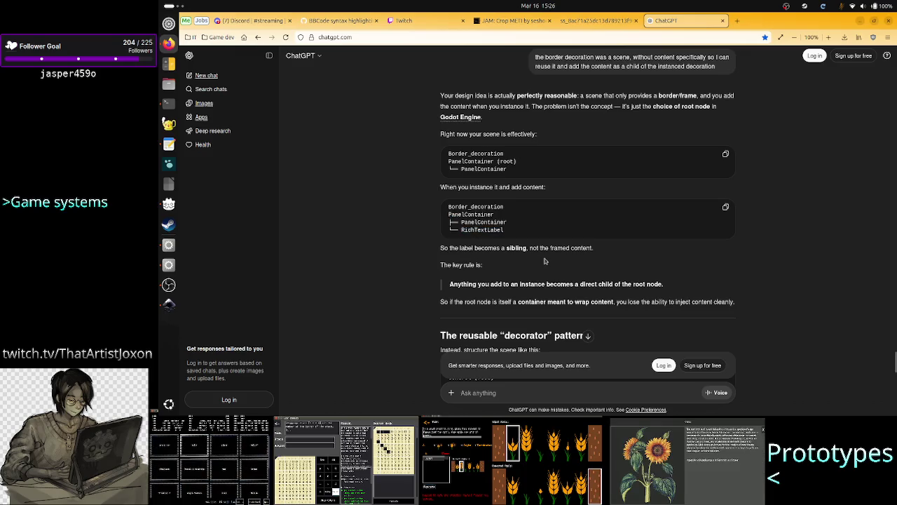
Read the key rule about containers wrapping content and the suggested restructured PanelContainer decorator
scroll(526, 269, "down", 3)
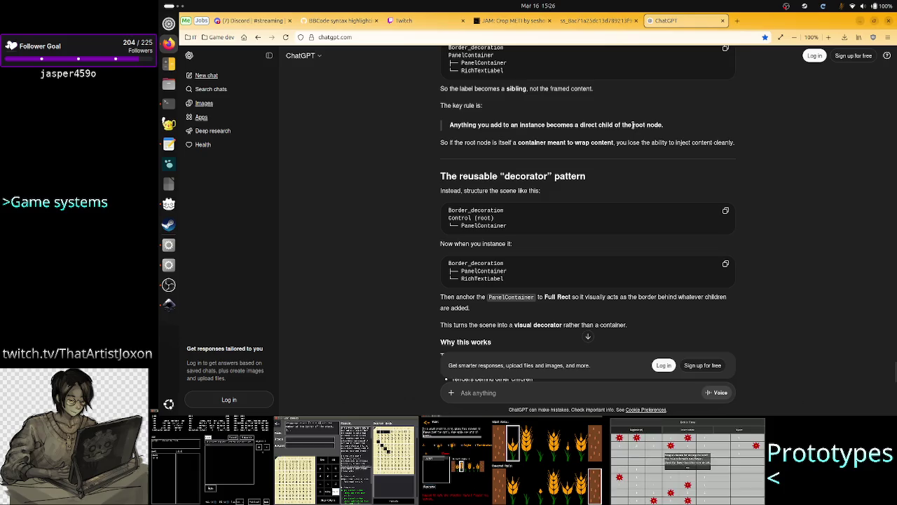
left_click_drag(619, 125, 564, 126)
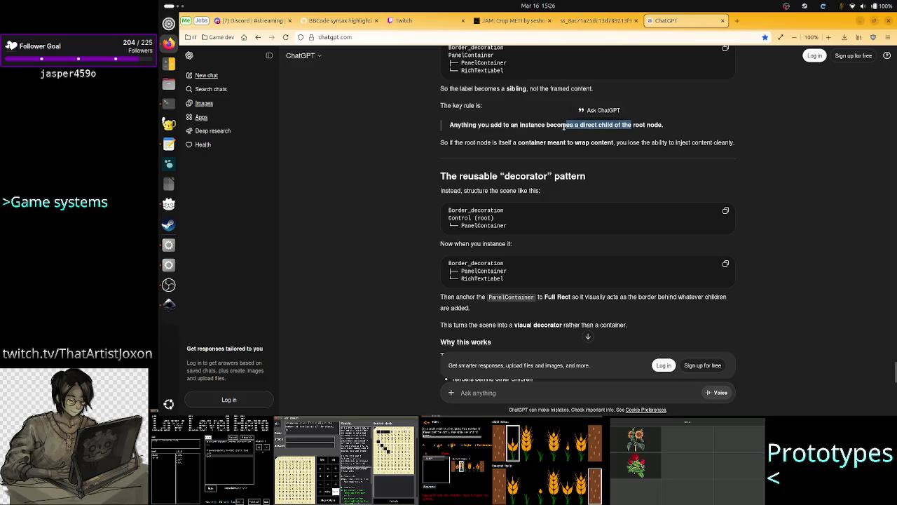
left_click(564, 126)
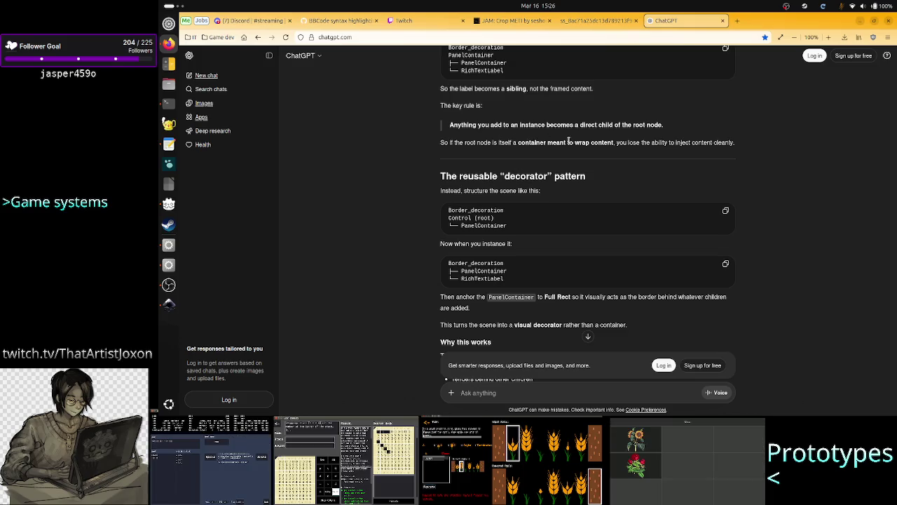
left_click_drag(483, 142, 615, 143)
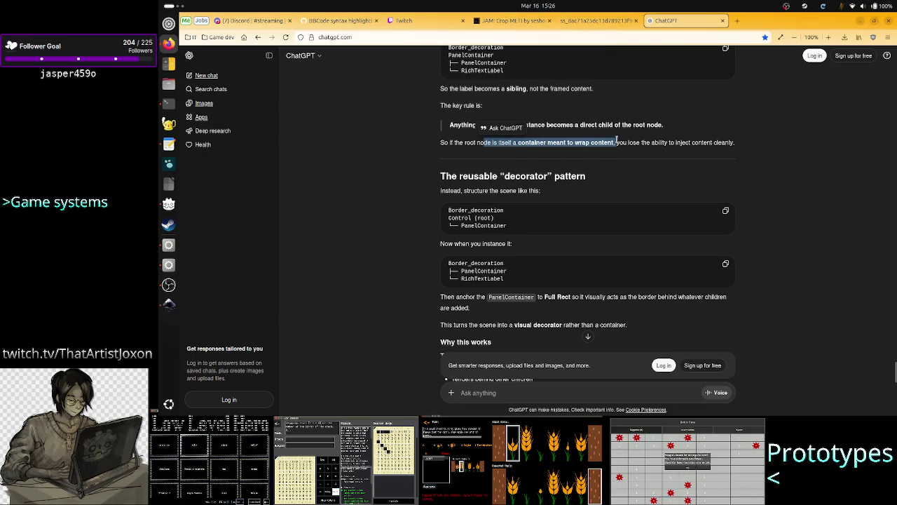
double_click(696, 141)
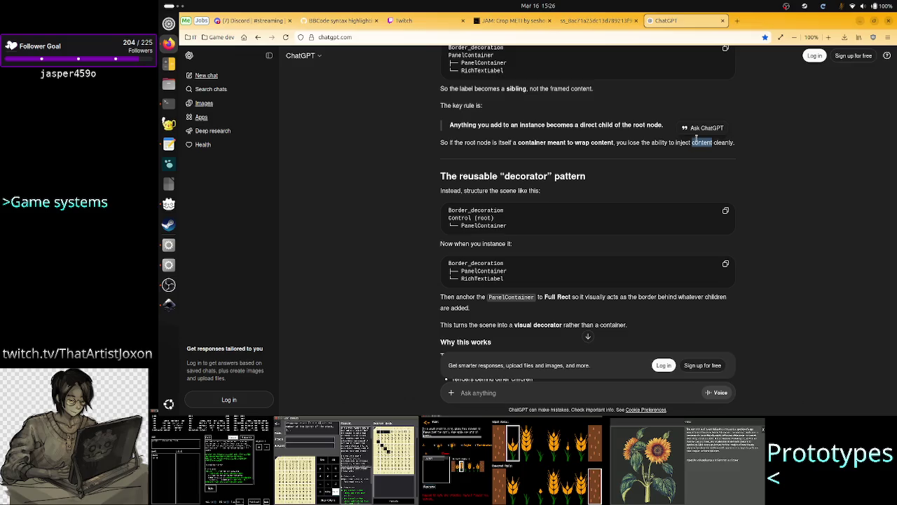
left_click(570, 188)
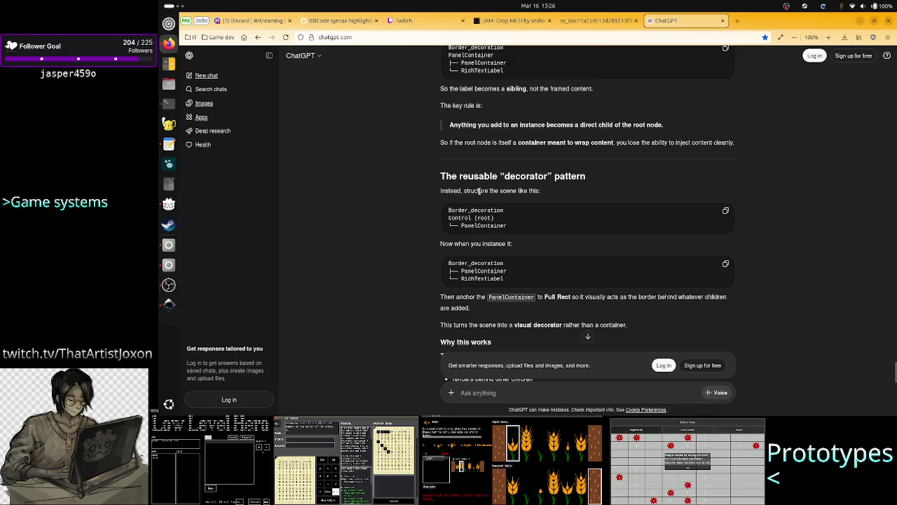
left_click_drag(479, 191, 548, 196)
left_click(561, 195)
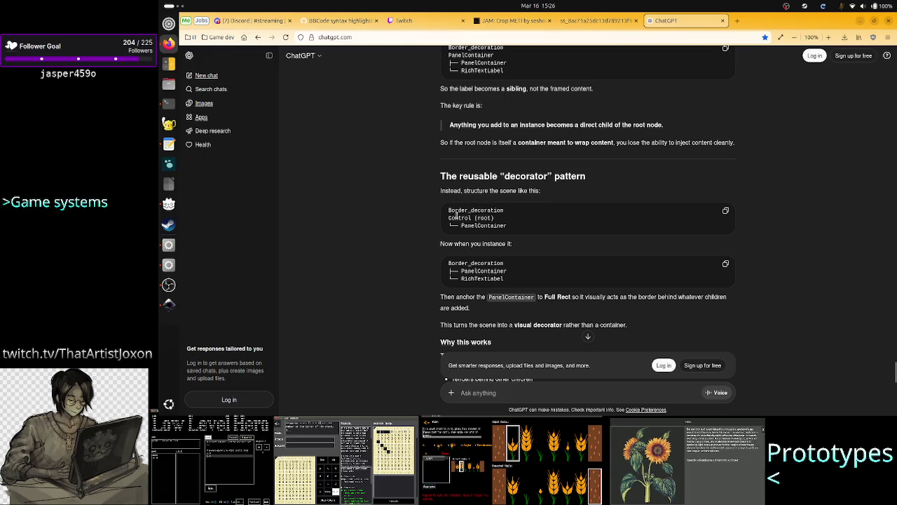
left_click_drag(456, 214, 500, 225)
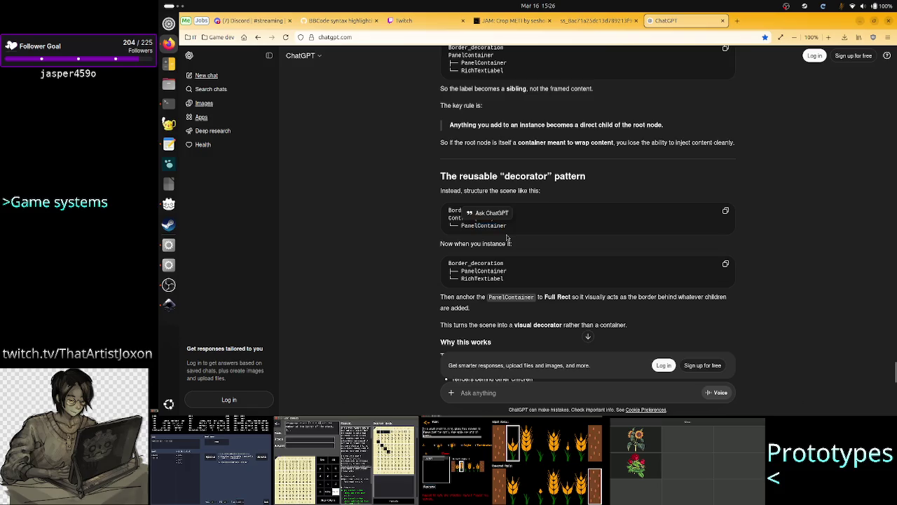
left_click(506, 241)
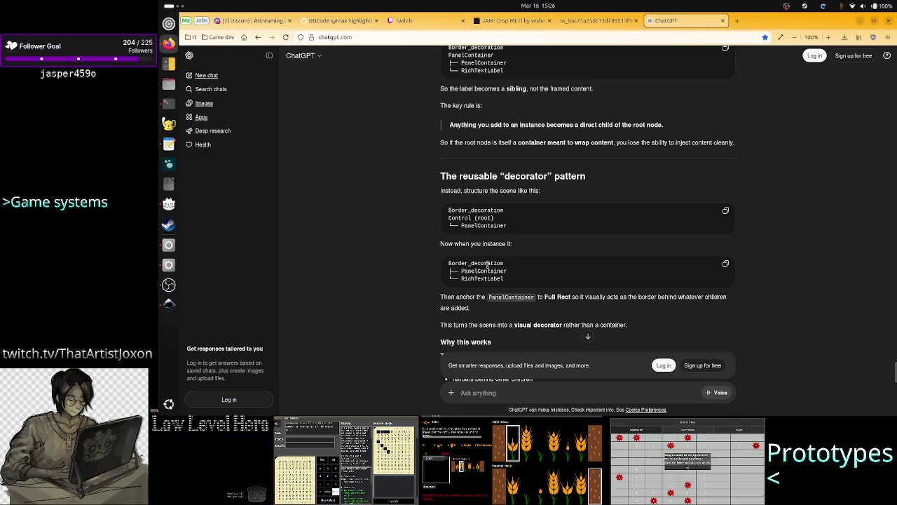
left_click_drag(461, 271, 516, 279)
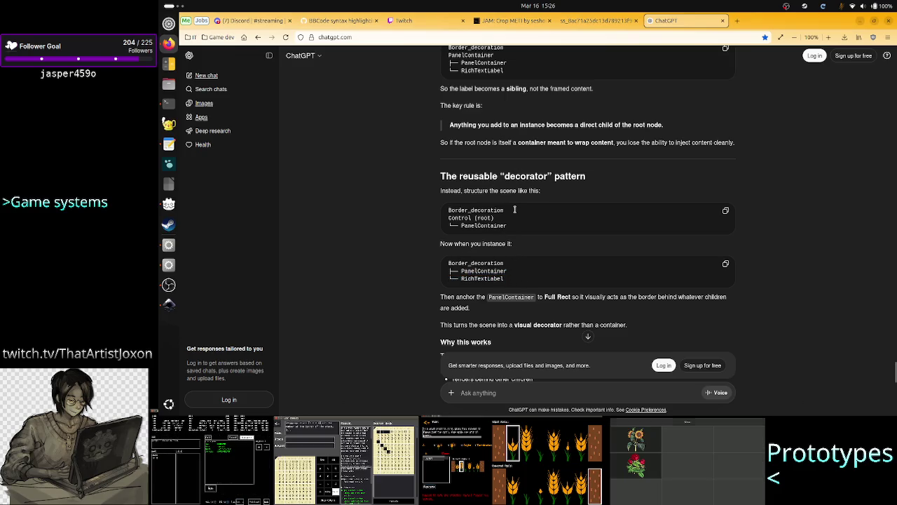
scroll(491, 204, "up", 3)
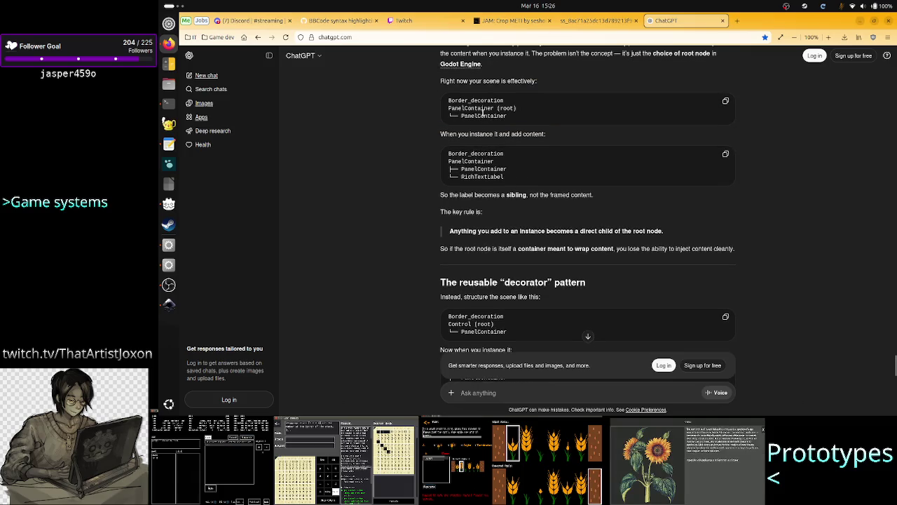
double_click(473, 109)
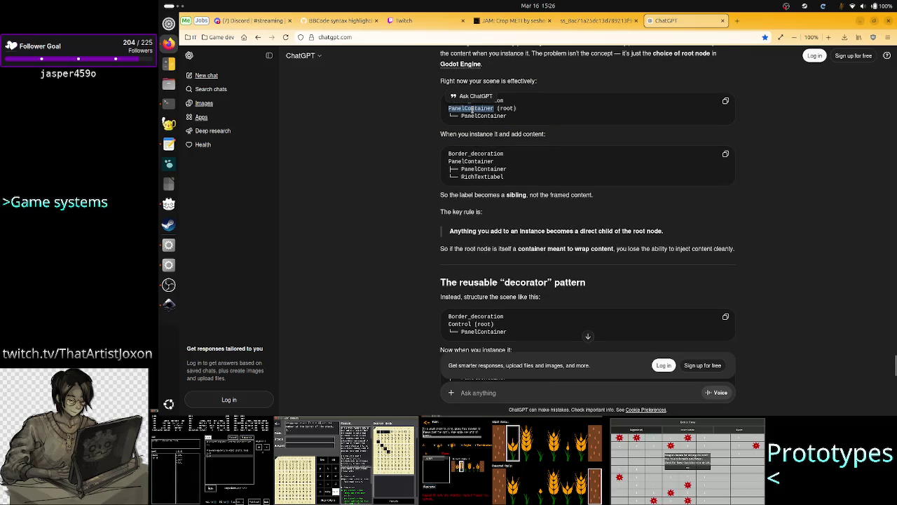
left_click_drag(506, 117, 436, 107)
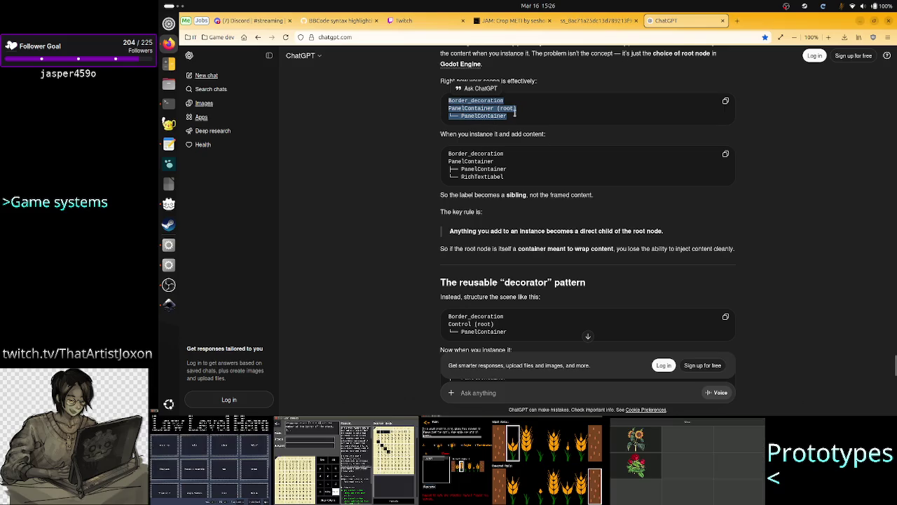
left_click_drag(515, 113, 444, 113)
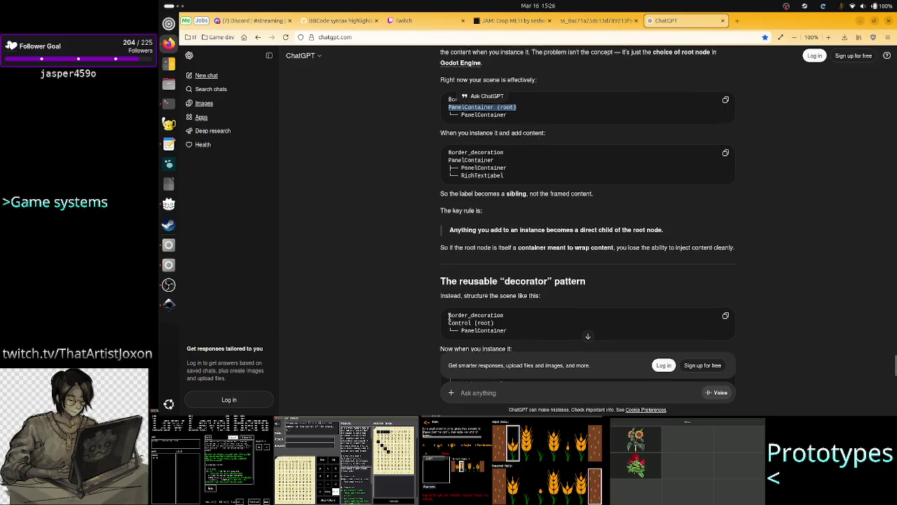
scroll(449, 317, "down", 3)
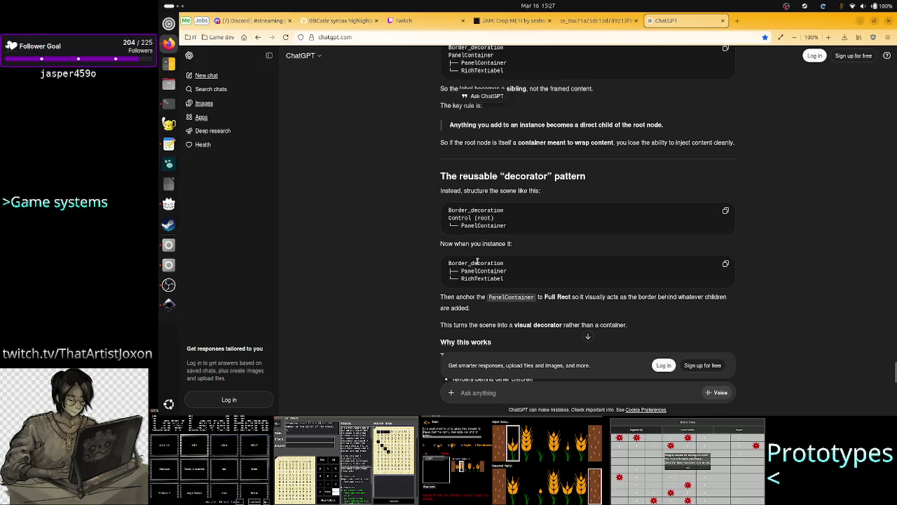
left_click_drag(461, 271, 509, 271)
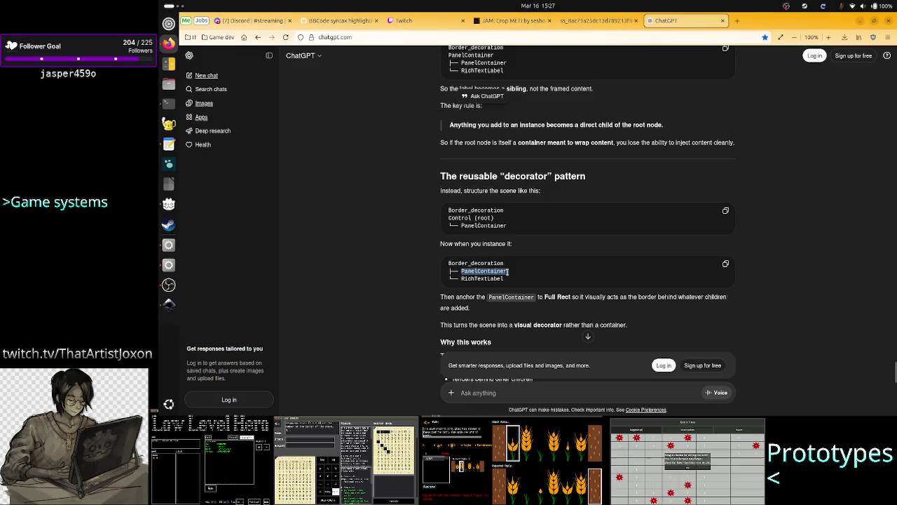
left_click_drag(461, 271, 506, 279)
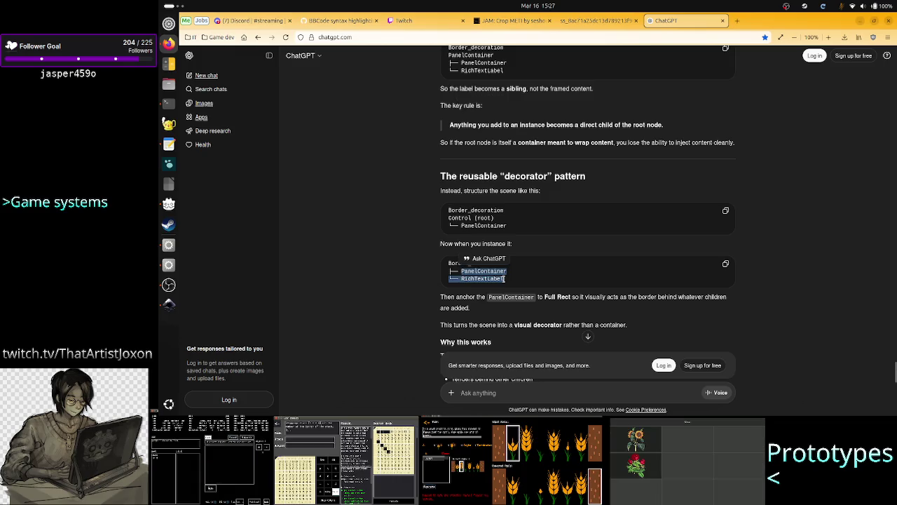
double_click(514, 297)
left_click_drag(571, 296, 557, 298)
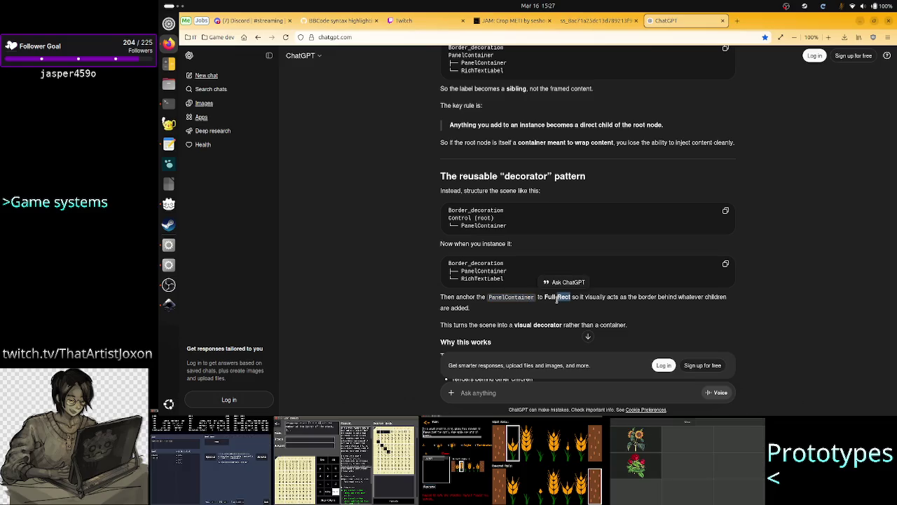
left_click(490, 317)
scroll(510, 330, "down", 2)
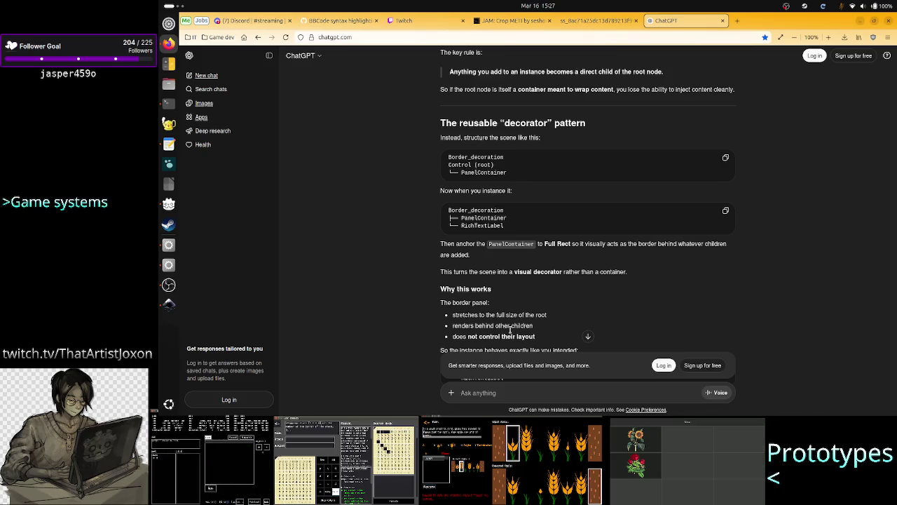
scroll(510, 331, "down", 3)
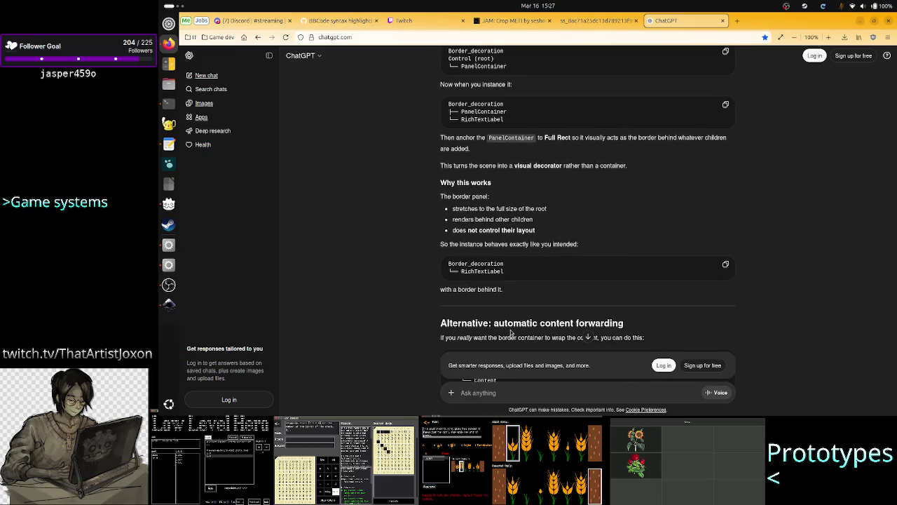
scroll(511, 334, "up", 3)
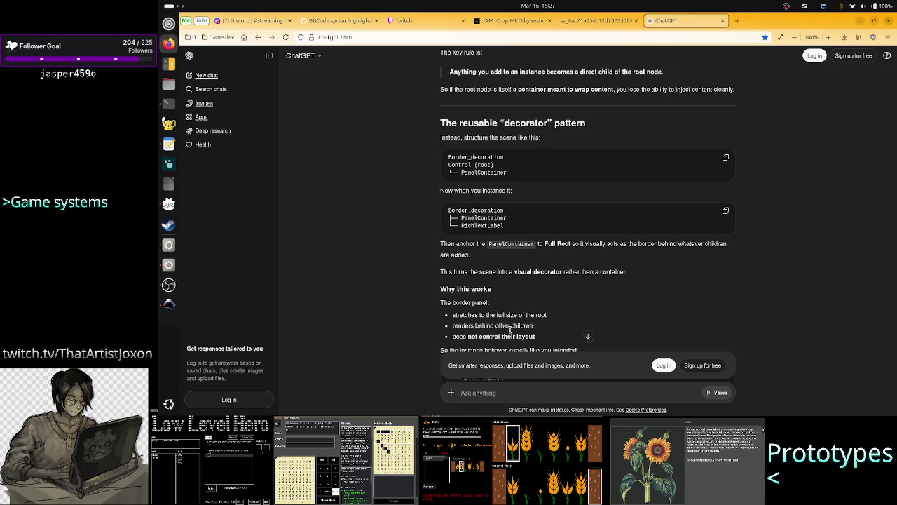
scroll(511, 329, "down", 4)
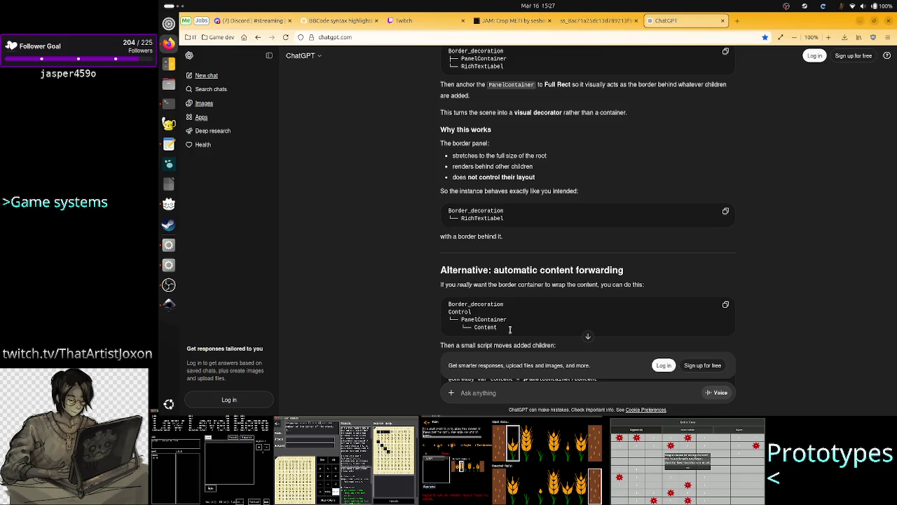
scroll(510, 330, "down", 1)
scroll(509, 329, "down", 1)
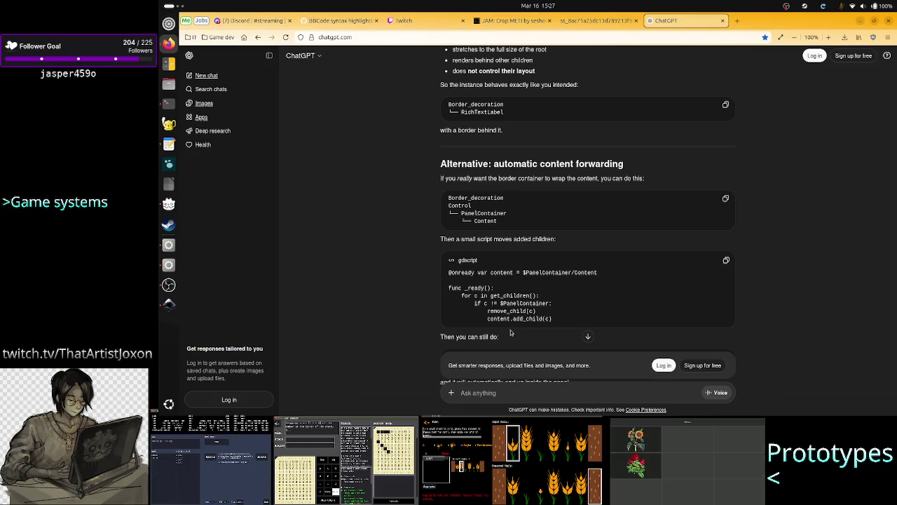
scroll(511, 333, "down", 5)
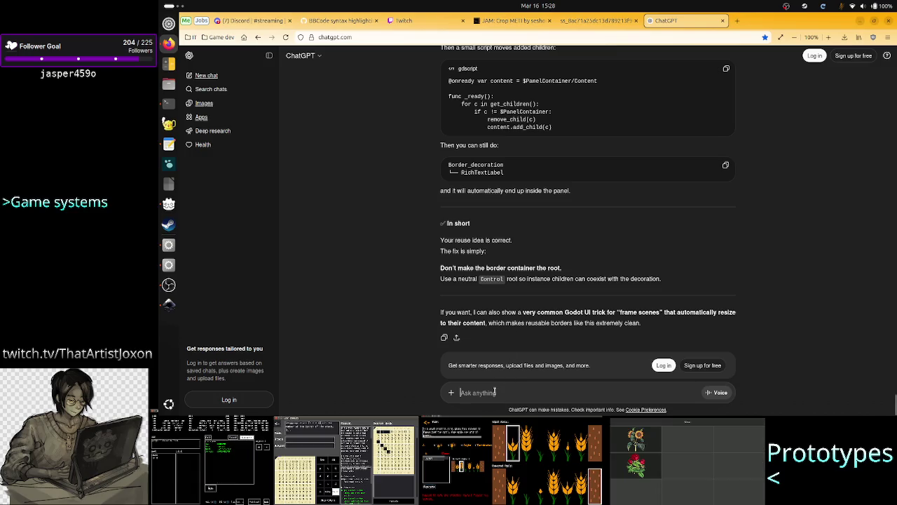
Send the correction that both panel containers form the decoration scene and content goes inside the inner one
type("you don't understa")
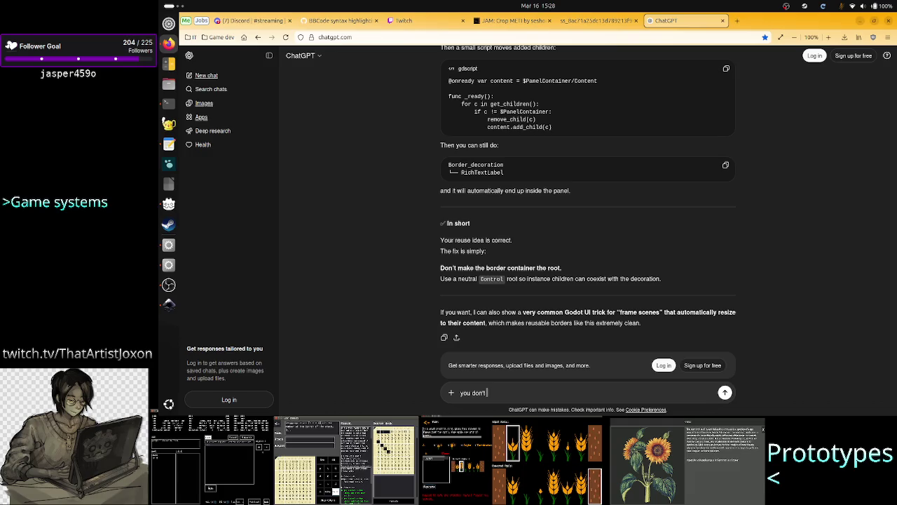
type("nd")
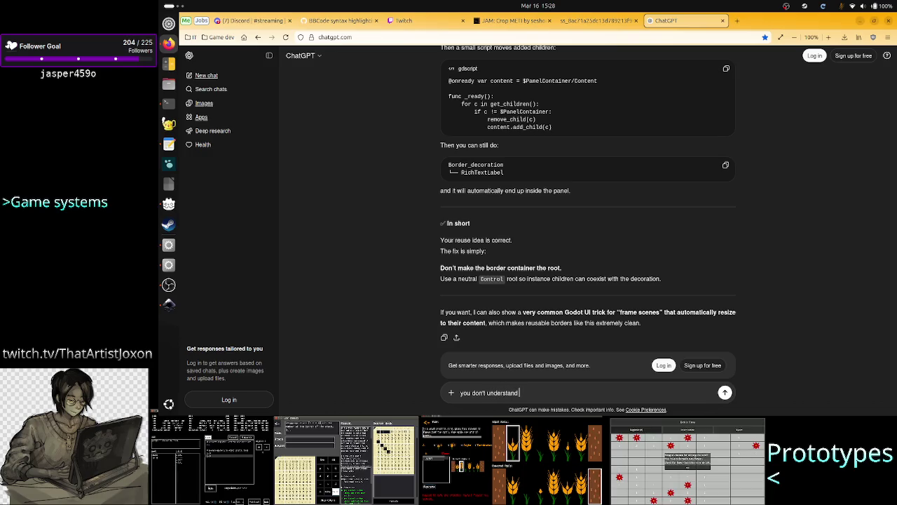
type(", both")
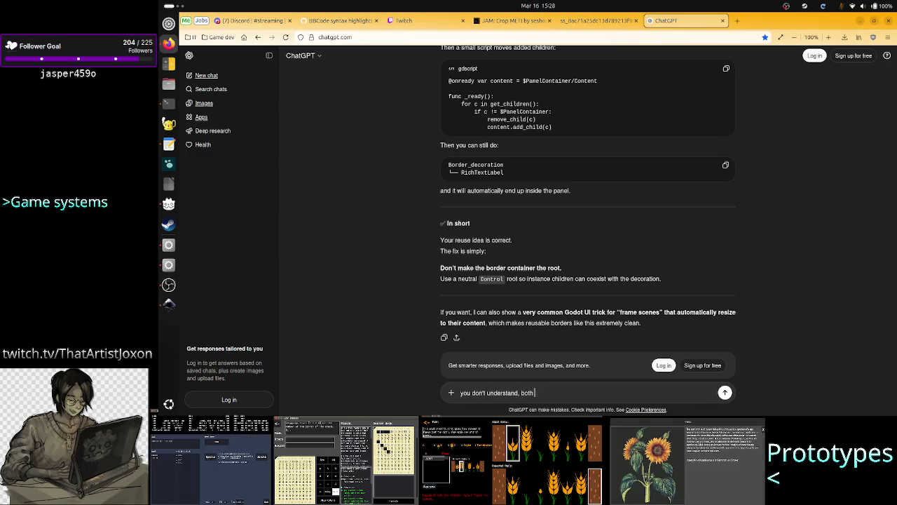
type(" the pannel co")
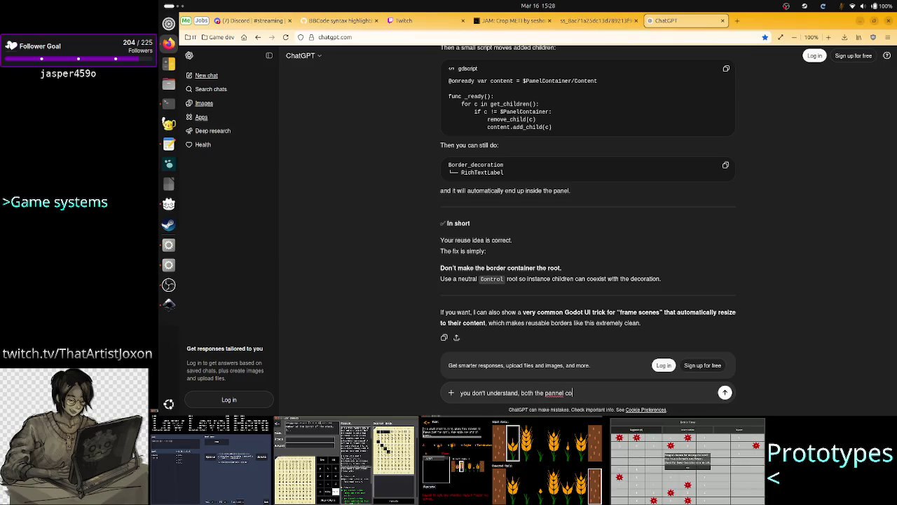
type("ntainers ")
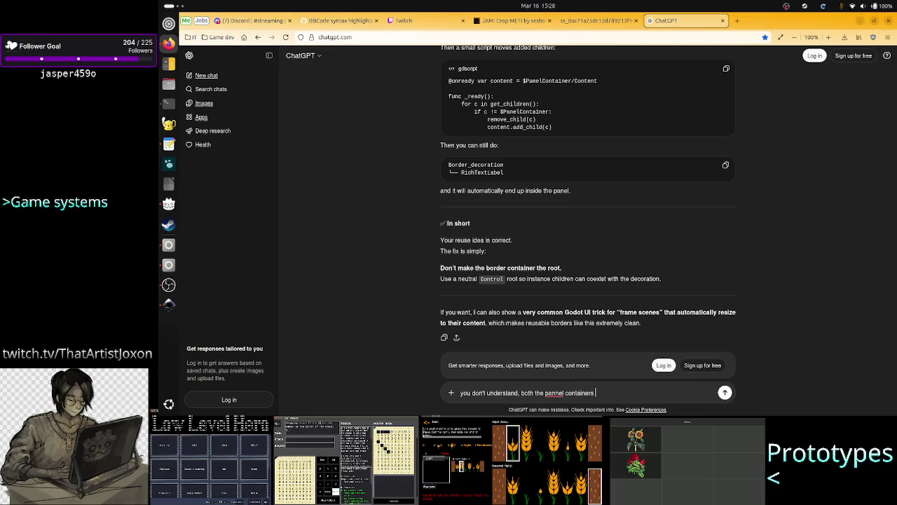
type("(which is my de")
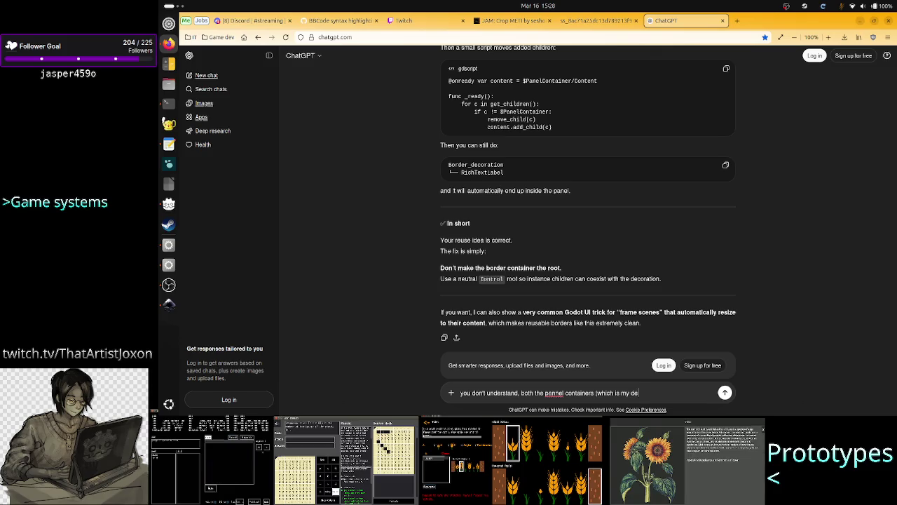
type("coration sc")
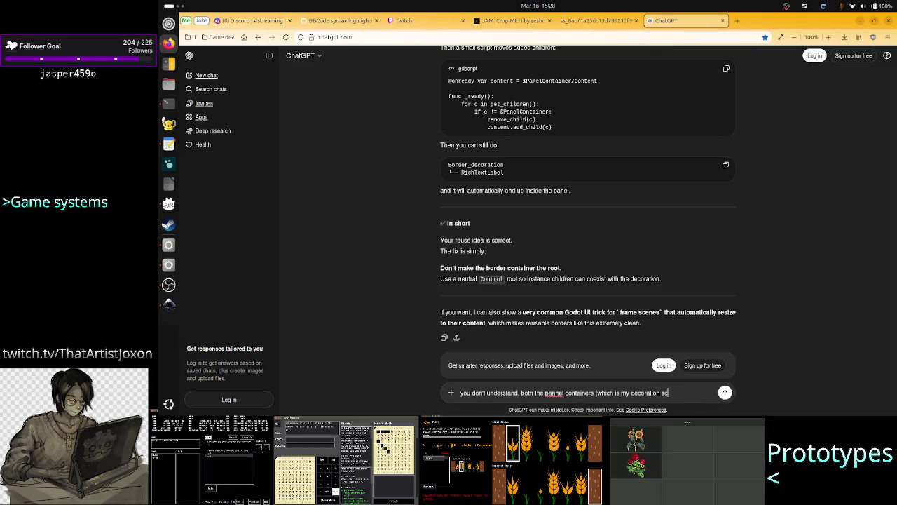
key("BackSpace")
key("BackSpace")
key("BackSpace")
type("ene")
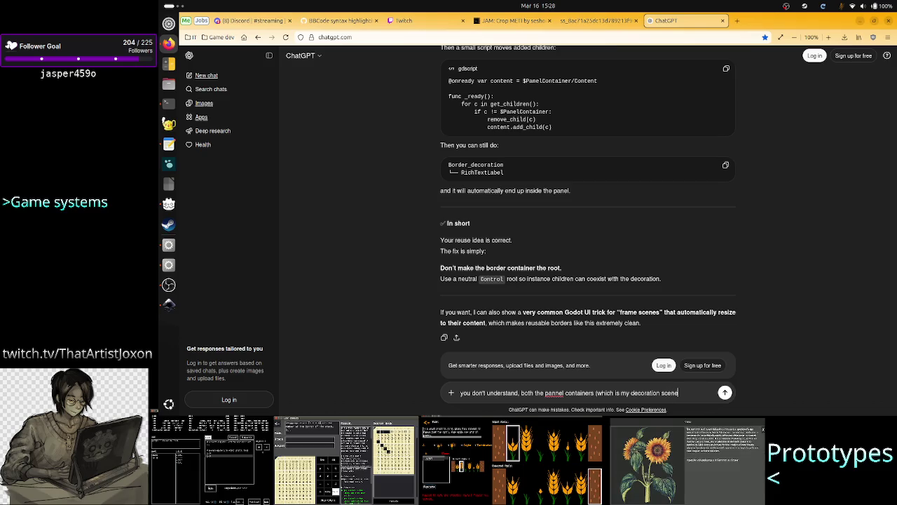
type(") are needed")
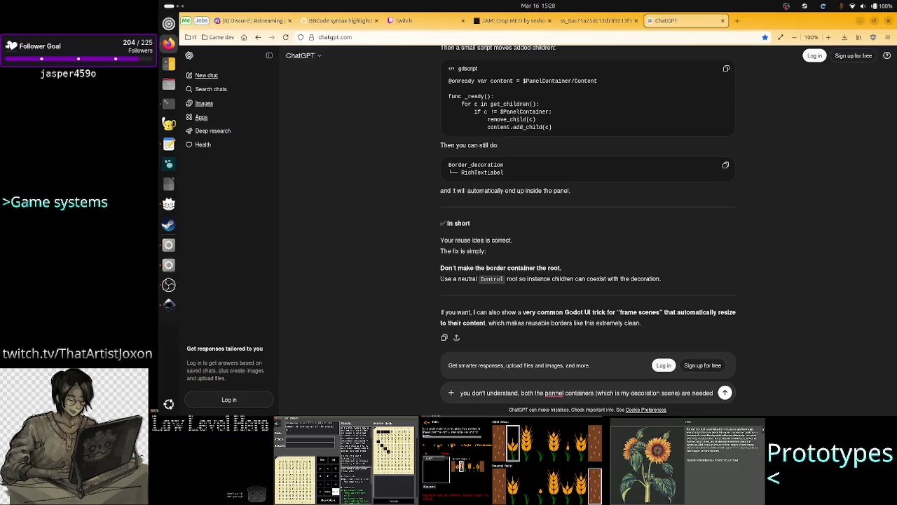
type(" and the content")
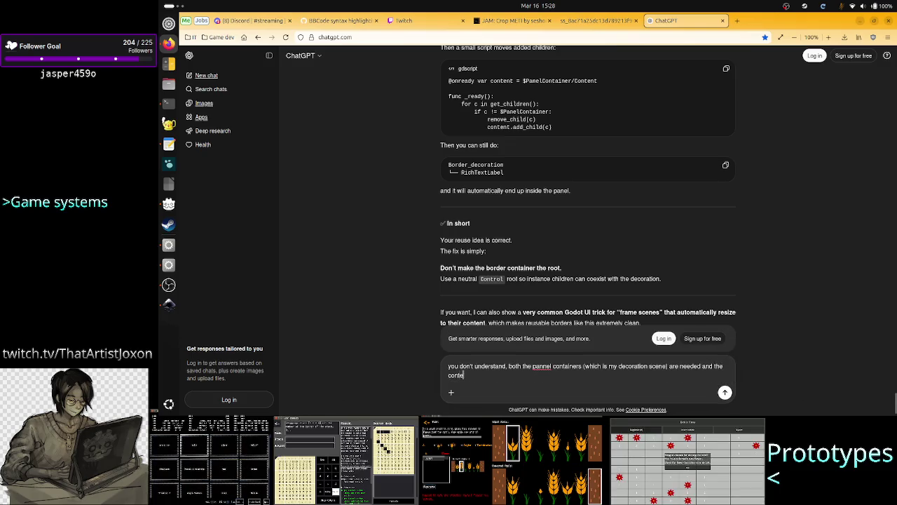
type(" is suppos")
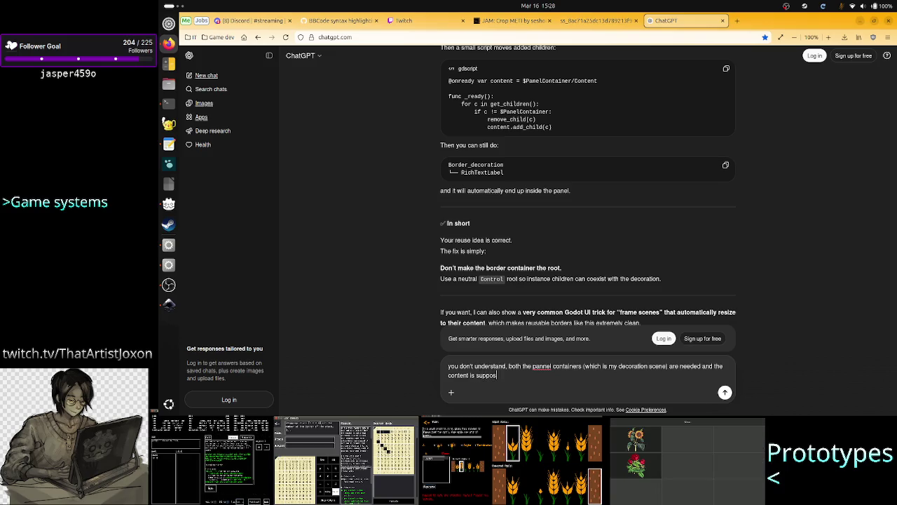
type("ed to go i")
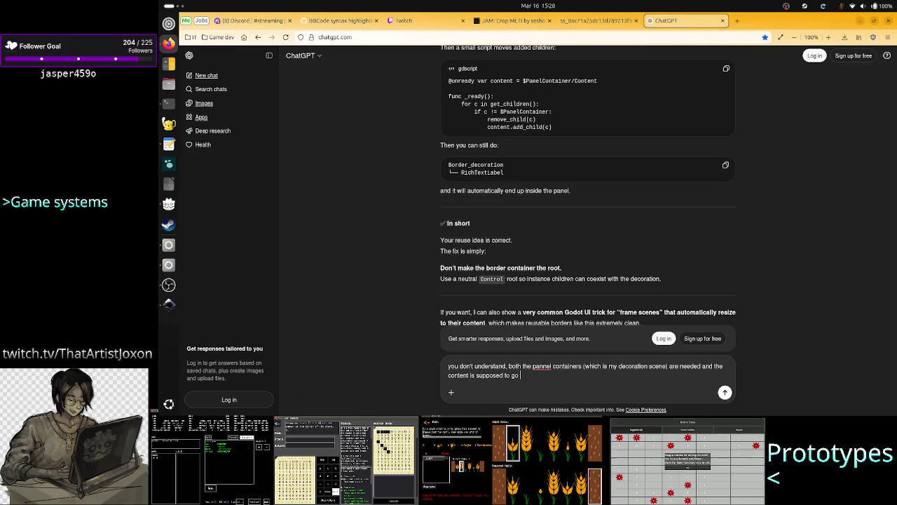
type("nside the in")
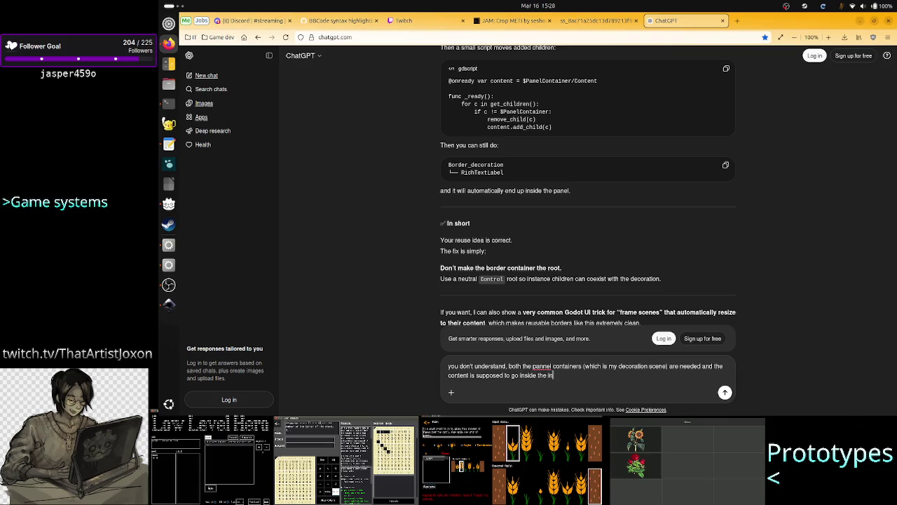
type("ner panel ")
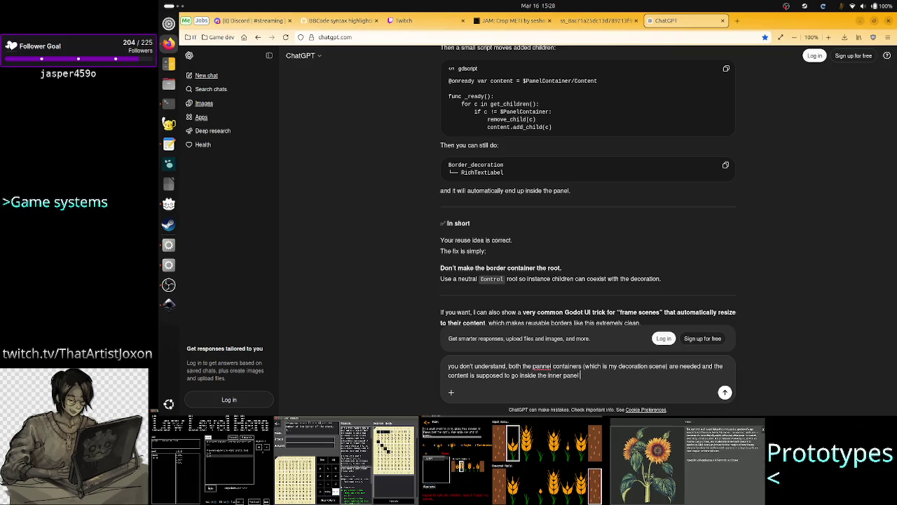
type("container")
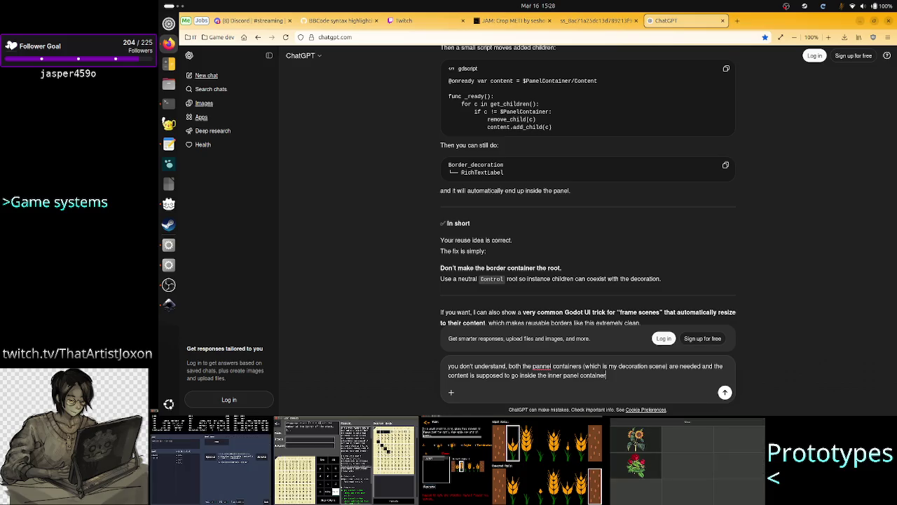
key("Return")
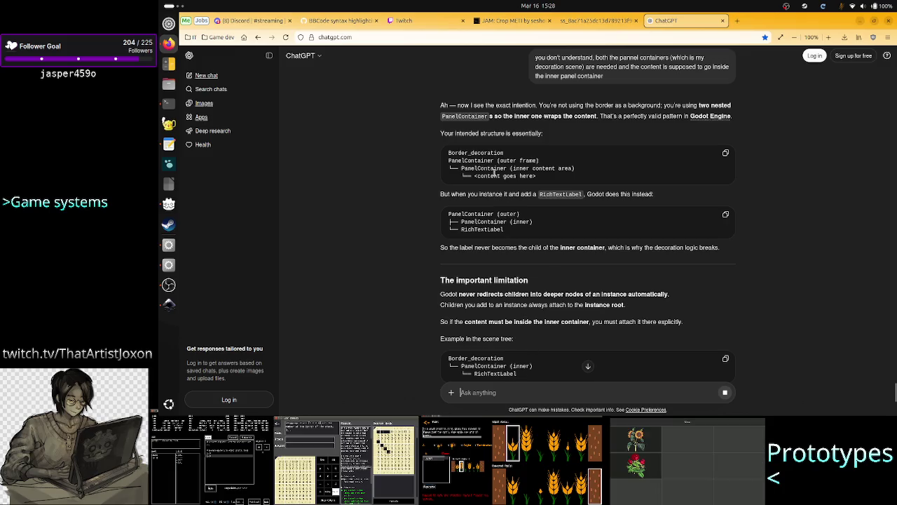
Read the reply's intended Border_decoration structure, inner content area, and outer/inner PanelContainer lines
left_click_drag(457, 154, 542, 159)
left_click(446, 161)
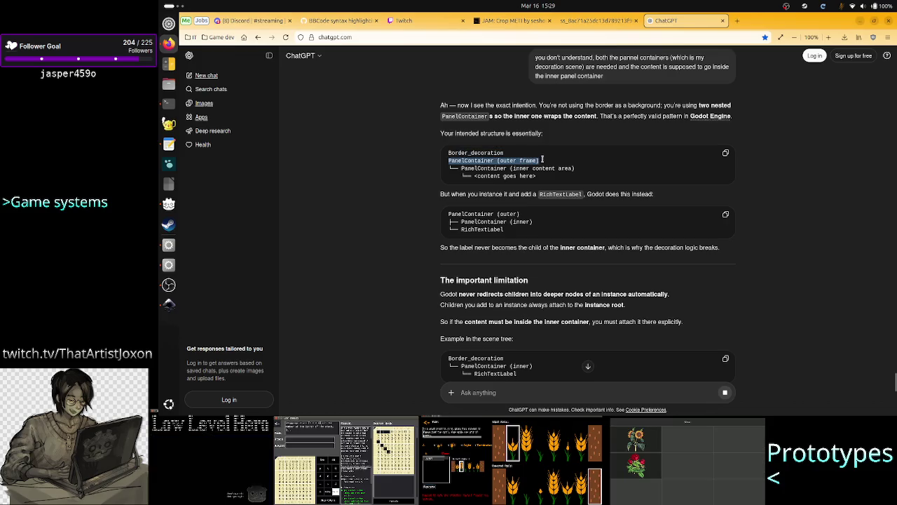
left_click_drag(477, 169, 572, 169)
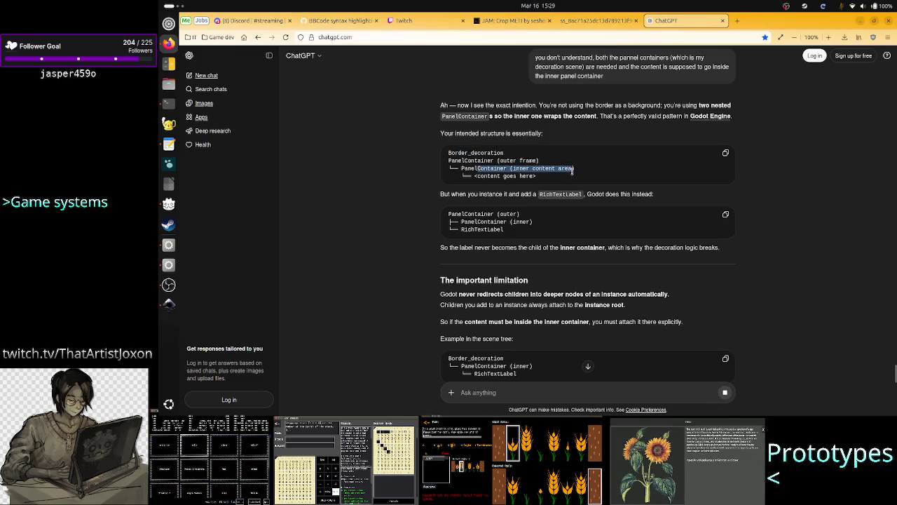
left_click(572, 169)
mouse_move(496, 176)
left_mouse_down()
mouse_move(553, 198)
mouse_move(606, 199)
left_mouse_up()
left_click(606, 199)
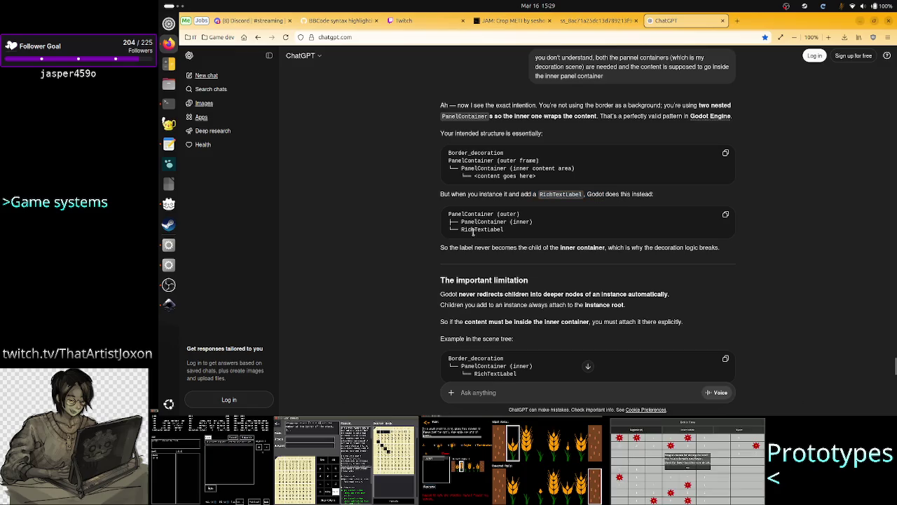
left_click_drag(468, 216, 539, 229)
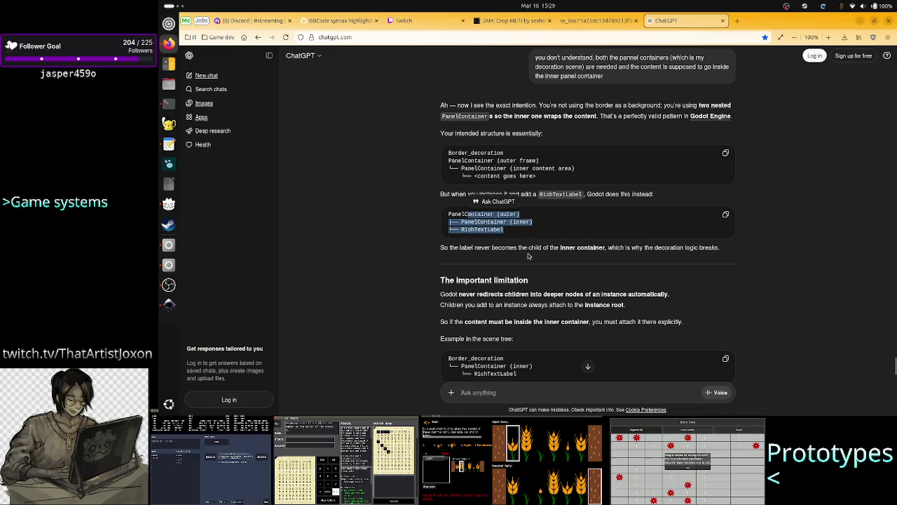
double_click(660, 248)
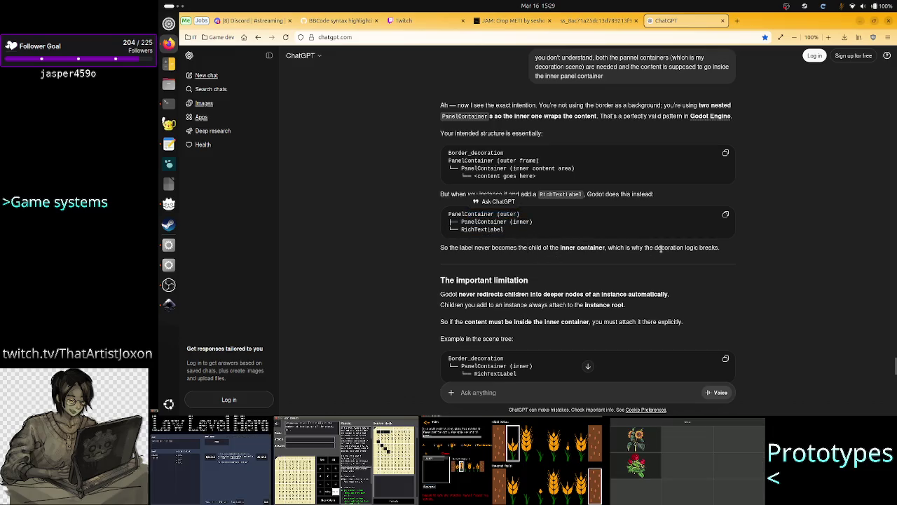
left_click(621, 275)
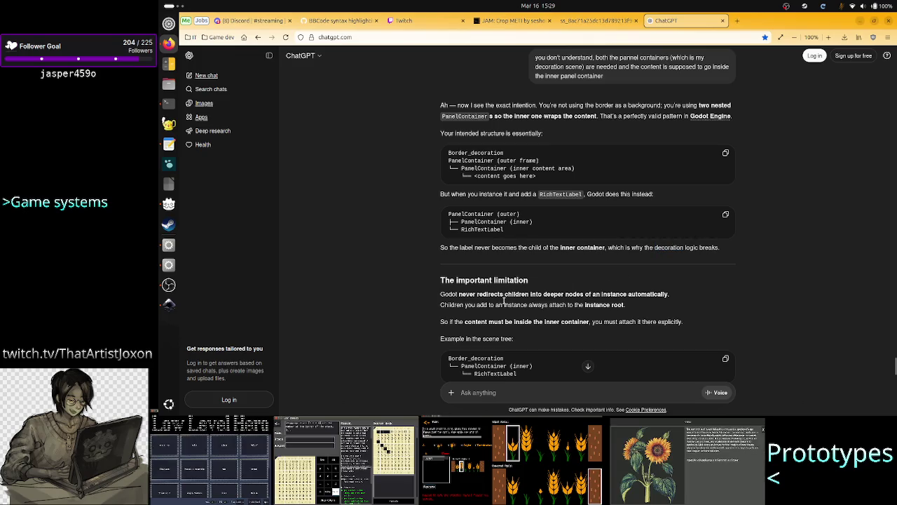
scroll(446, 312, "down", 5)
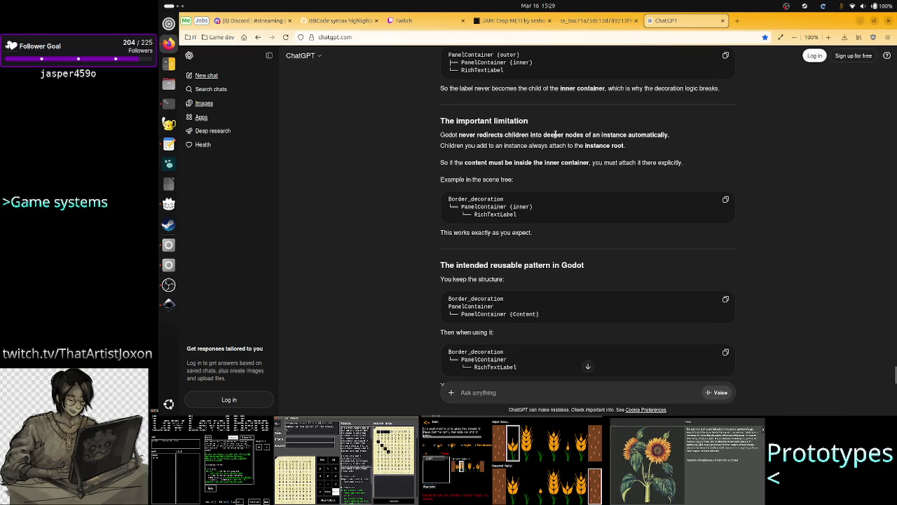
left_click_drag(556, 134, 485, 134)
left_click(548, 141)
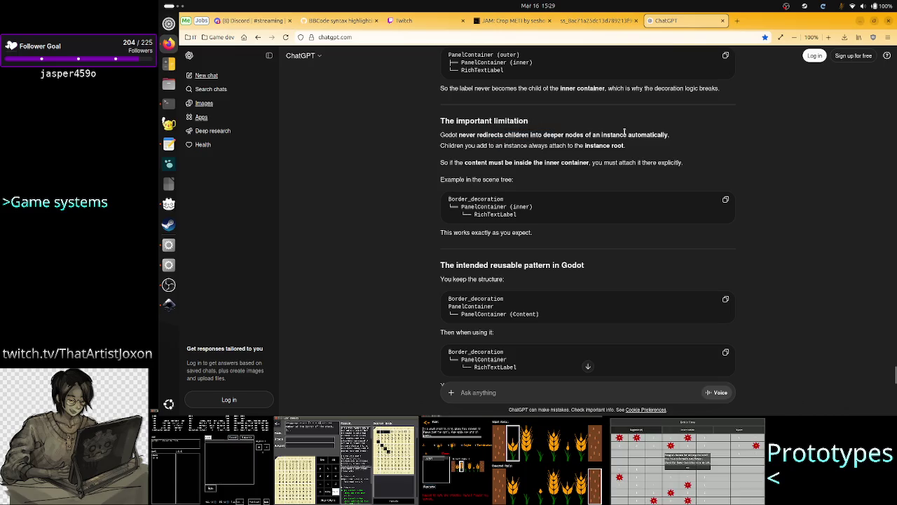
left_click_drag(624, 134, 671, 137)
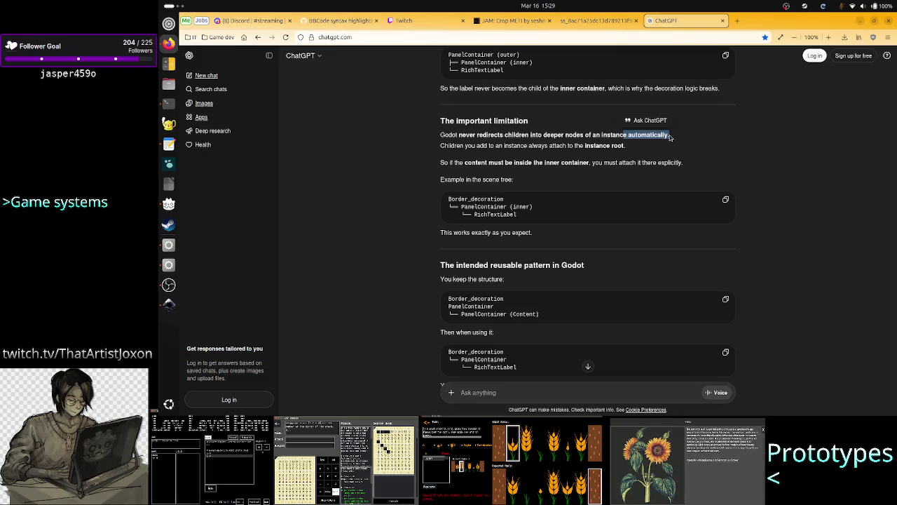
left_click_drag(521, 145, 550, 146)
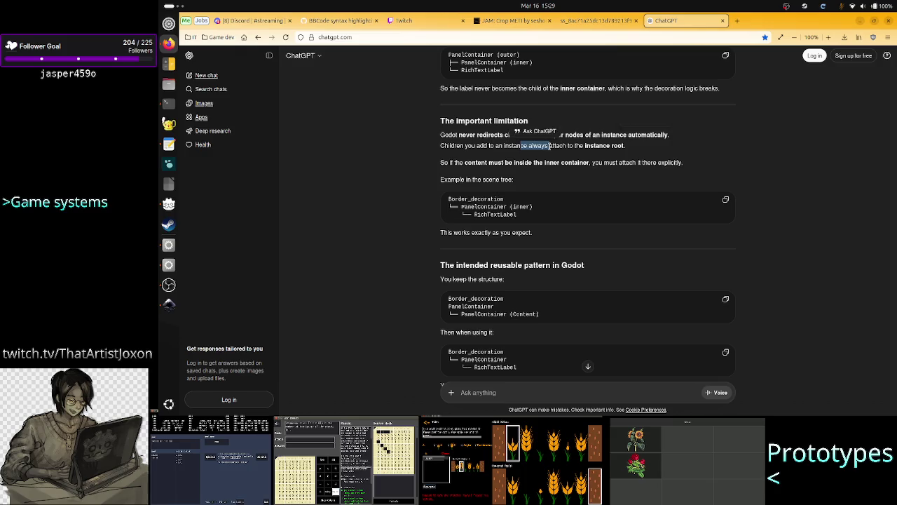
left_click_drag(523, 161, 671, 162)
left_click(633, 163)
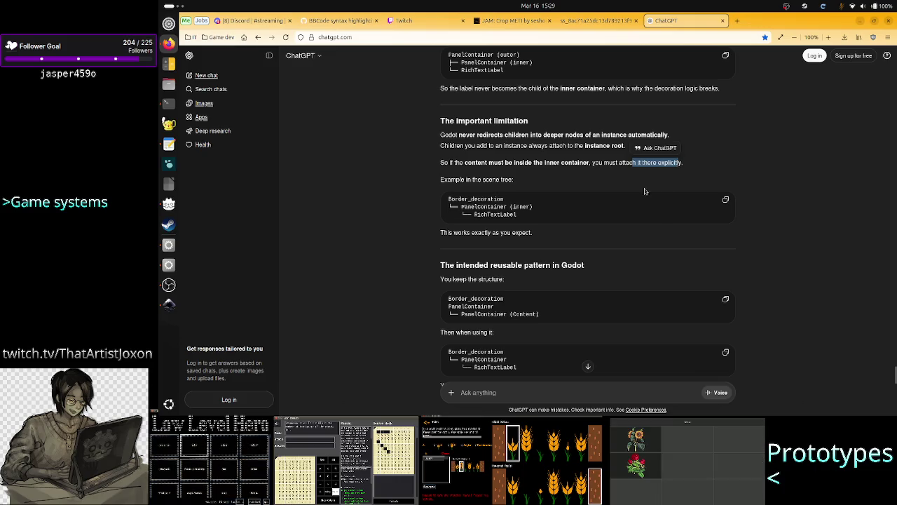
left_click(593, 196)
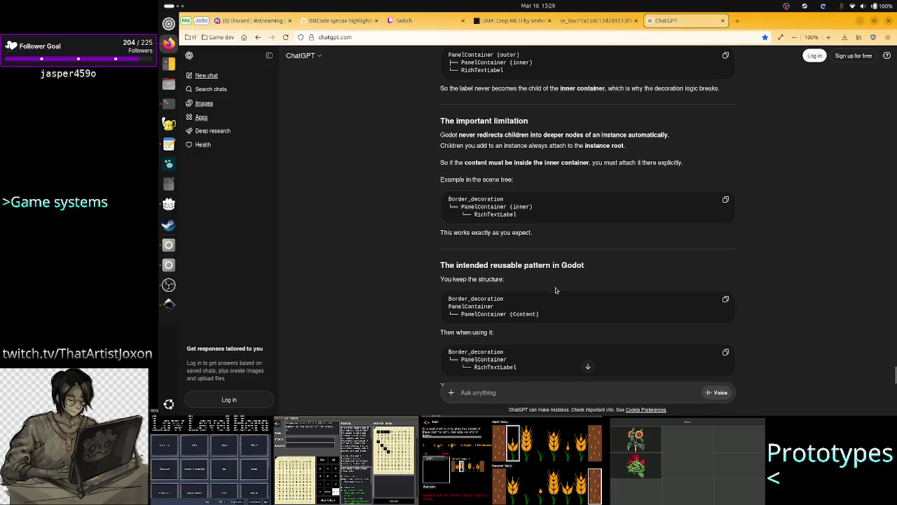
scroll(555, 289, "down", 1)
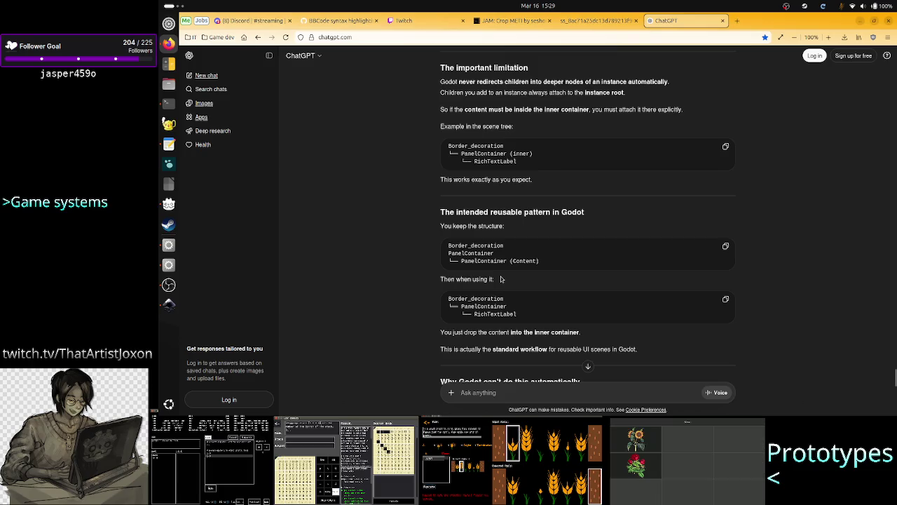
left_click_drag(449, 253, 553, 260)
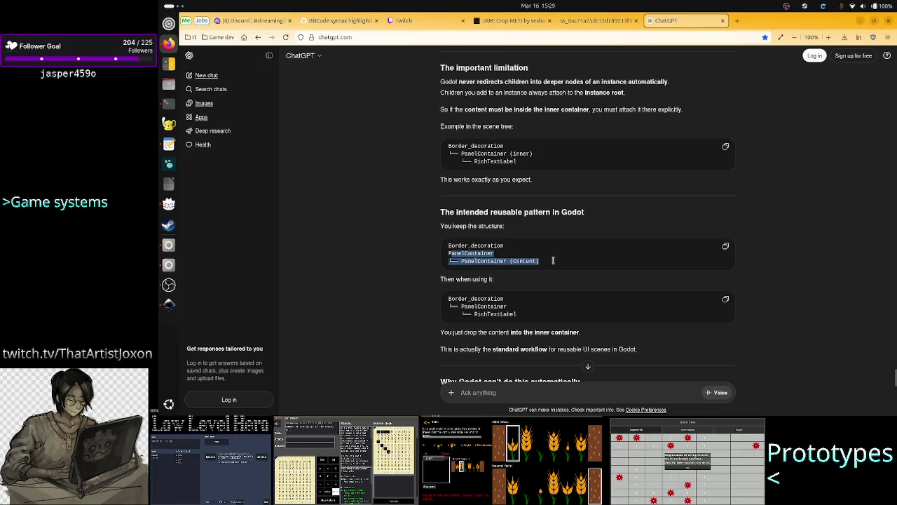
left_click_drag(553, 260, 553, 260)
scroll(517, 336, "down", 3)
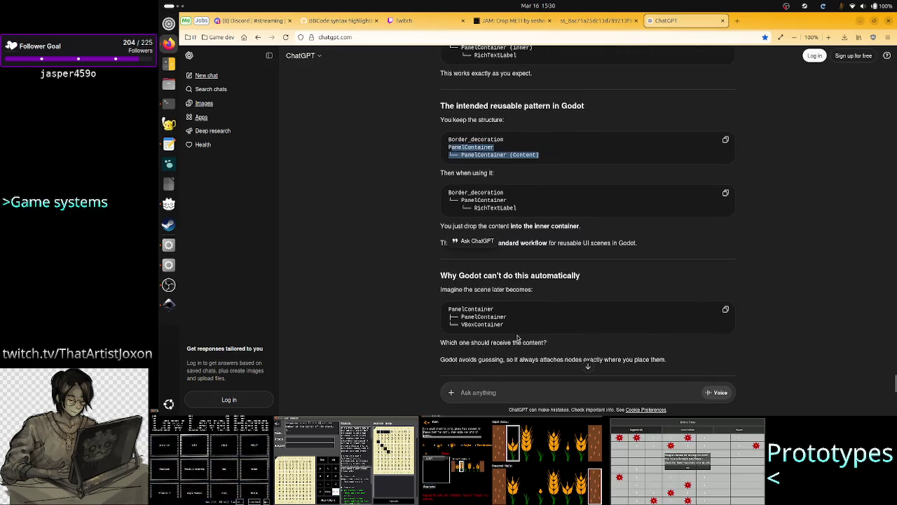
left_click(566, 225)
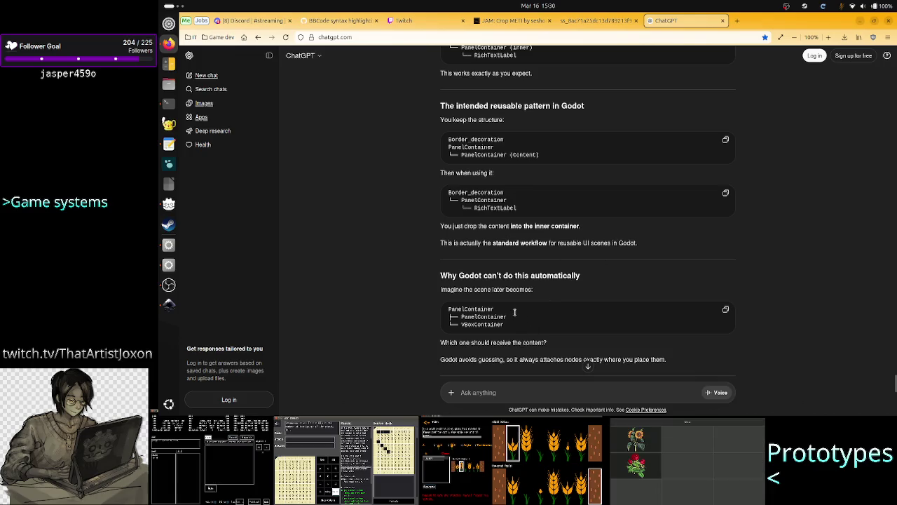
scroll(518, 339, "down", 3)
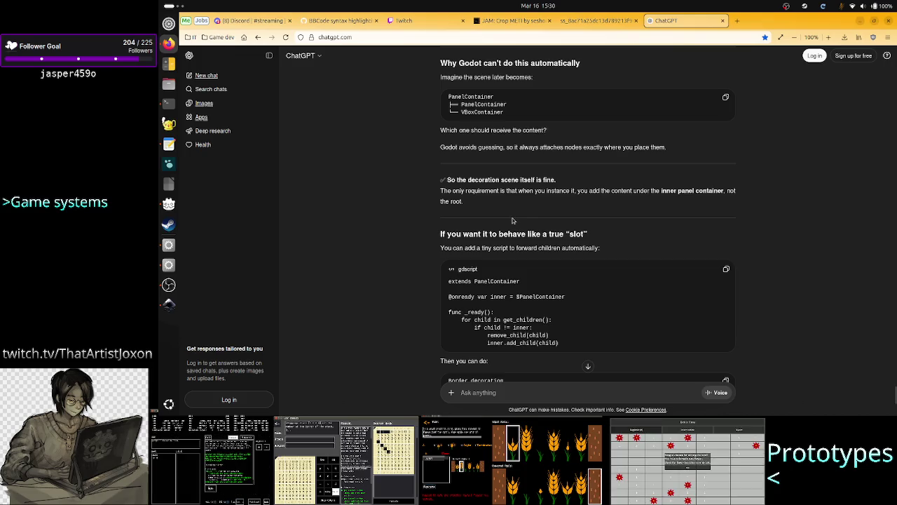
scroll(531, 278, "down", 3)
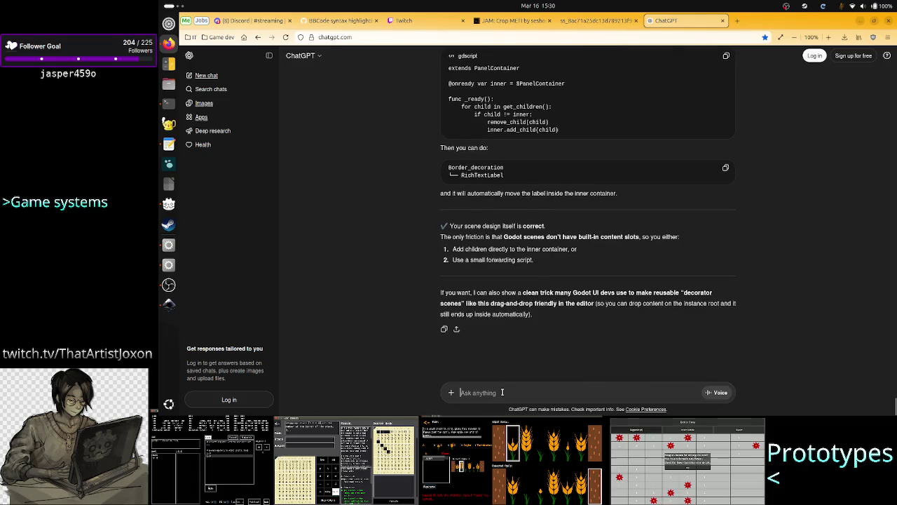
scroll(502, 392, "up", 8)
scroll(502, 392, "up", 4)
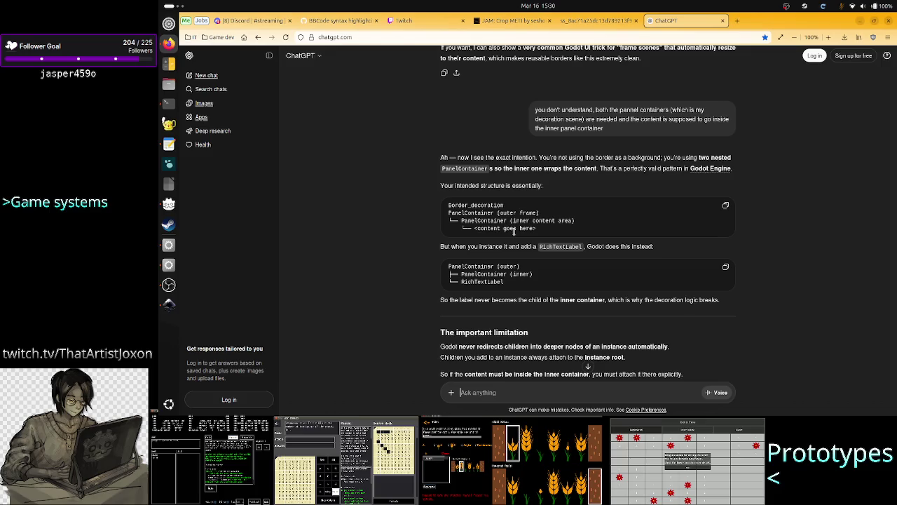
scroll(512, 252, "down", 5)
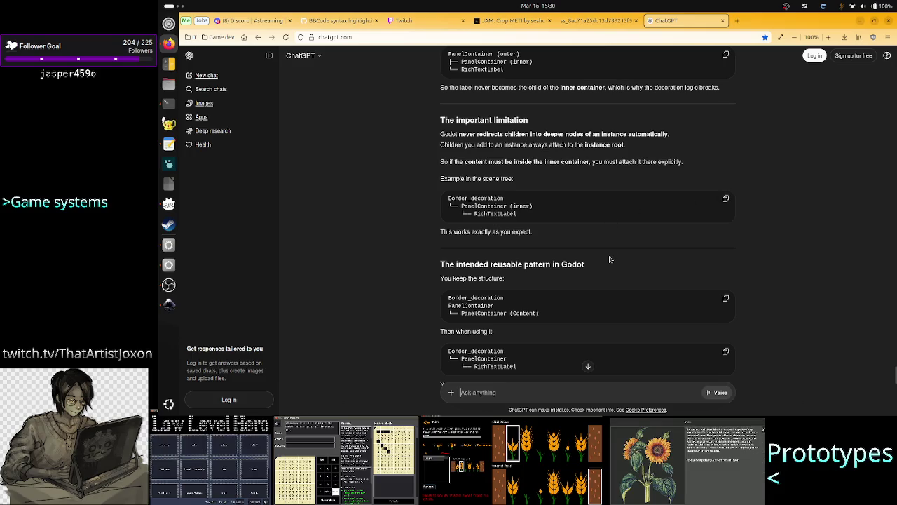
scroll(610, 259, "down", 1)
scroll(610, 260, "down", 1)
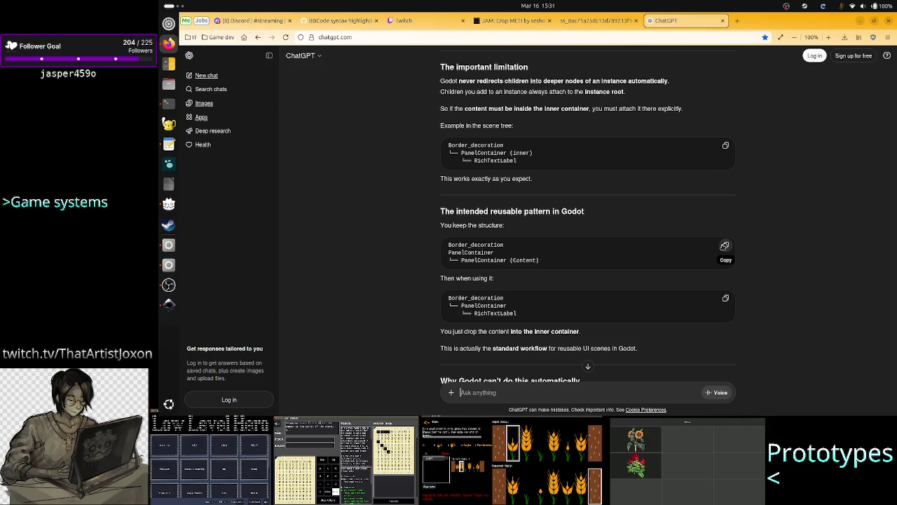
scroll(626, 262, "down", 10)
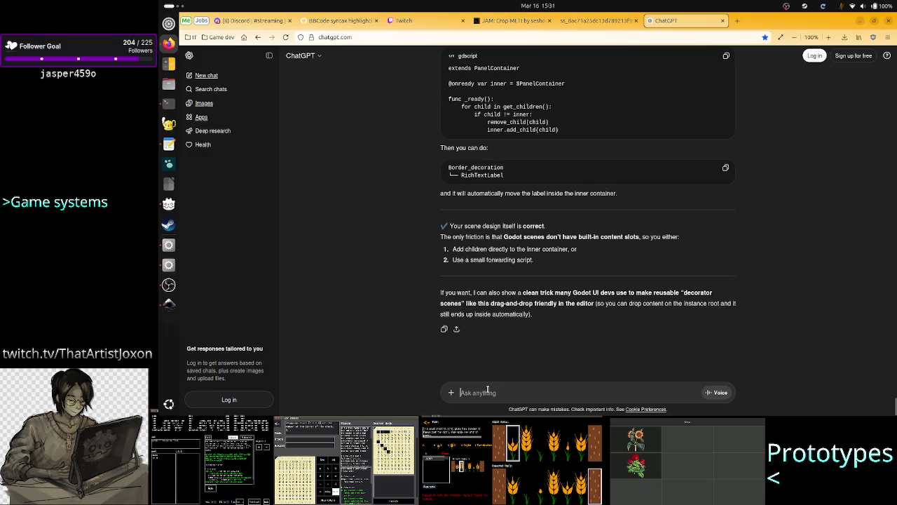
Draft the reply: it's wrong again, two panel containers and only 1 content, which belongs outside the scene
type("again")
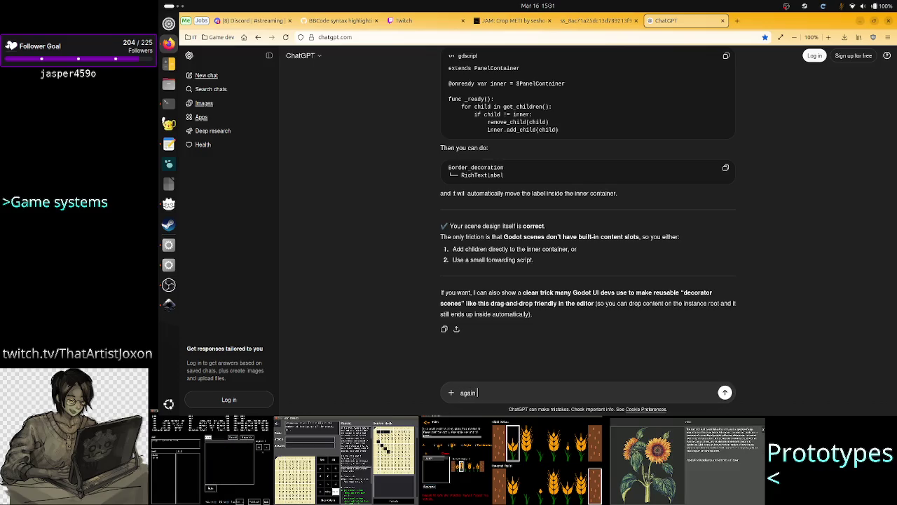
type("it's wrong. ")
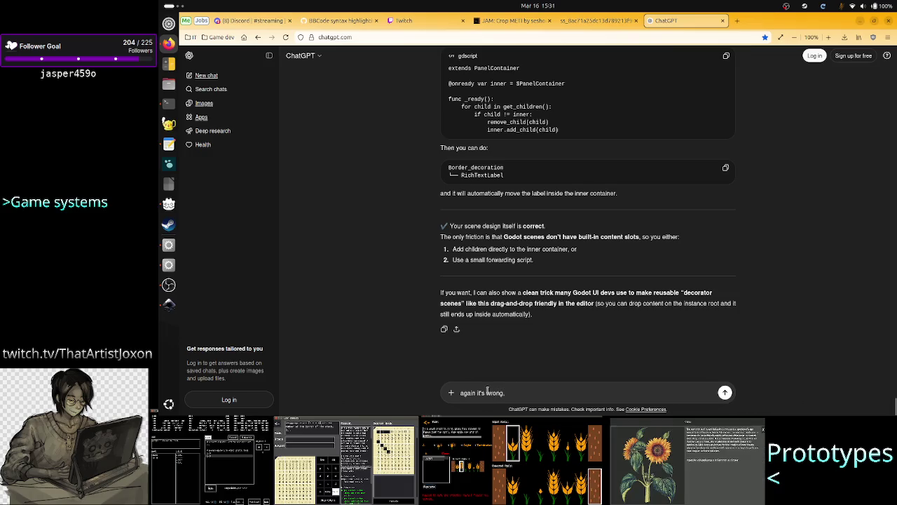
type("there are t")
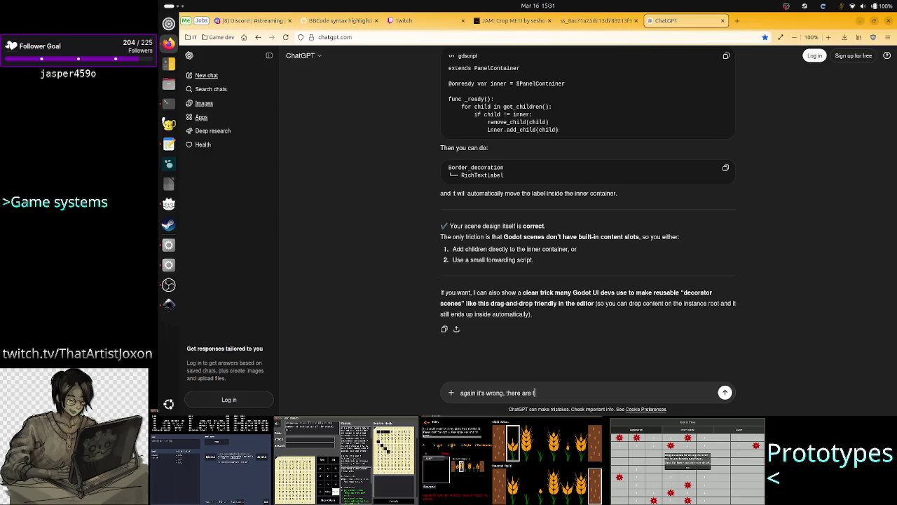
type("wo pannel containe")
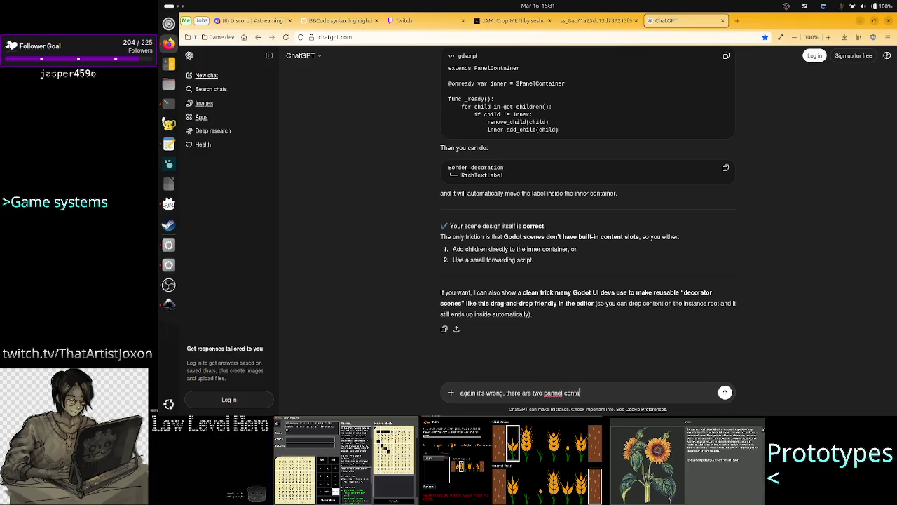
key("BackSpace")
key("BackSpace")
key("BackSpace")
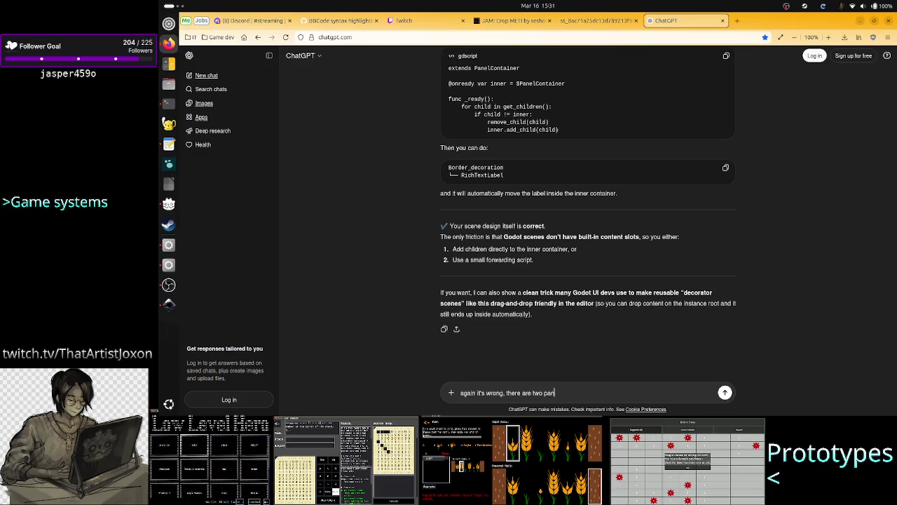
type("l containers")
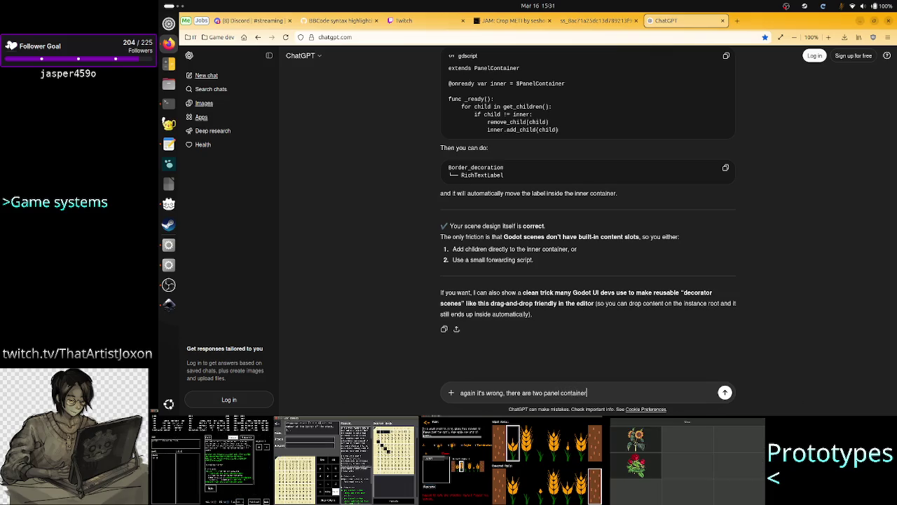
key("BackSpace")
key("BackSpace")
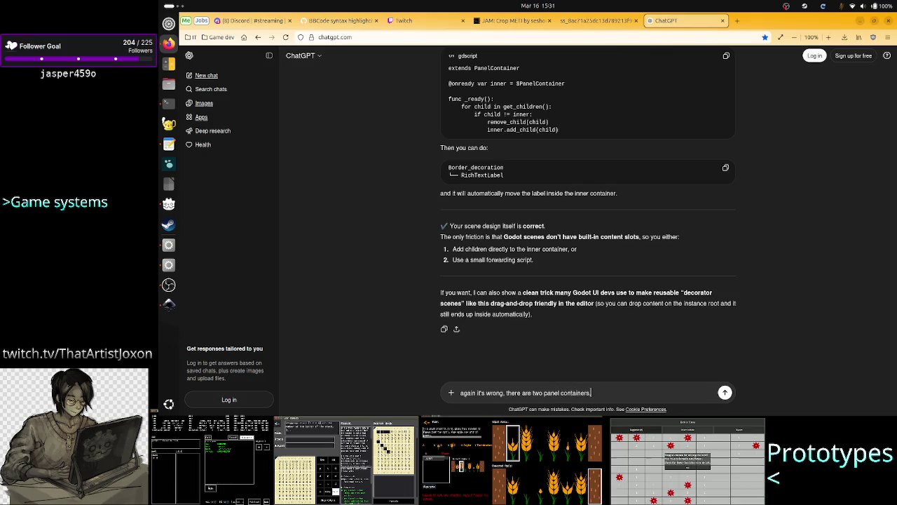
type("and only 1 content")
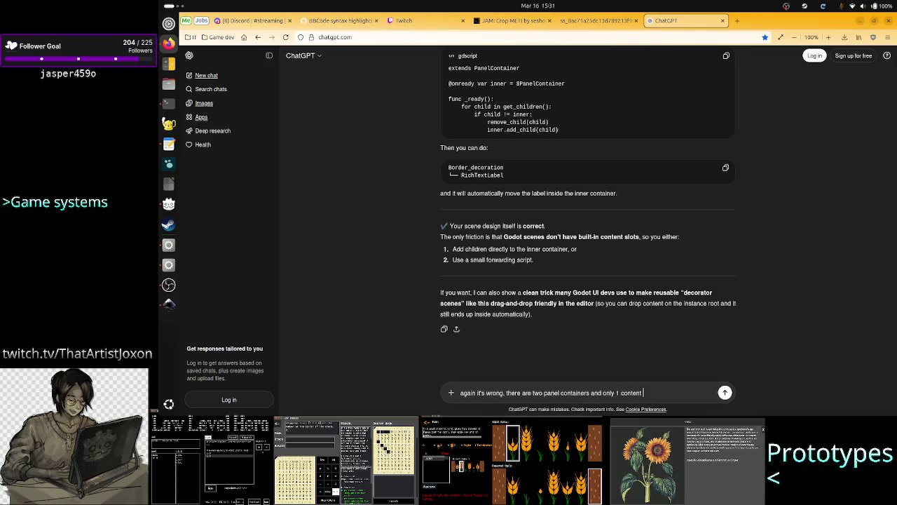
type(" which ")
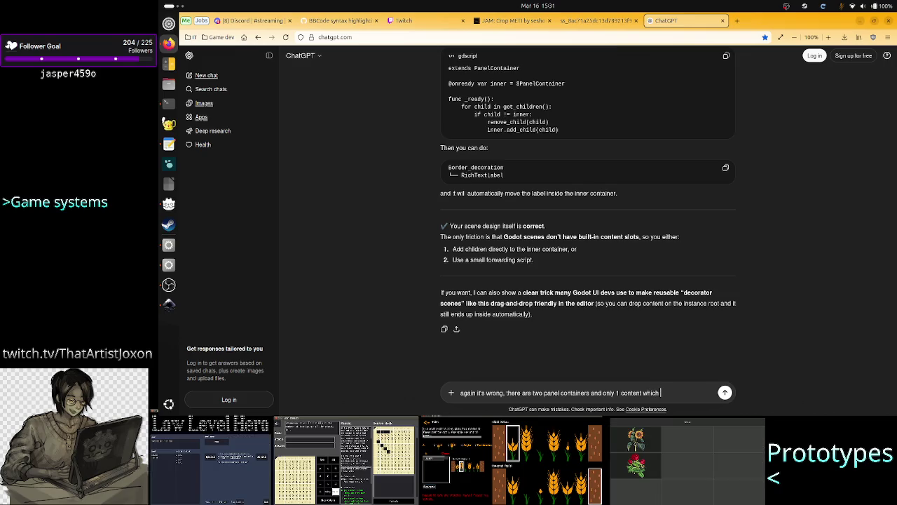
type("should be outside of the ")
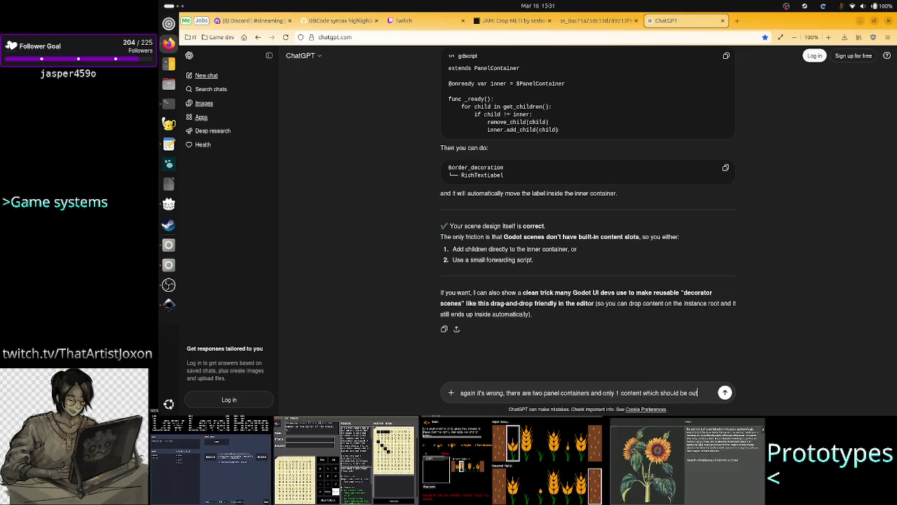
type("sc")
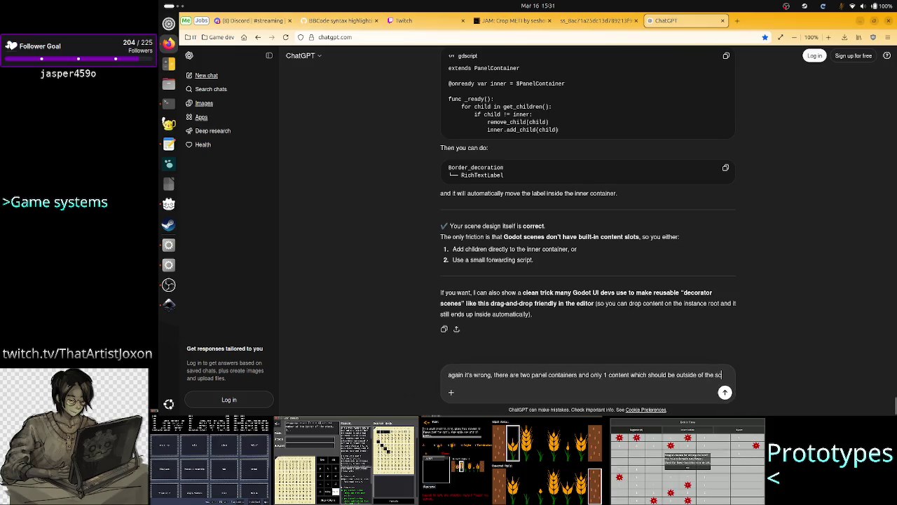
type("ene")
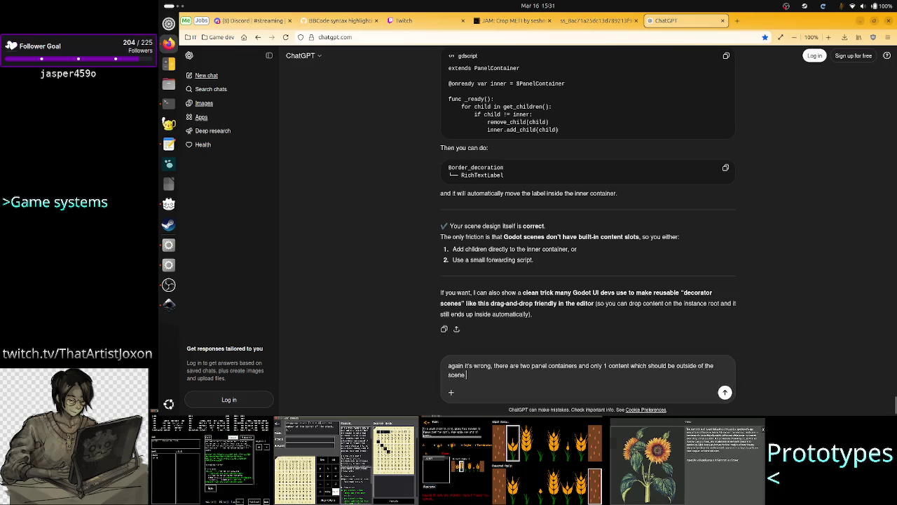